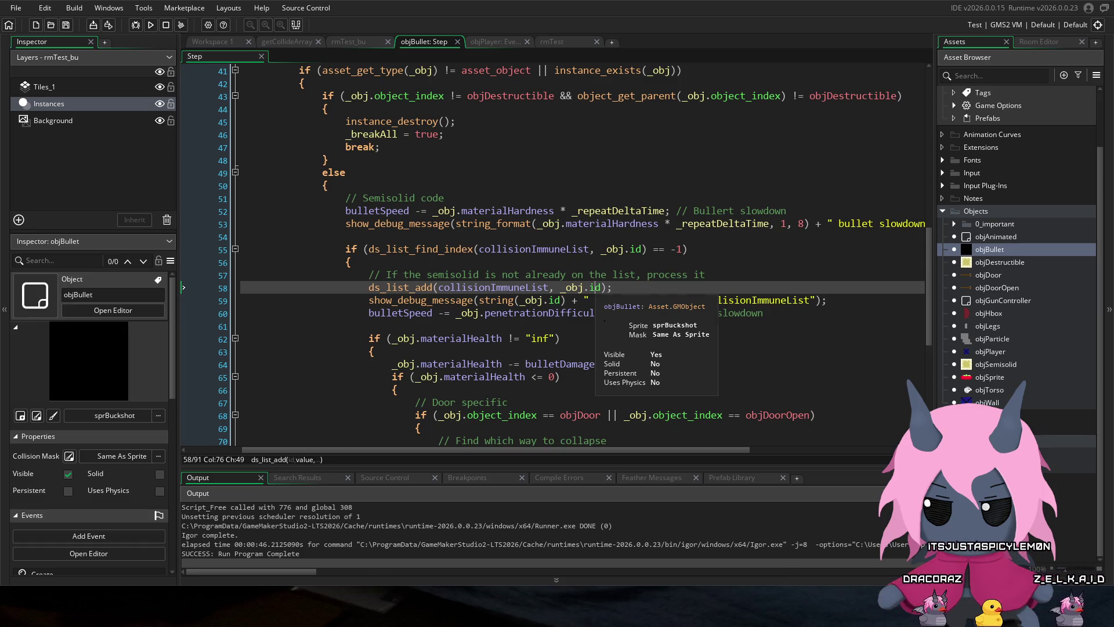
Step: Replace _obj.id with _obj.instance_id in the semisolid immune-list lines 55, 58 and 59
key("Down")
left_click(592, 289)
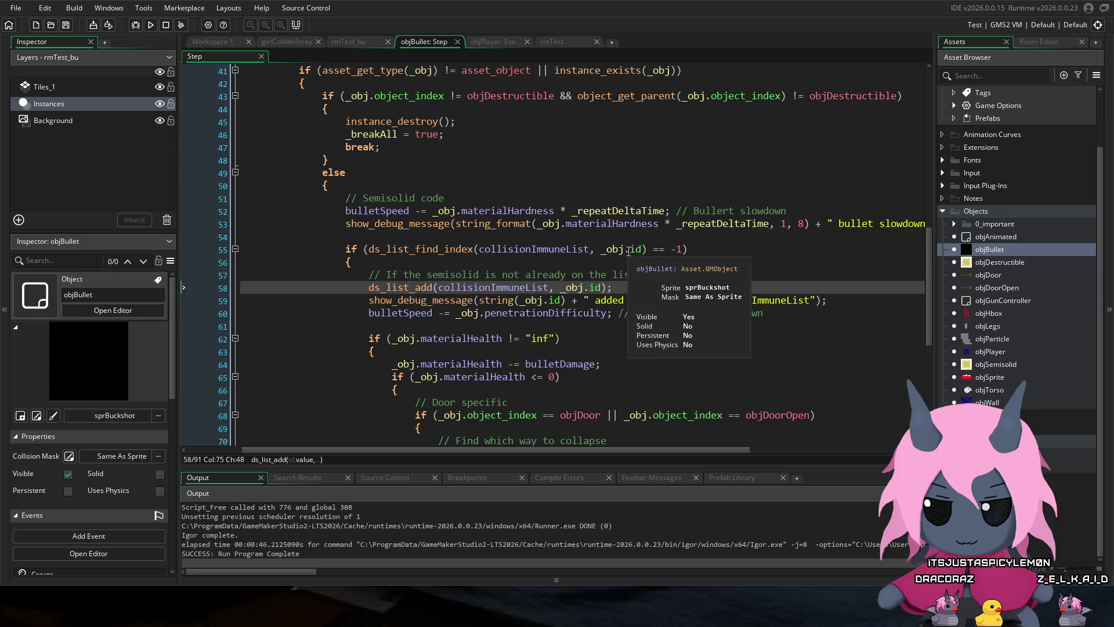
type("instance")
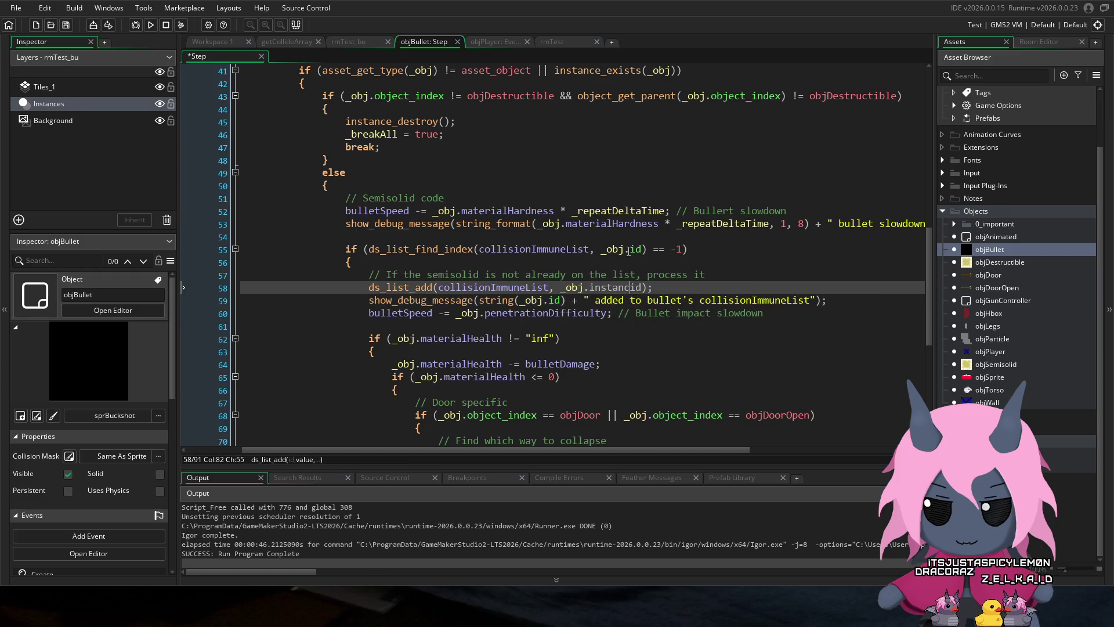
type("_")
left_click(629, 262)
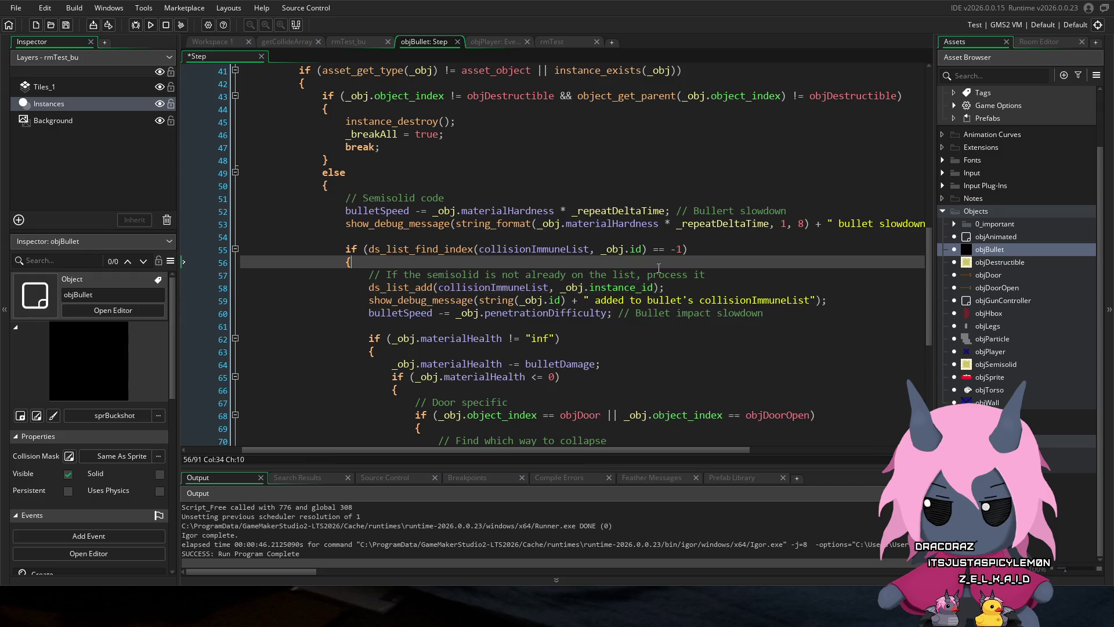
double_click(621, 289)
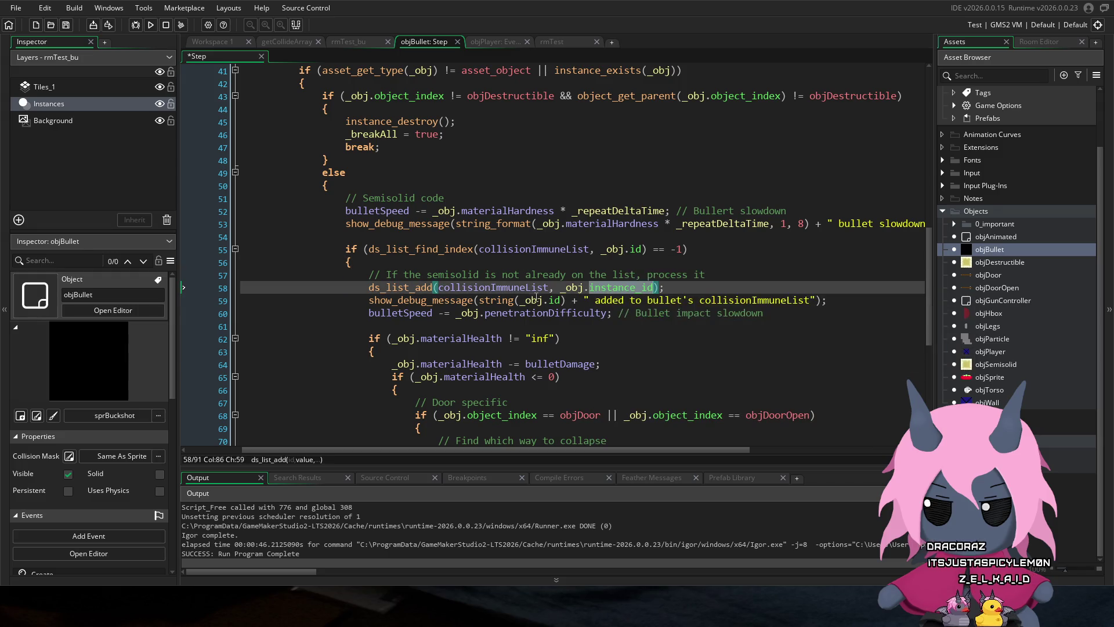
left_click(556, 298)
type("instance_")
left_click(653, 287)
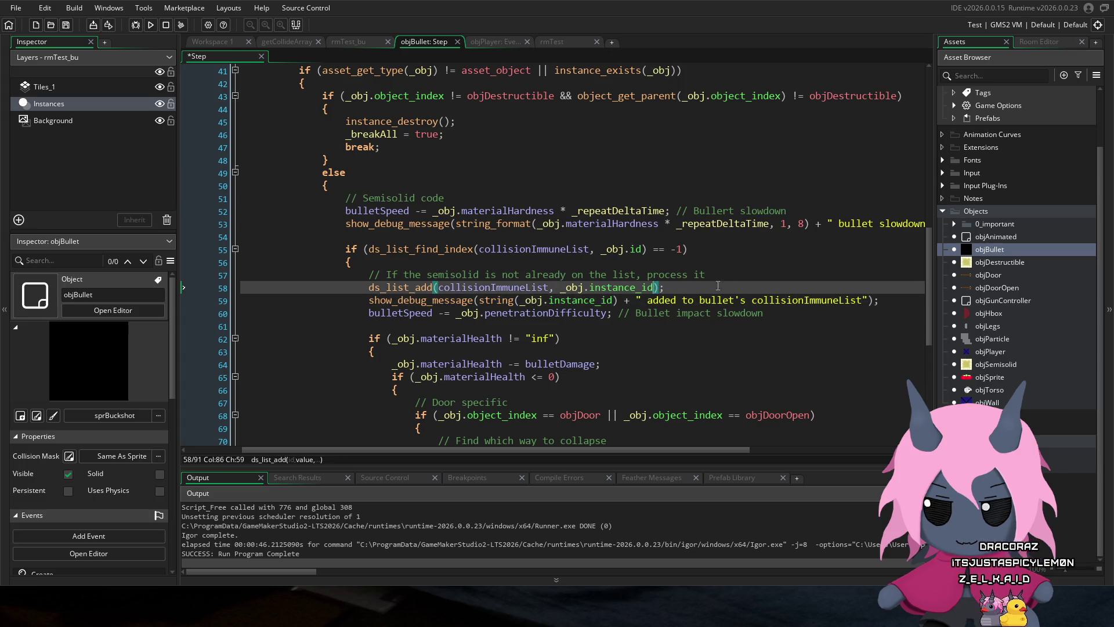
left_click(637, 248)
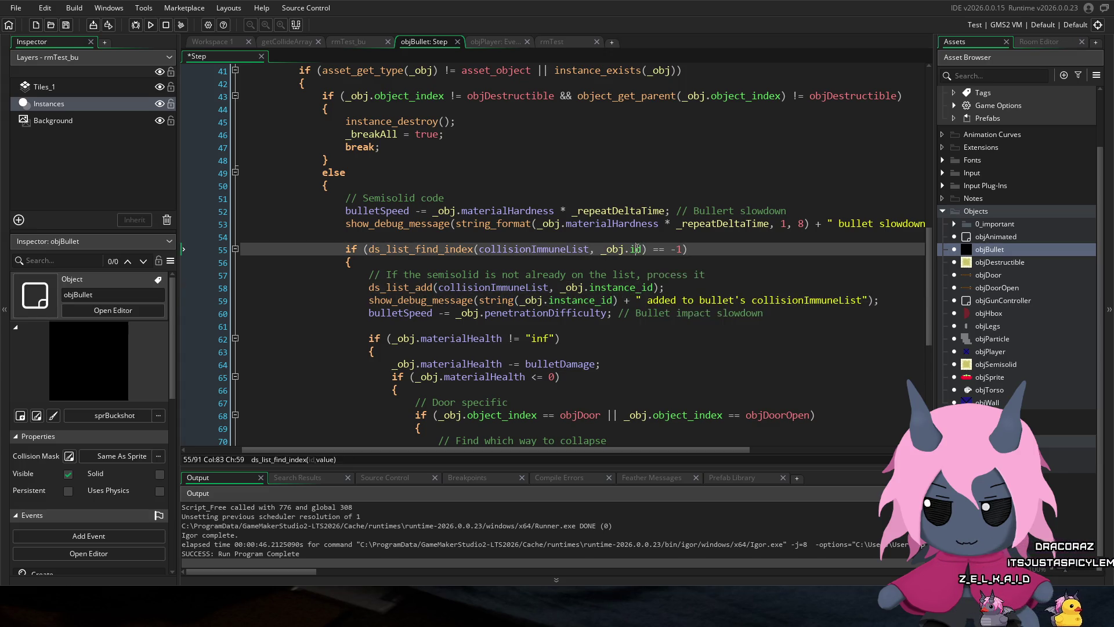
type("instance_id")
left_click(739, 229)
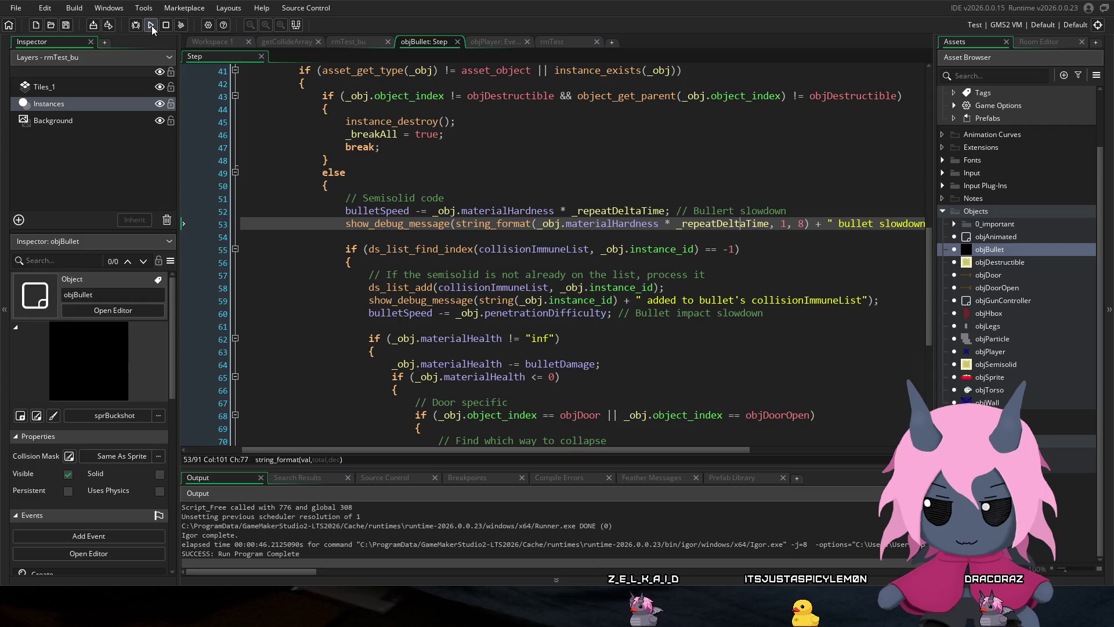
Step: Run the game and fire a bullet, which crashes because objSemisolid's instance_id isn't set
scroll(529, 232, "up", 2)
scroll(531, 223, "down", 5)
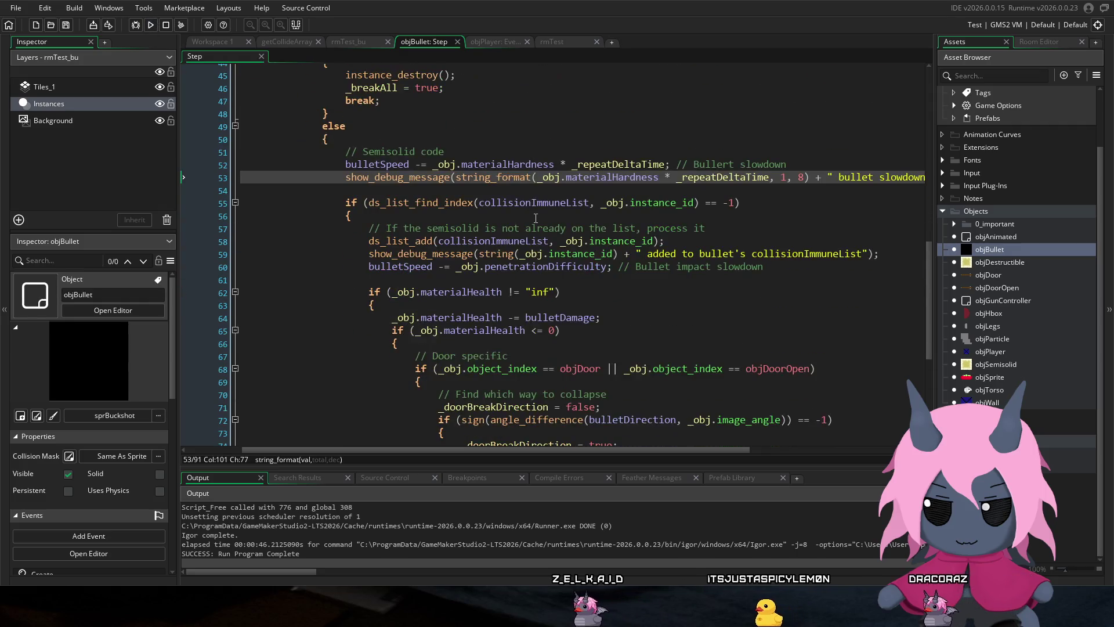
scroll(534, 214, "up", 7)
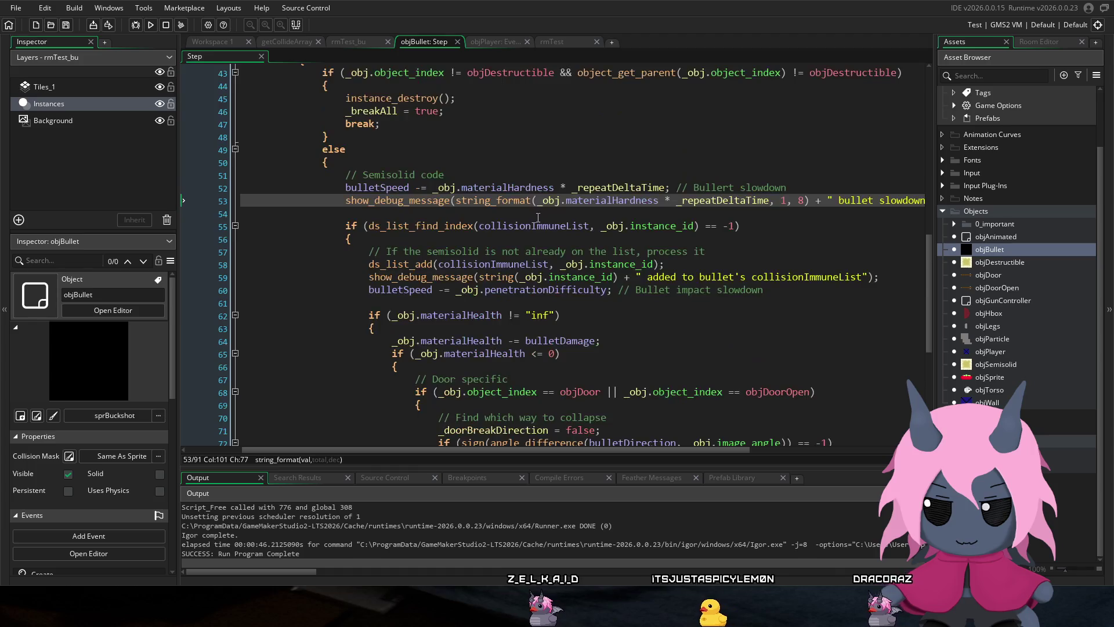
left_click(150, 25)
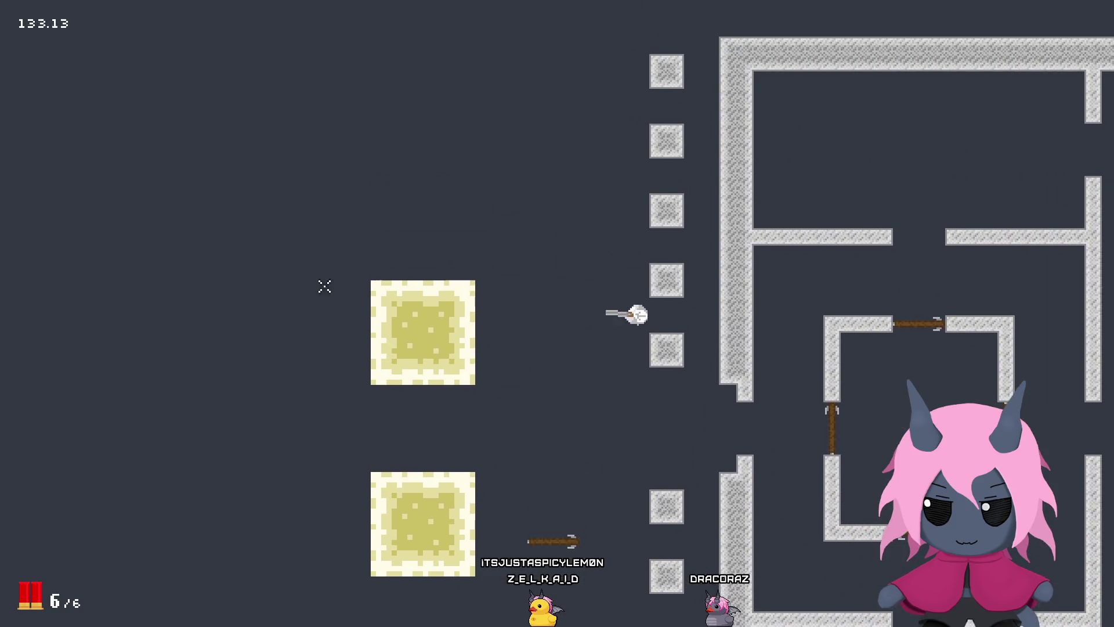
left_click(311, 302)
key("Escape")
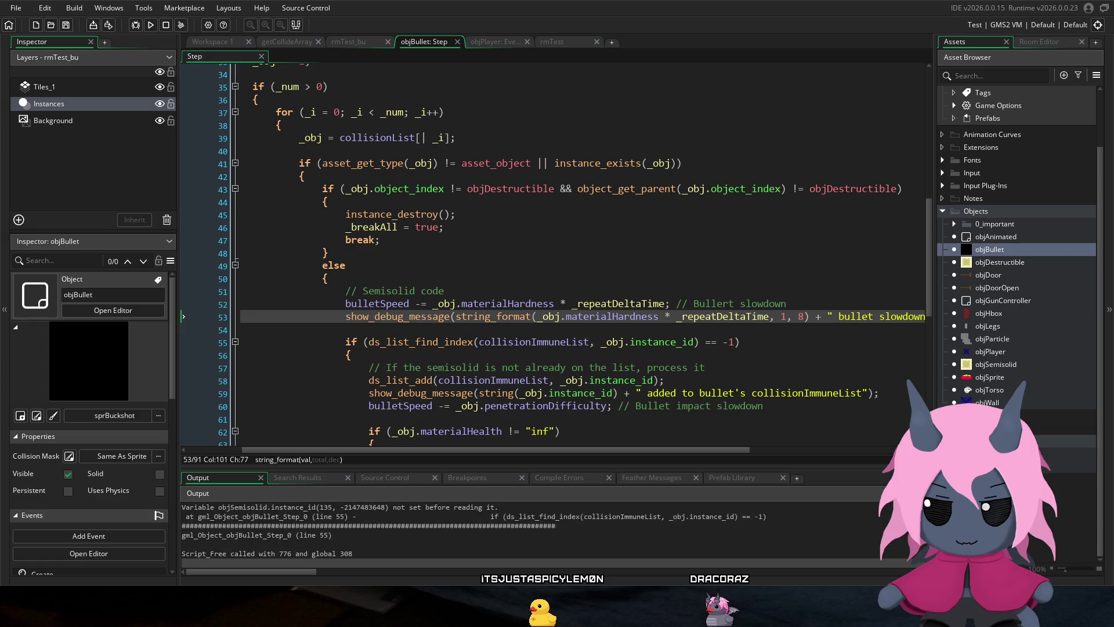
left_click(654, 343)
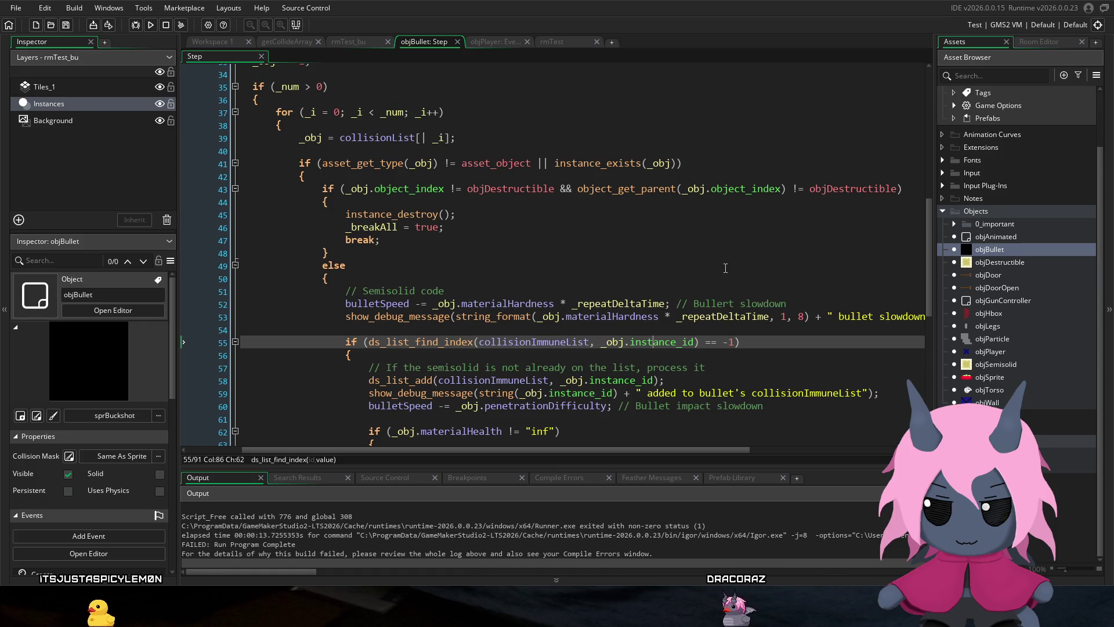
Step: Change instance_id back to id on lines 55 and 58 of the Step event
scroll(673, 322, "down", 1)
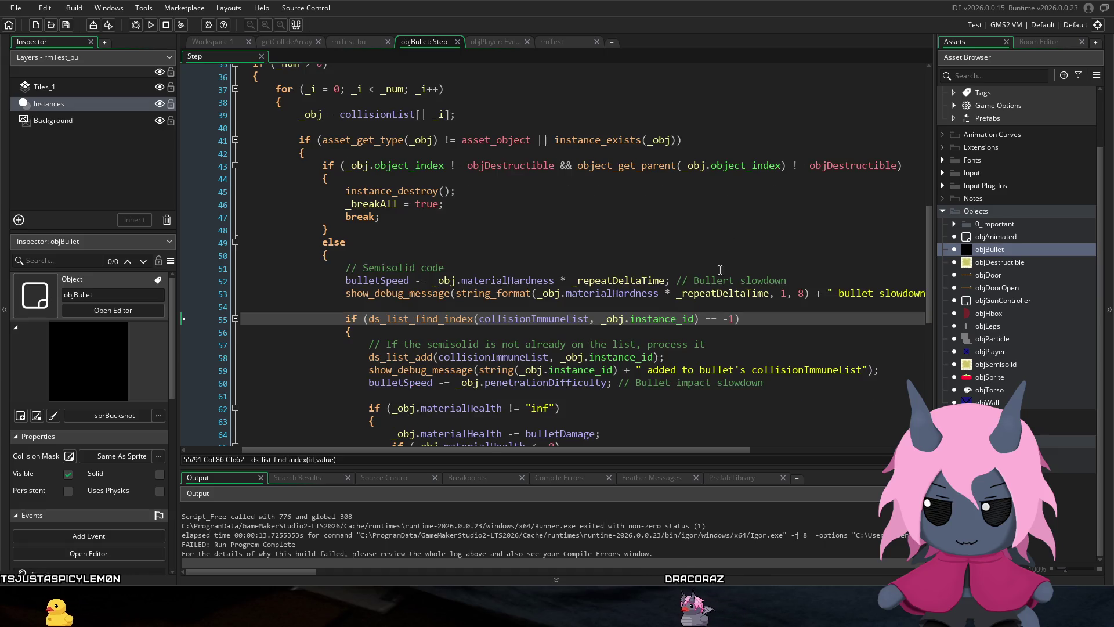
double_click(674, 322)
type("id")
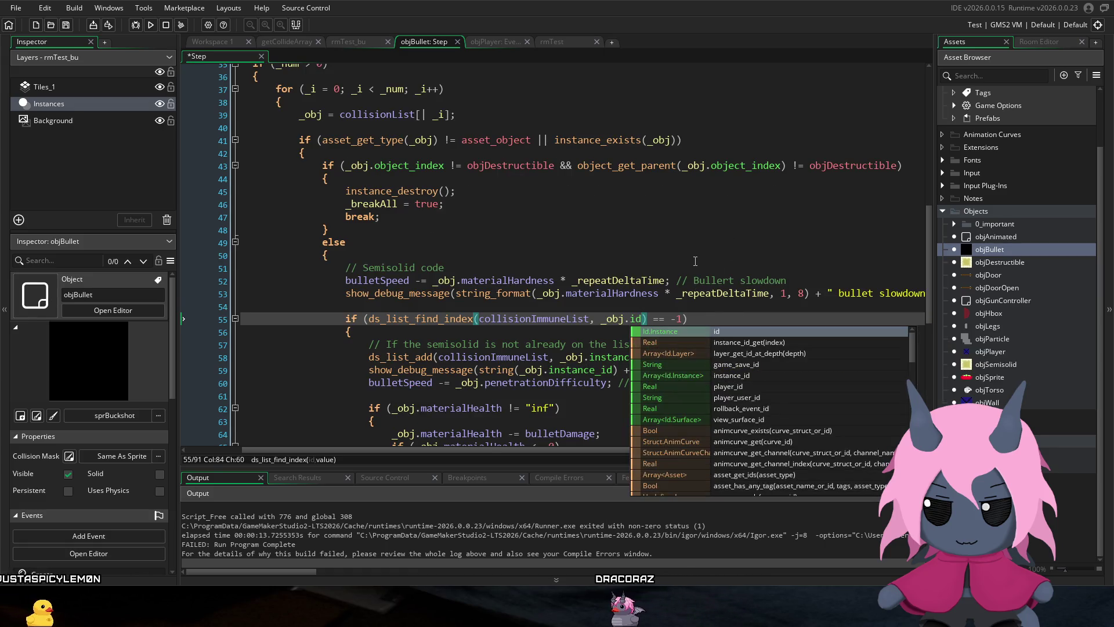
left_click(695, 293)
left_click(580, 369)
double_click(621, 357)
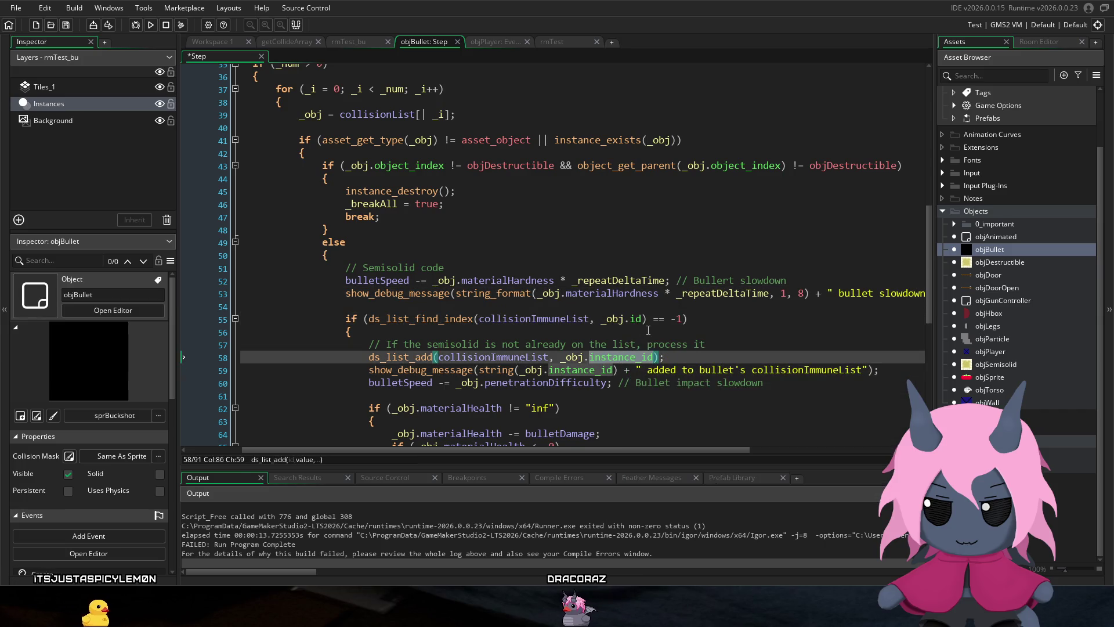
type("id")
left_click(648, 331)
Step: Revert line 59 to _obj.id as well and save the Step event
scroll(687, 301, "down", 2)
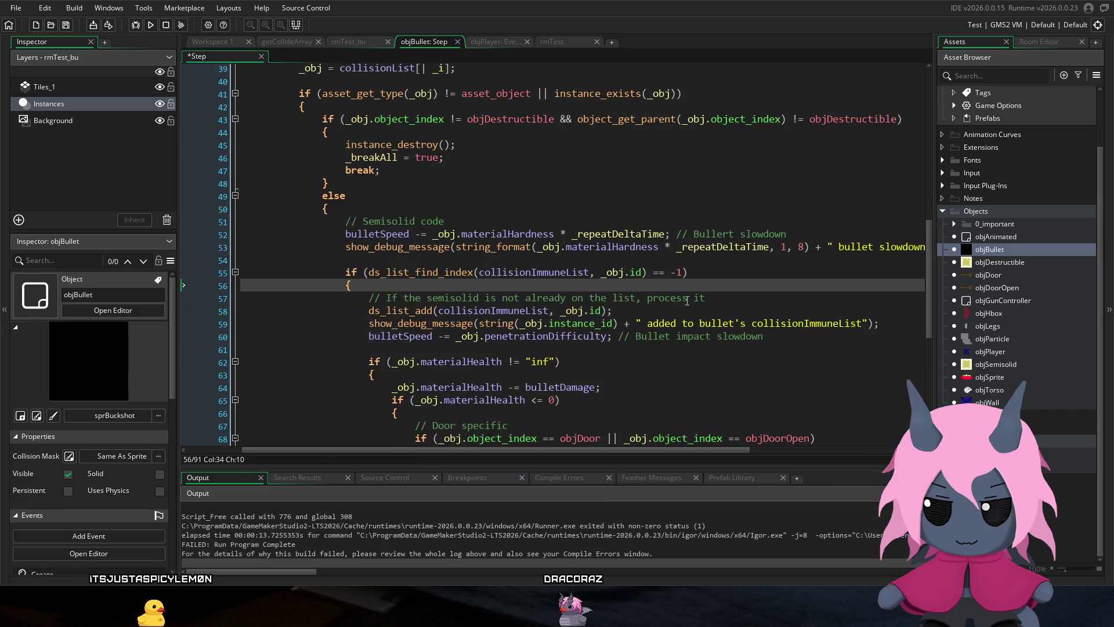
double_click(587, 324)
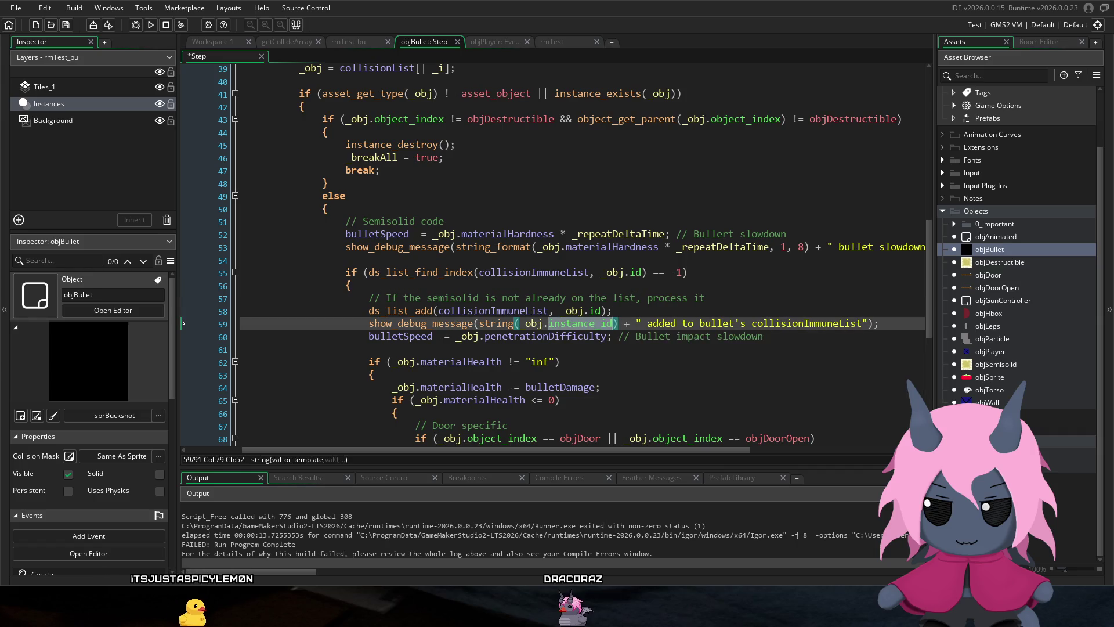
type("id")
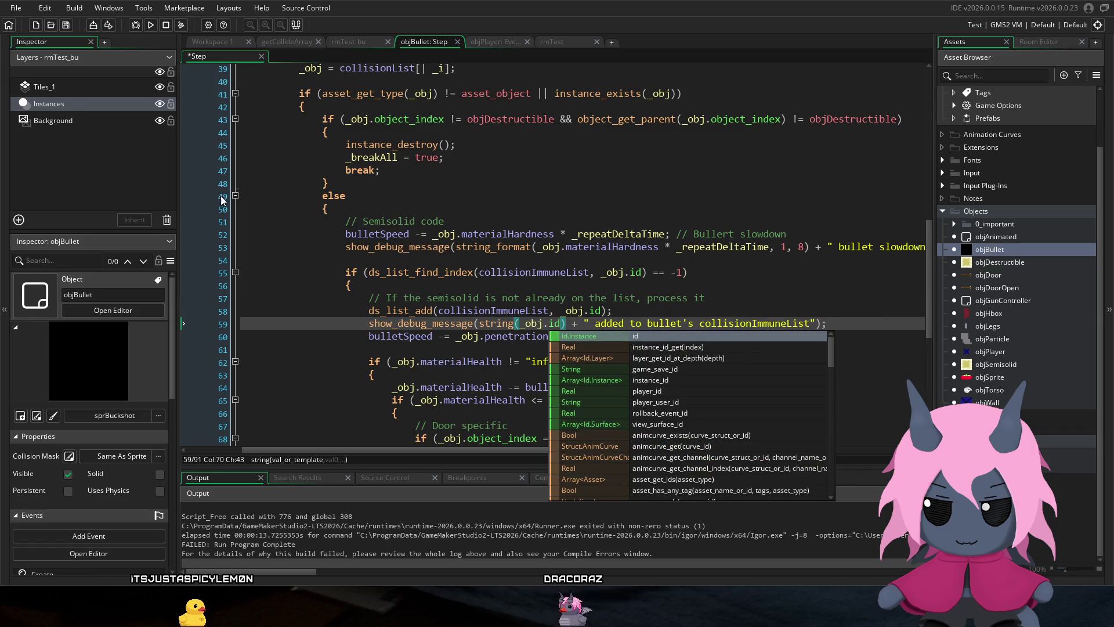
left_click(513, 201)
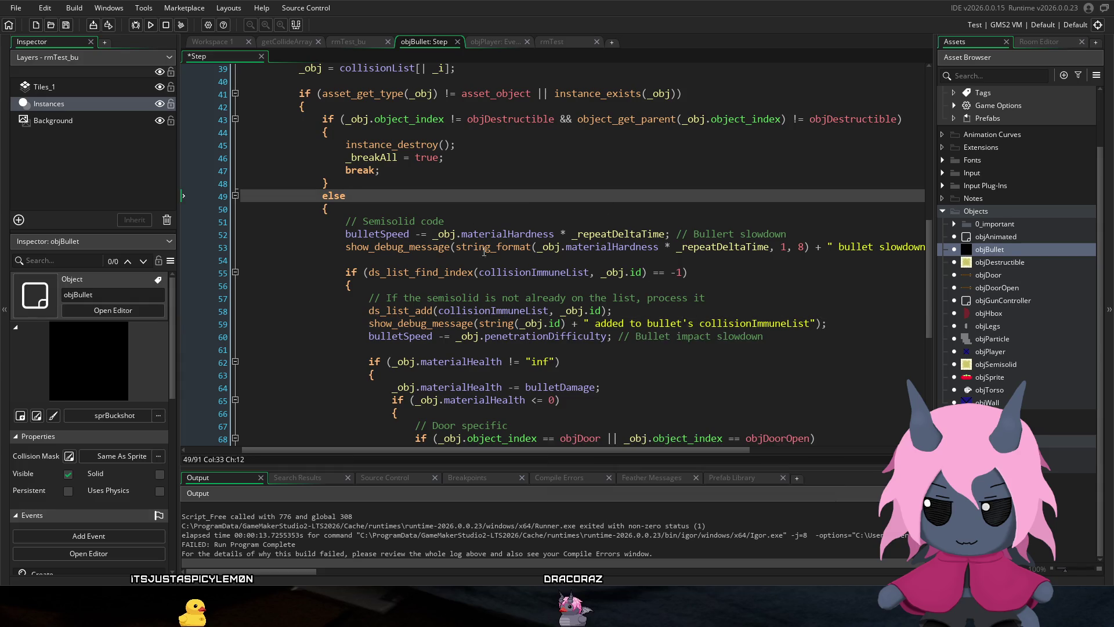
scroll(673, 230, "down", 2)
key("ctrl+s")
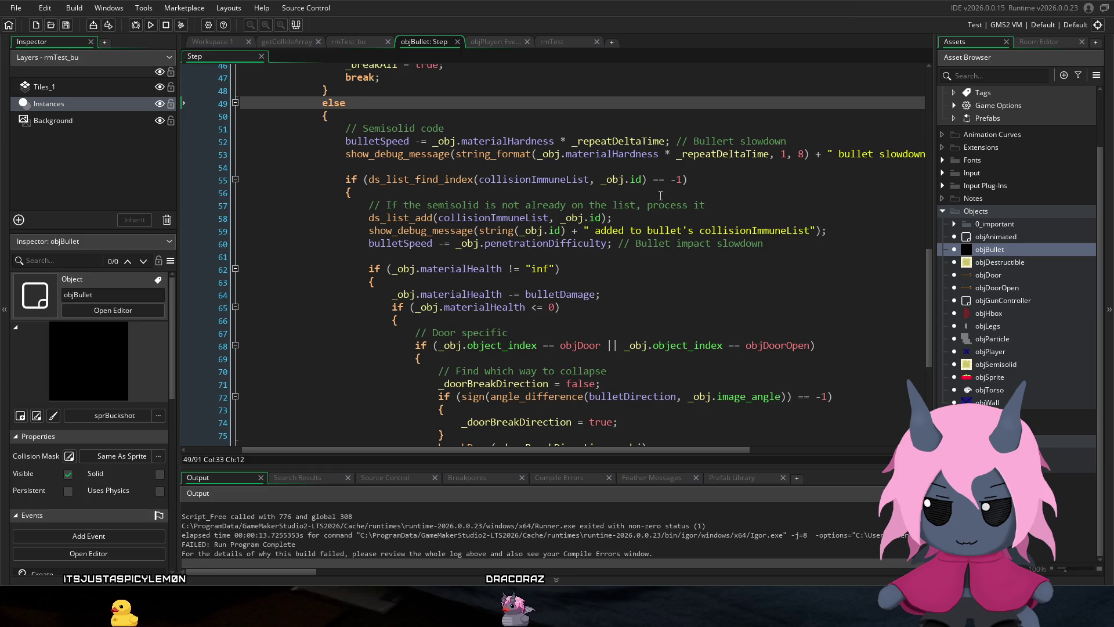
scroll(637, 182, "down", 1)
scroll(637, 181, "down", 1)
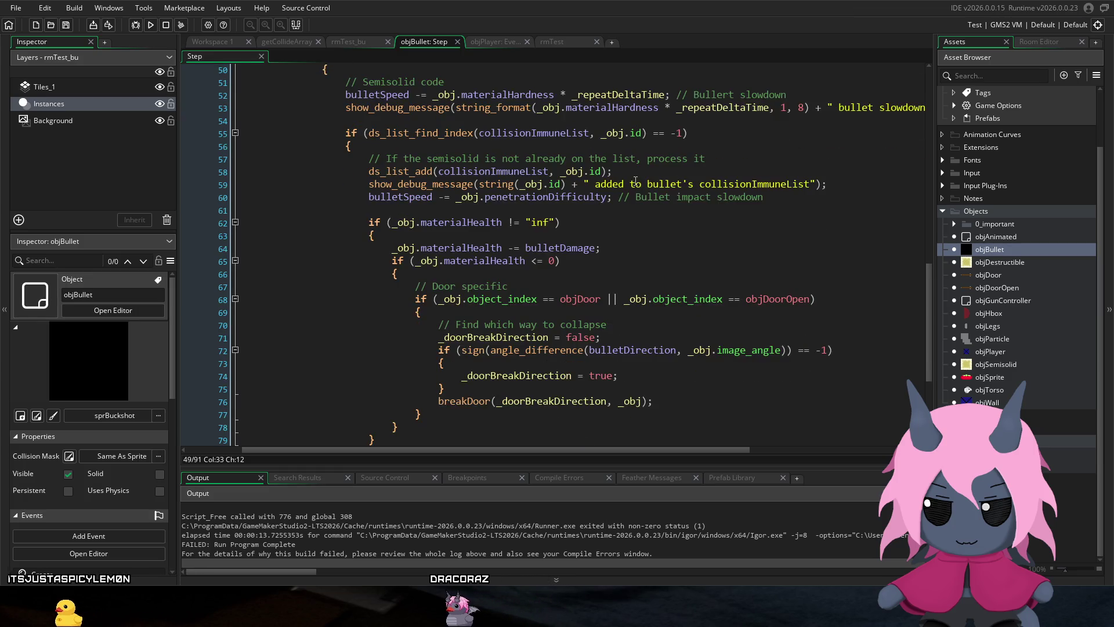
scroll(632, 179, "up", 6)
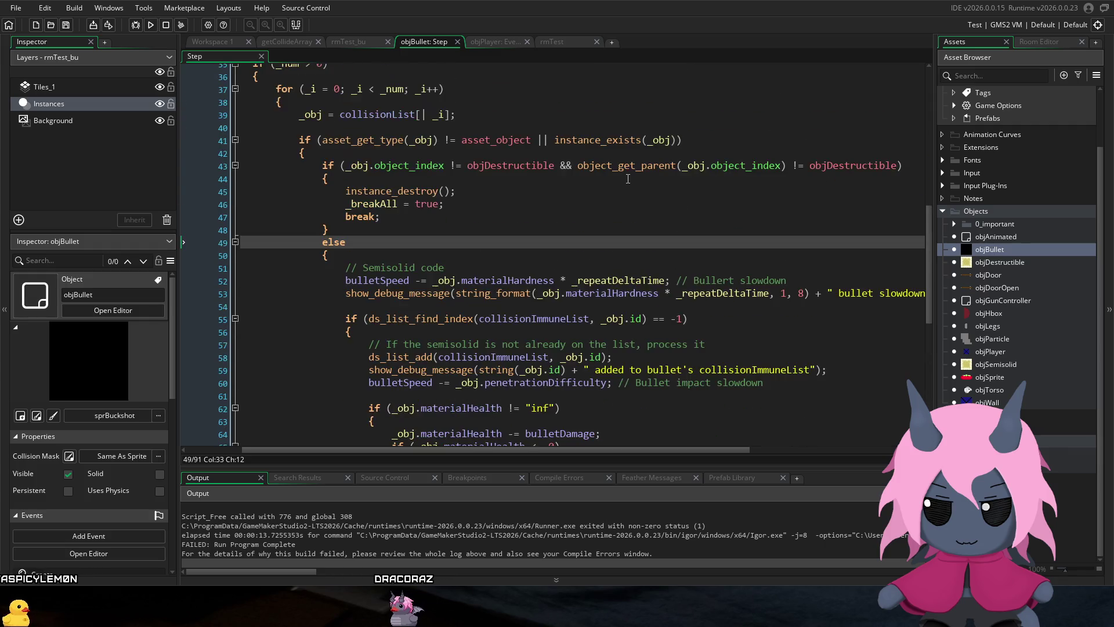
scroll(629, 183, "down", 4)
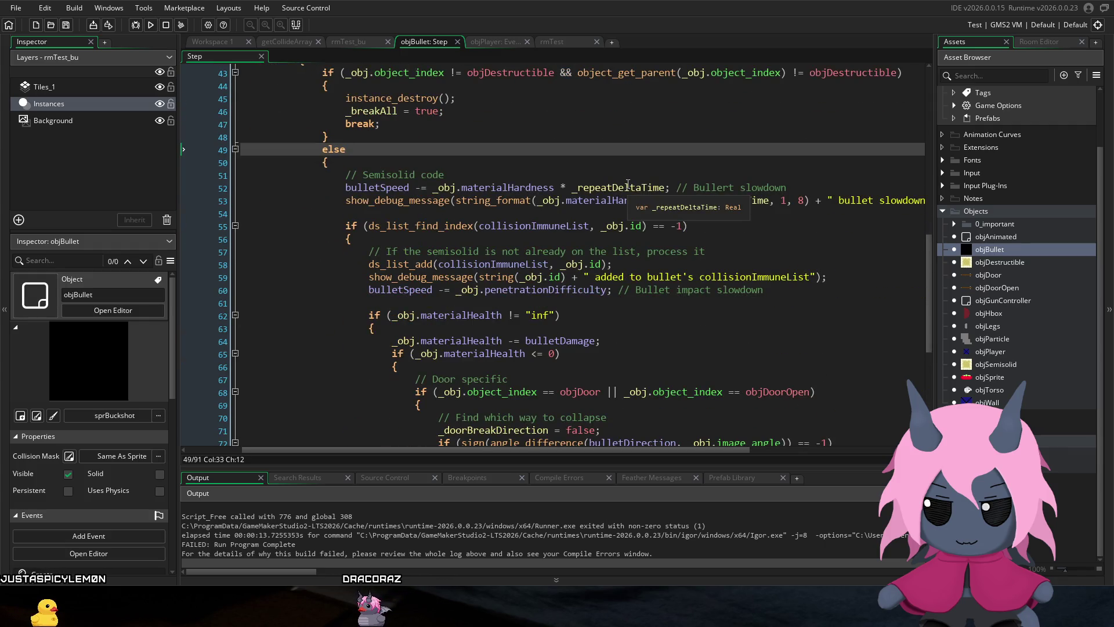
scroll(627, 185, "down", 2)
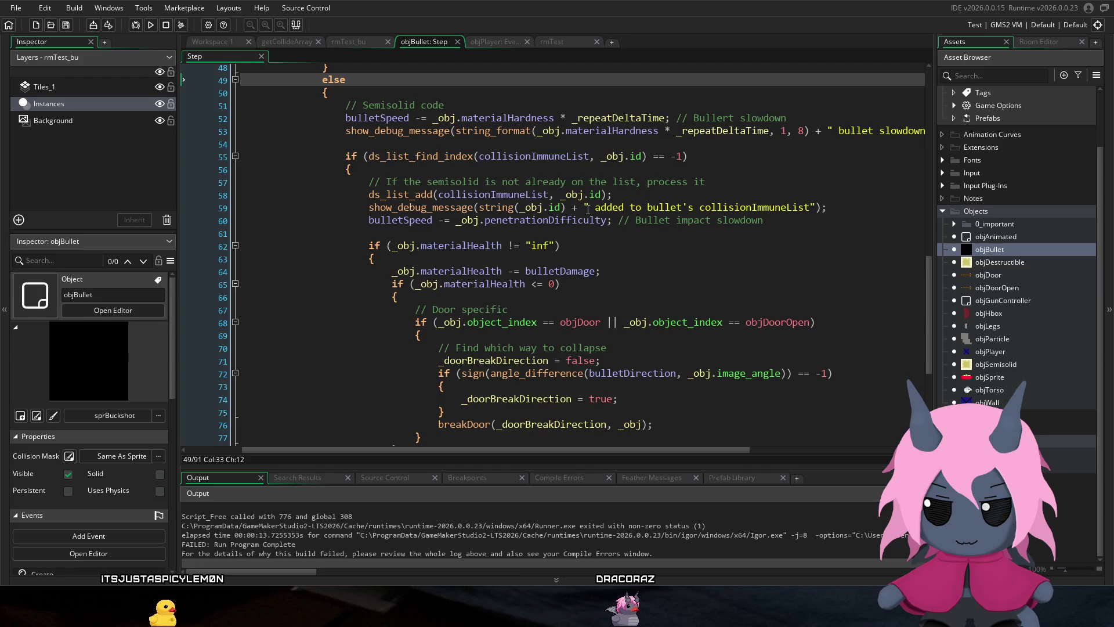
left_click(630, 192)
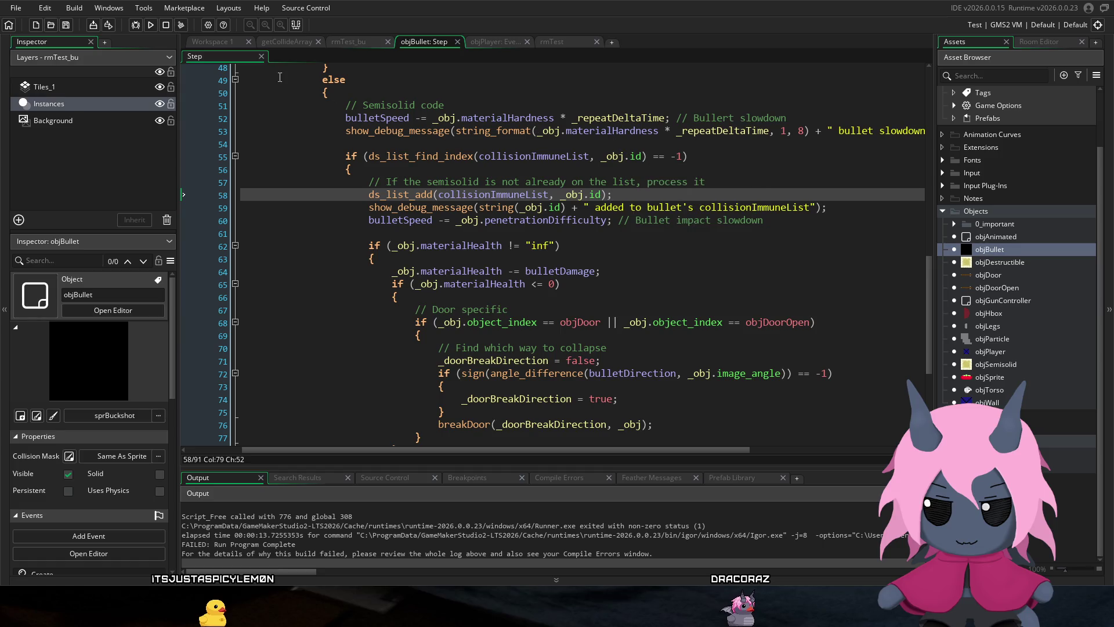
mouse_move(384, 191)
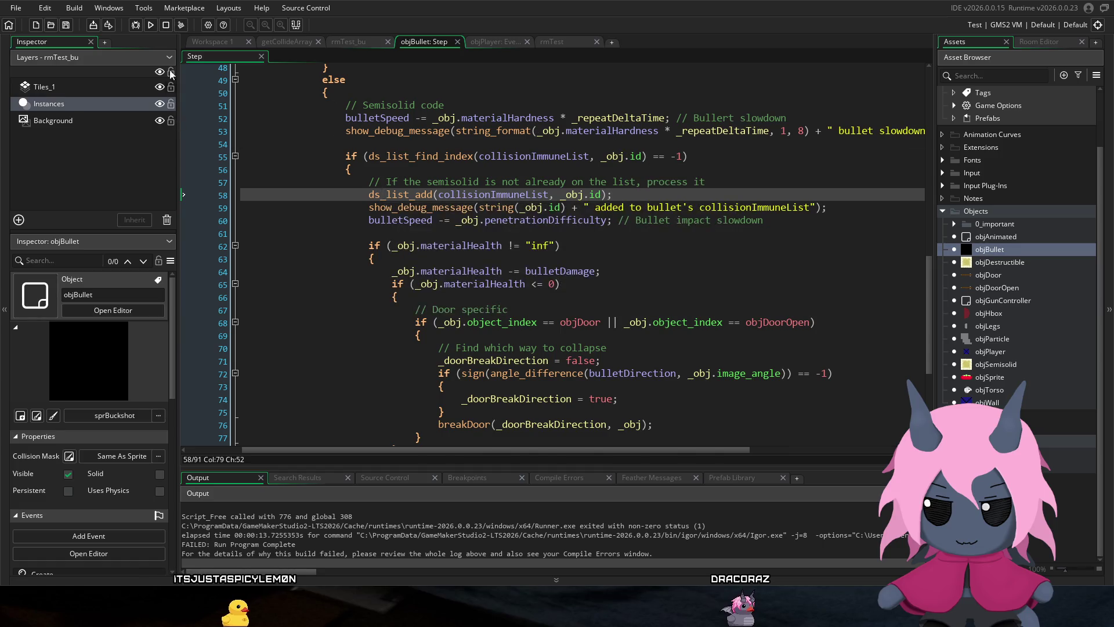
Step: Run the game again, move the player up-right and fire a full clip at the walls
left_click(150, 25)
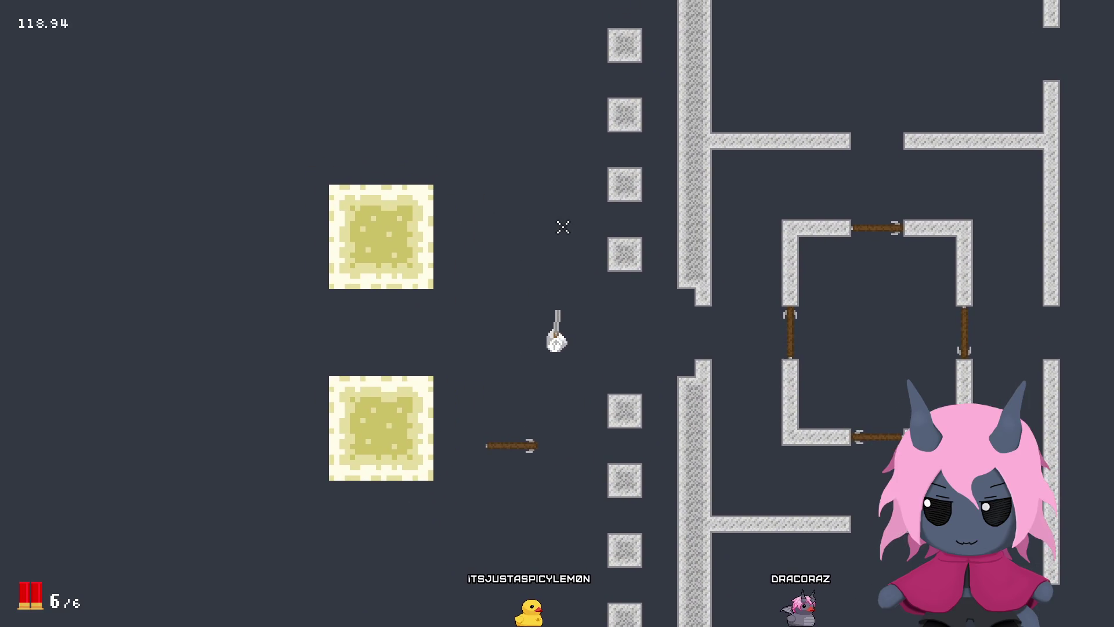
key("w")
key("d")
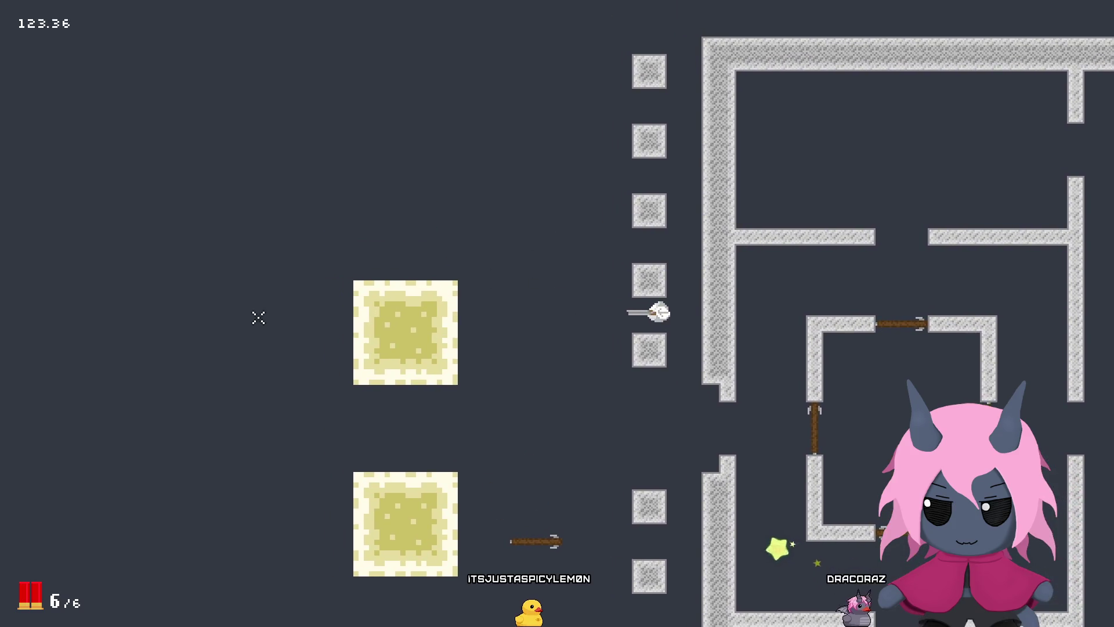
left_click(227, 312)
left_click(226, 313)
left_click(225, 312)
left_click(225, 312)
left_click(225, 312)
key("a")
left_click(225, 312)
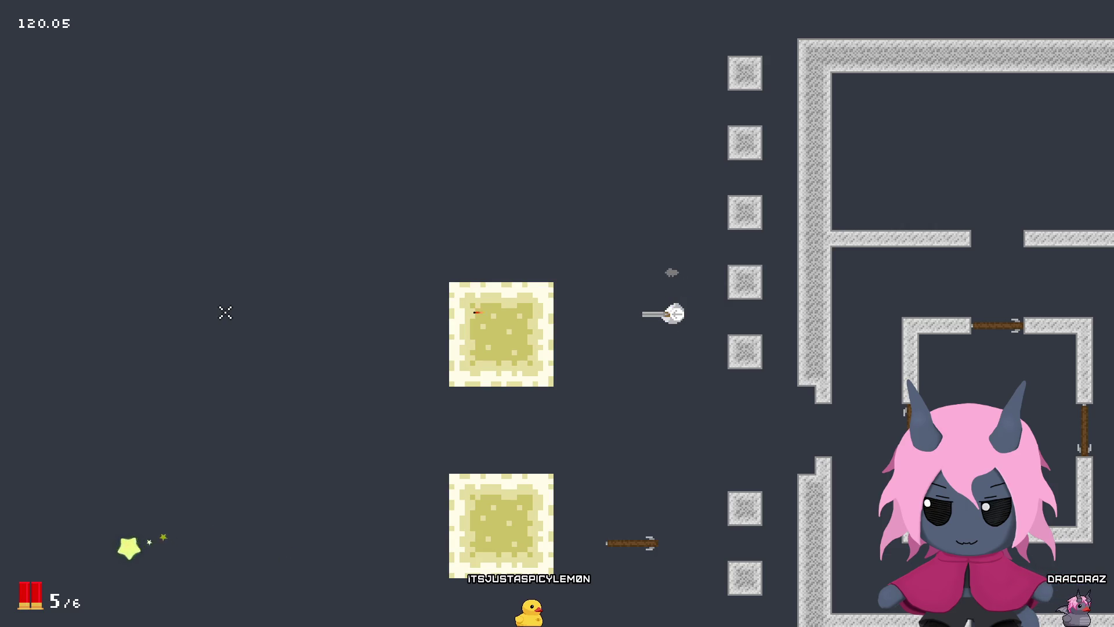
Step: Move down and up the level firing more rounds at walls and blocks, then quit the game
left_click(225, 312)
key("s")
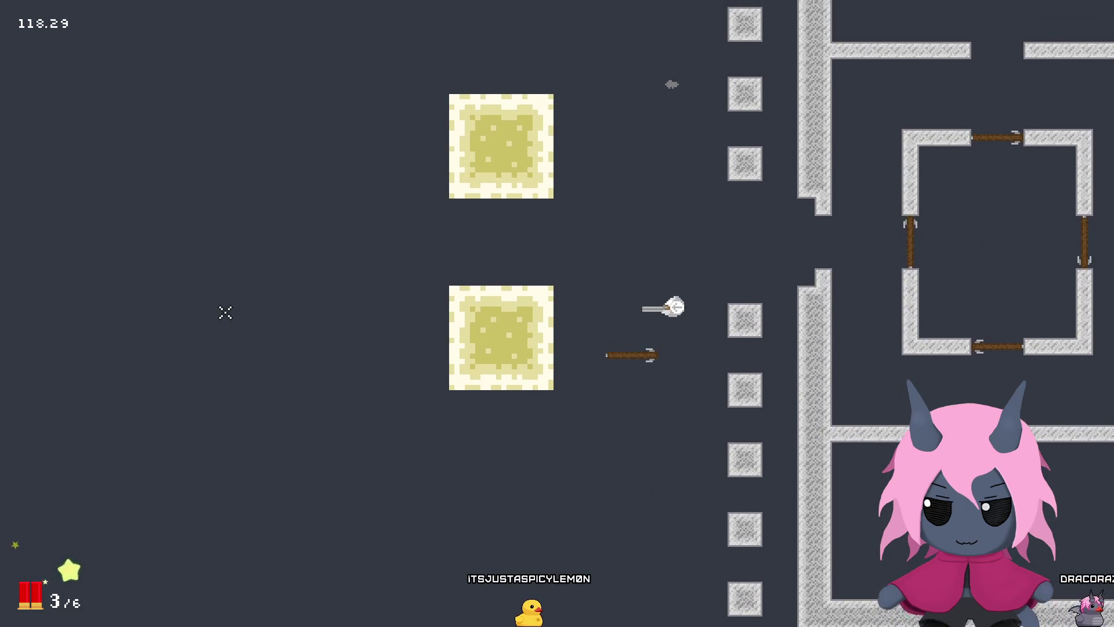
left_click(224, 312)
left_click(223, 312)
left_click(224, 313)
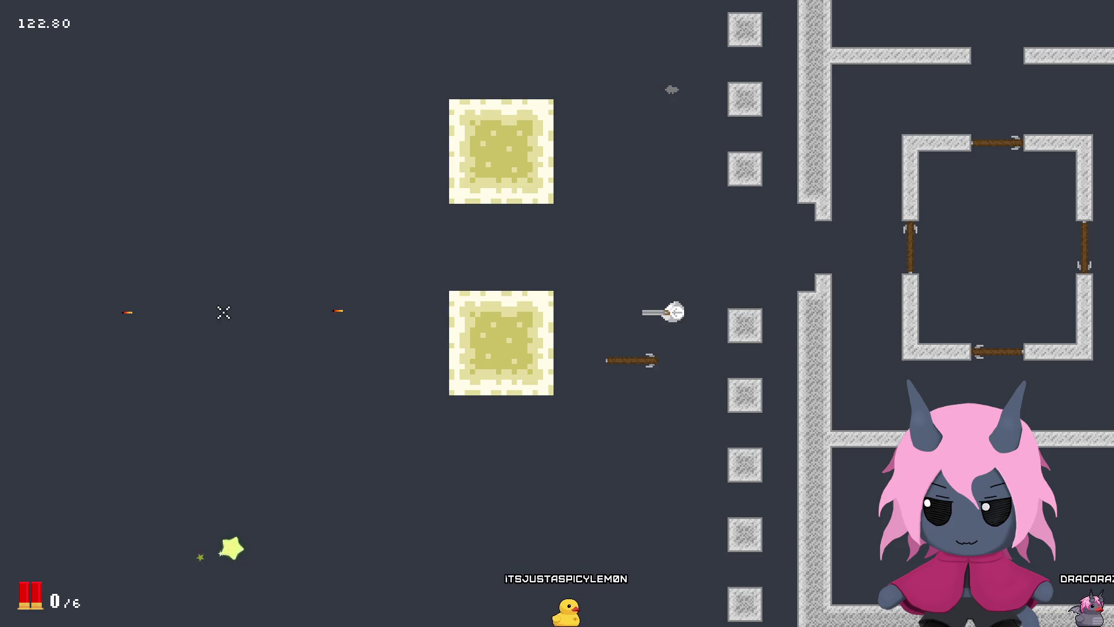
key("w")
left_click(223, 313)
left_click(224, 312)
left_click(224, 313)
left_click(418, 259)
key("Escape")
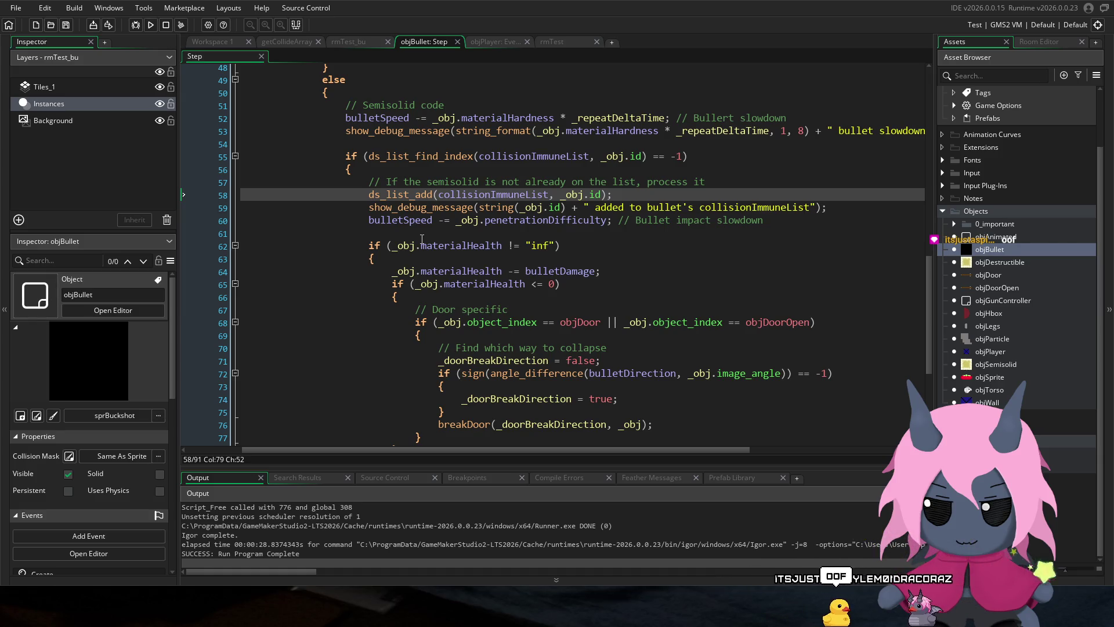
Step: Strip .id from _obj on lines 59, 58 and 55, save the Step code, and run the game
scroll(433, 211, "up", 2)
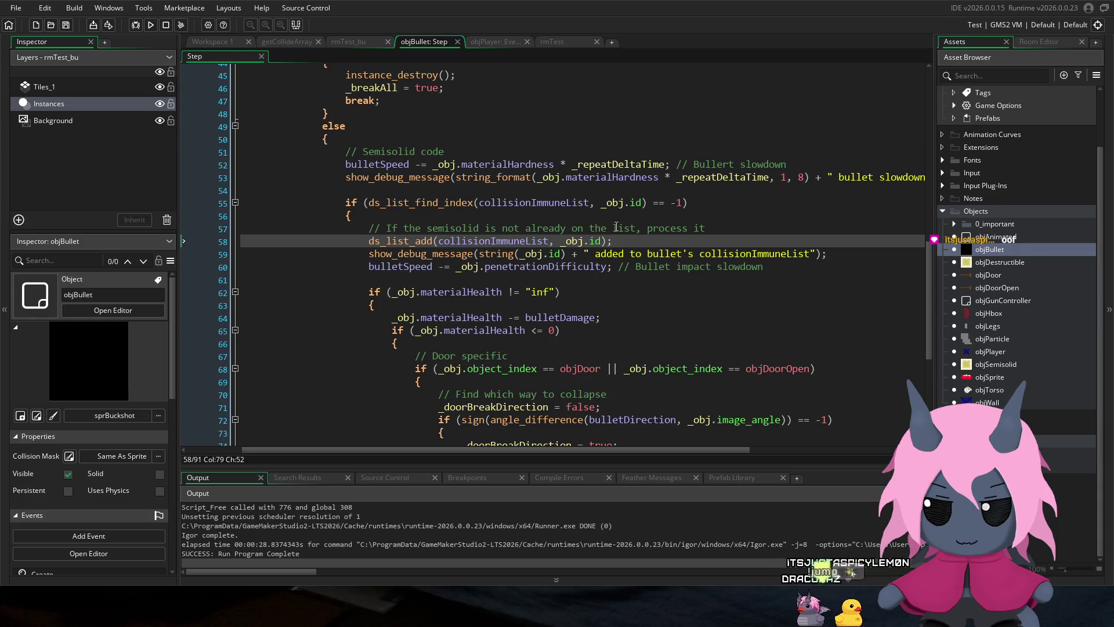
left_click(561, 253)
key("BackSpace")
key("BackSpace")
key("BackSpace")
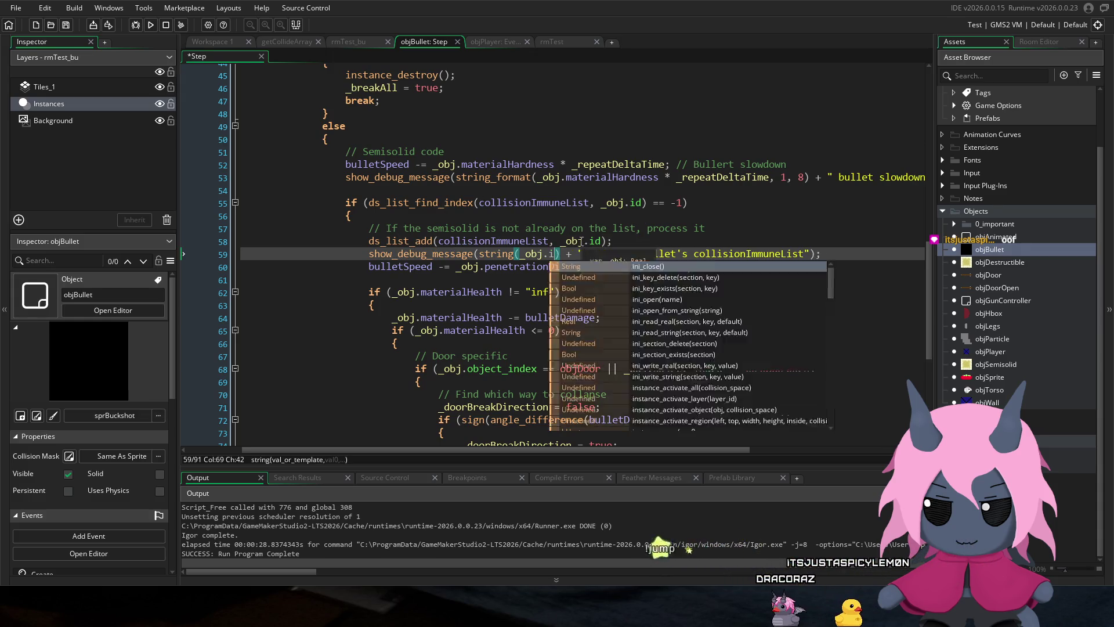
type("j")
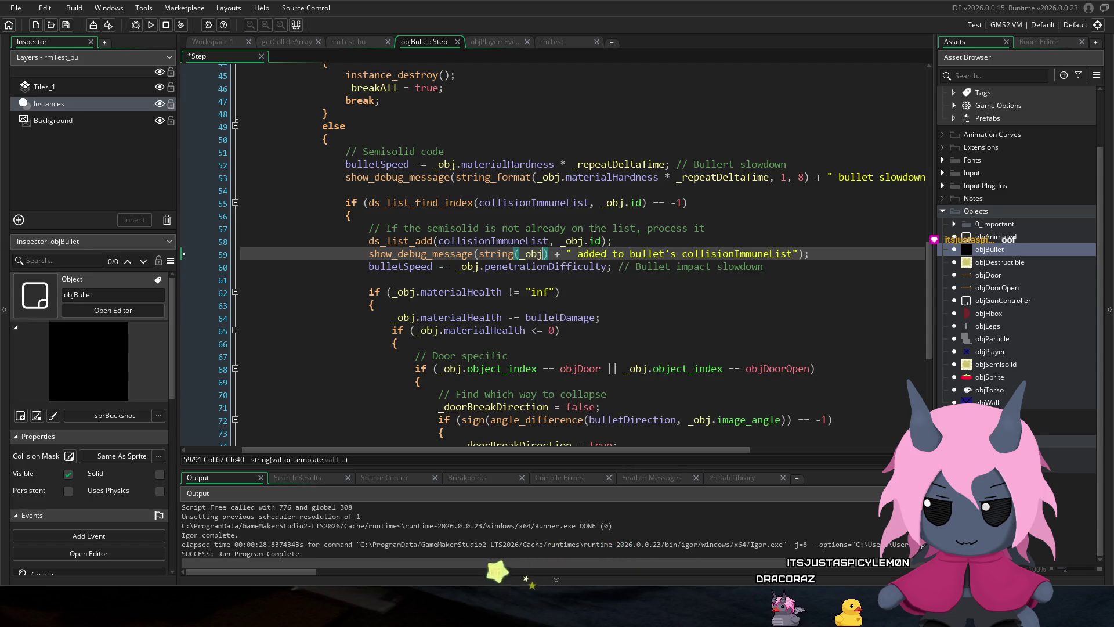
left_click(601, 241)
key("BackSpace")
key("BackSpace")
key("BackSpace")
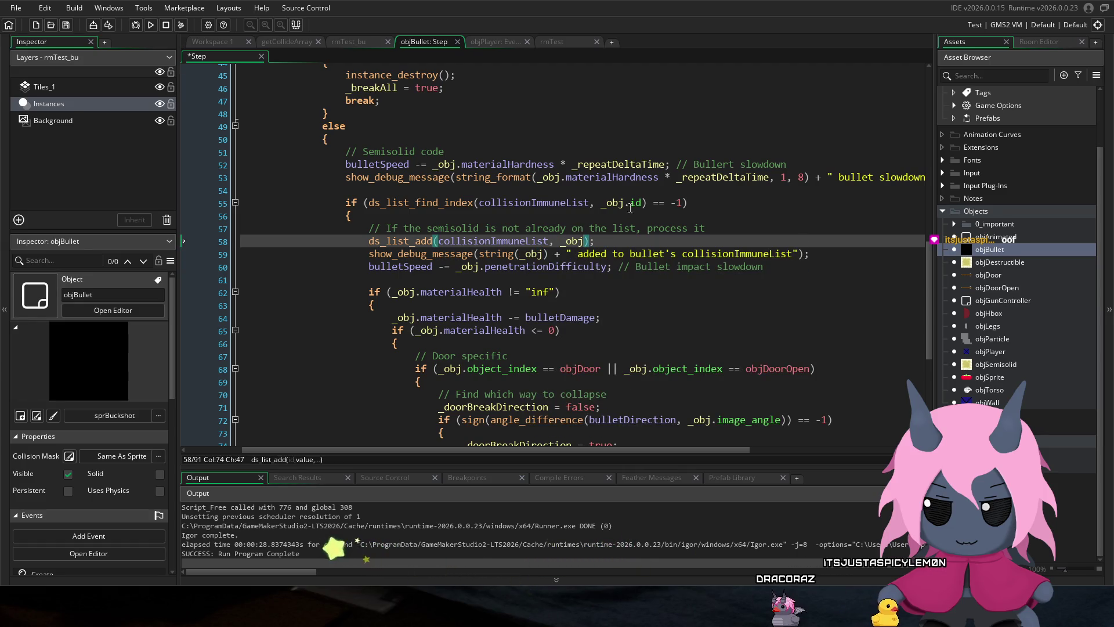
left_click(642, 203)
key("BackSpace")
key("BackSpace")
key("BackSpace")
left_click(662, 195)
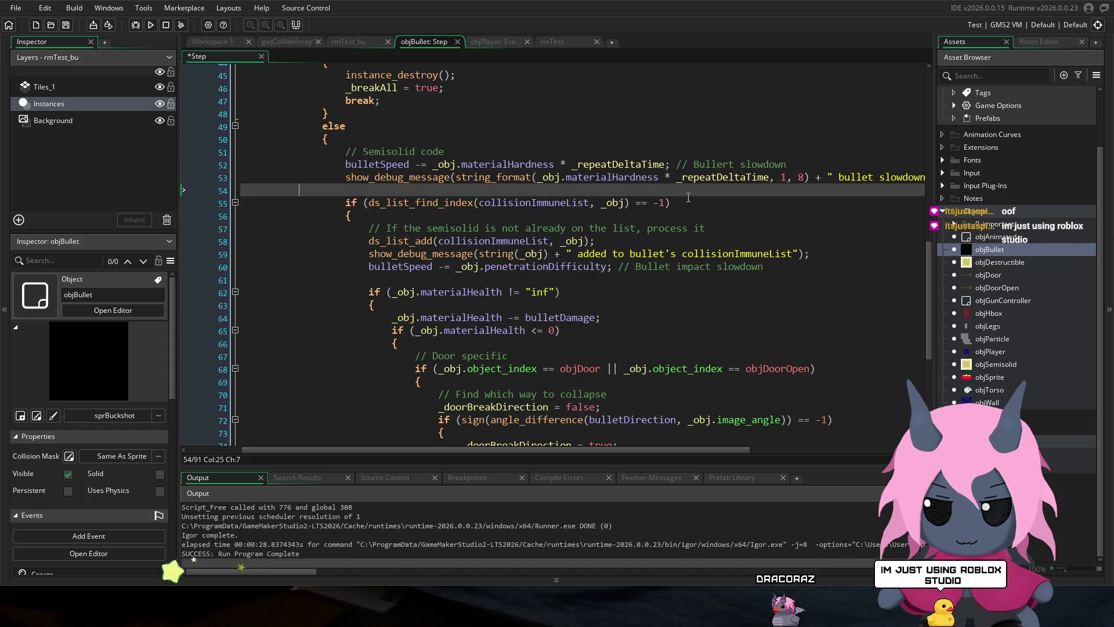
key("ctrl+s")
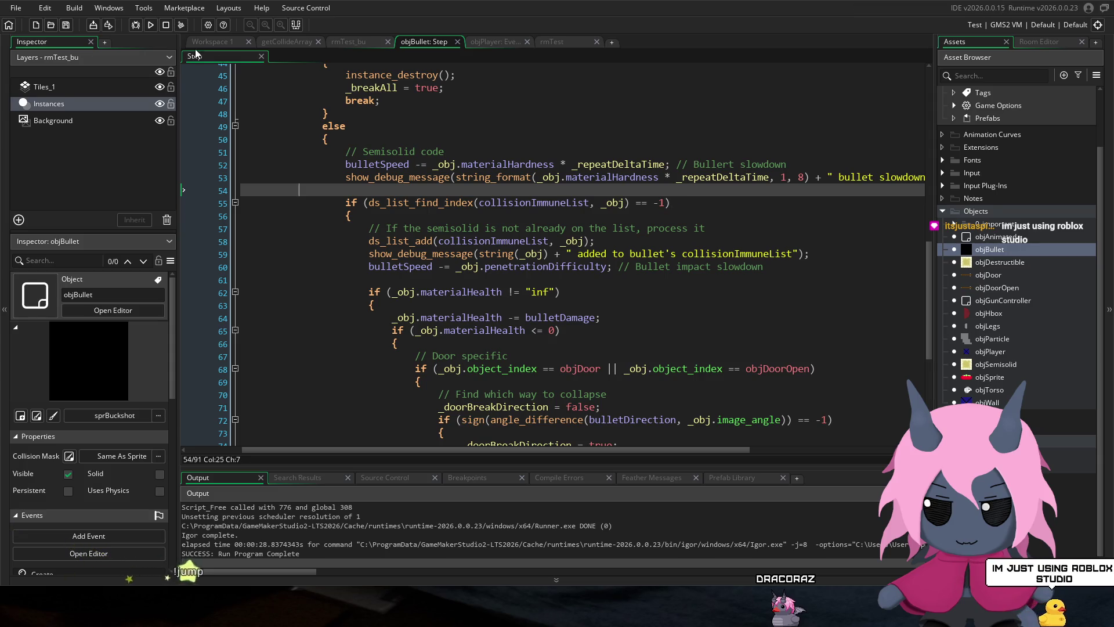
left_click(150, 24)
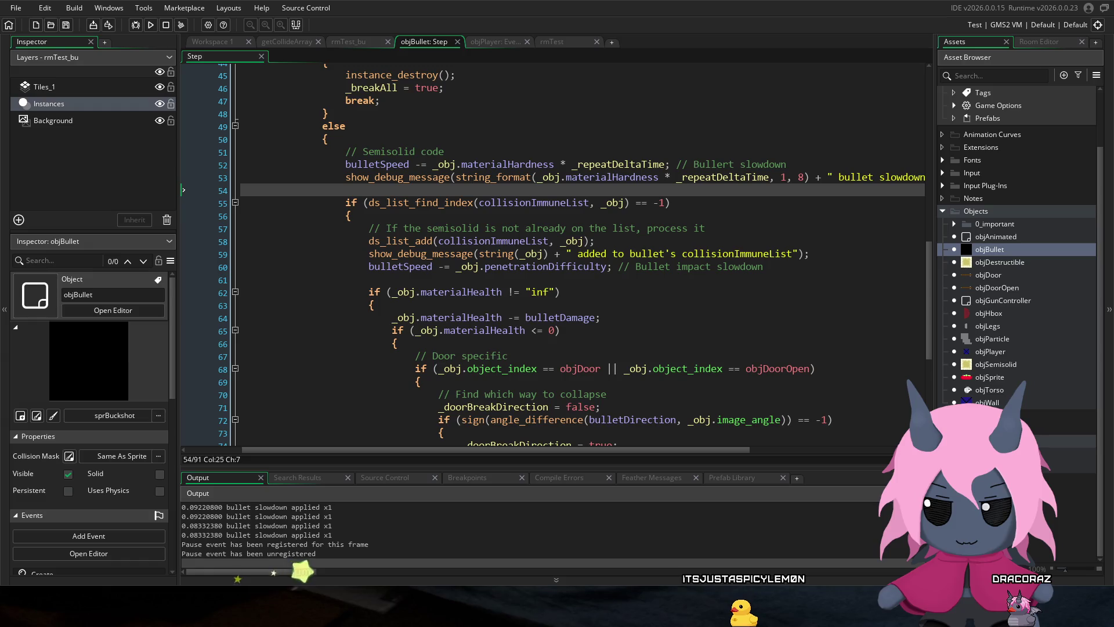
Step: In the game window, shoot at the walls, reload with R, fire the rest, then quit the game
key("alt+Tab")
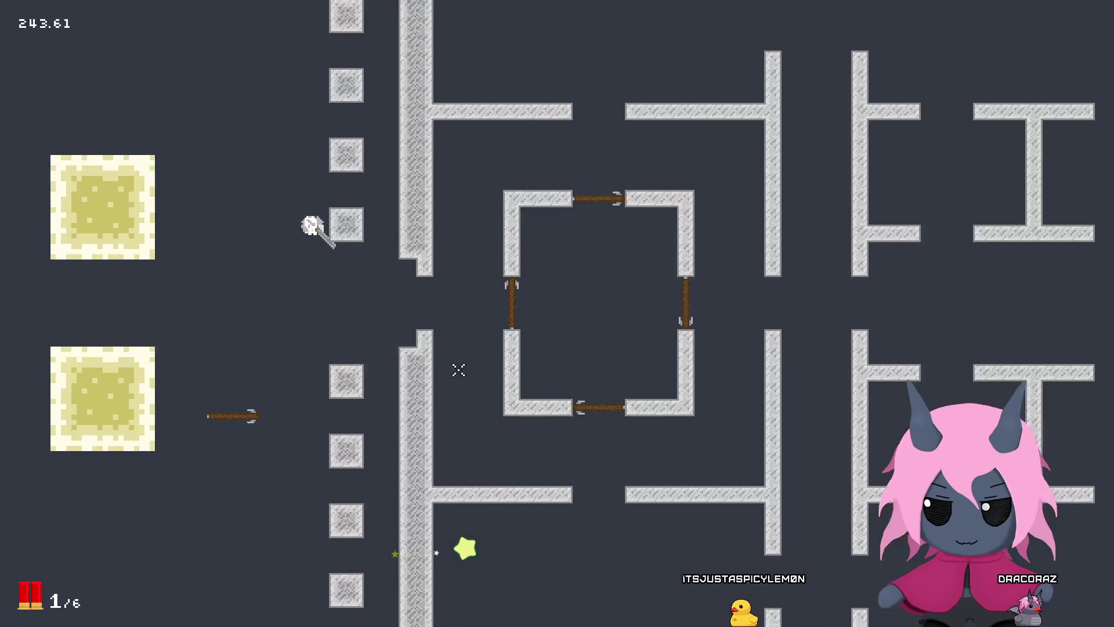
left_click(189, 272)
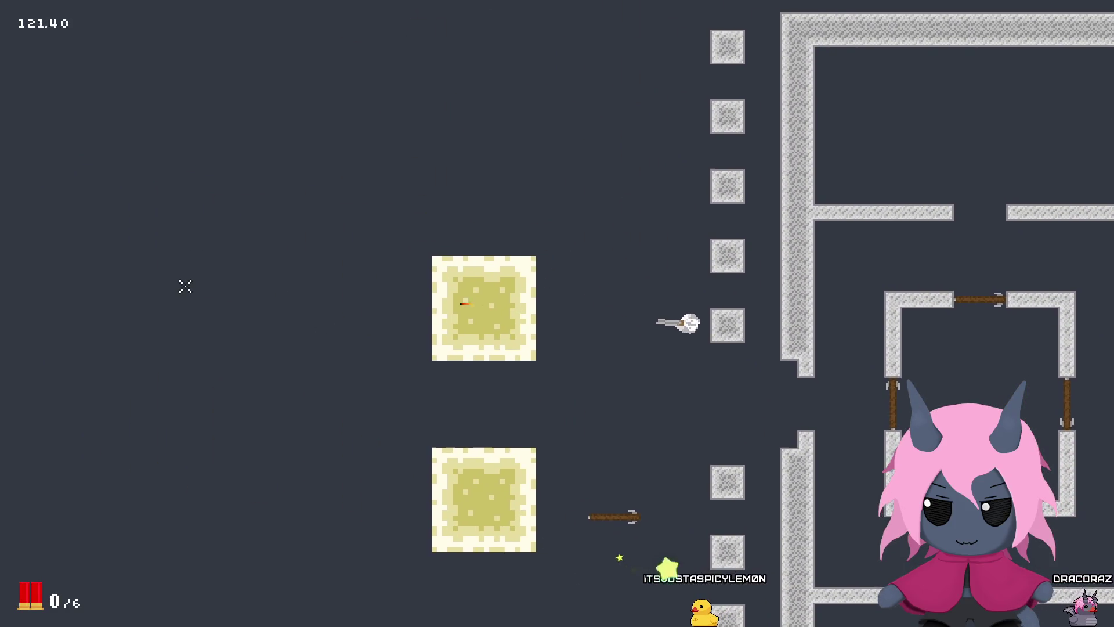
key("r")
left_click(154, 320)
left_click(153, 321)
left_click(153, 321)
key("w")
left_click(152, 319)
left_click(155, 319)
left_click(157, 319)
key("Escape")
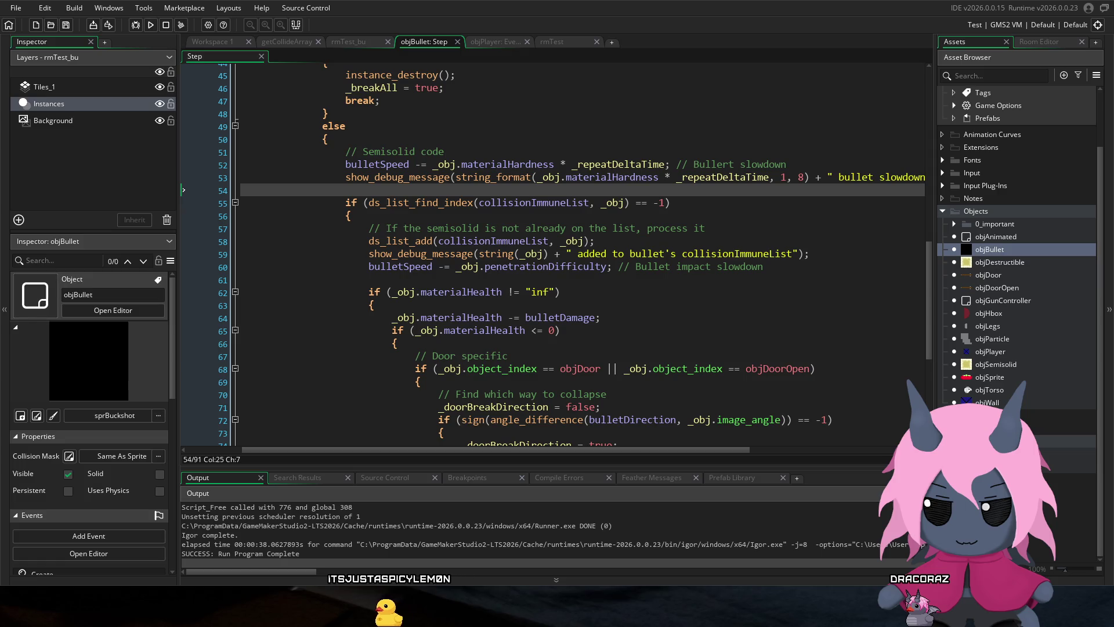
Step: Add .id back after _obj on lines 55 and 58
left_click(565, 215)
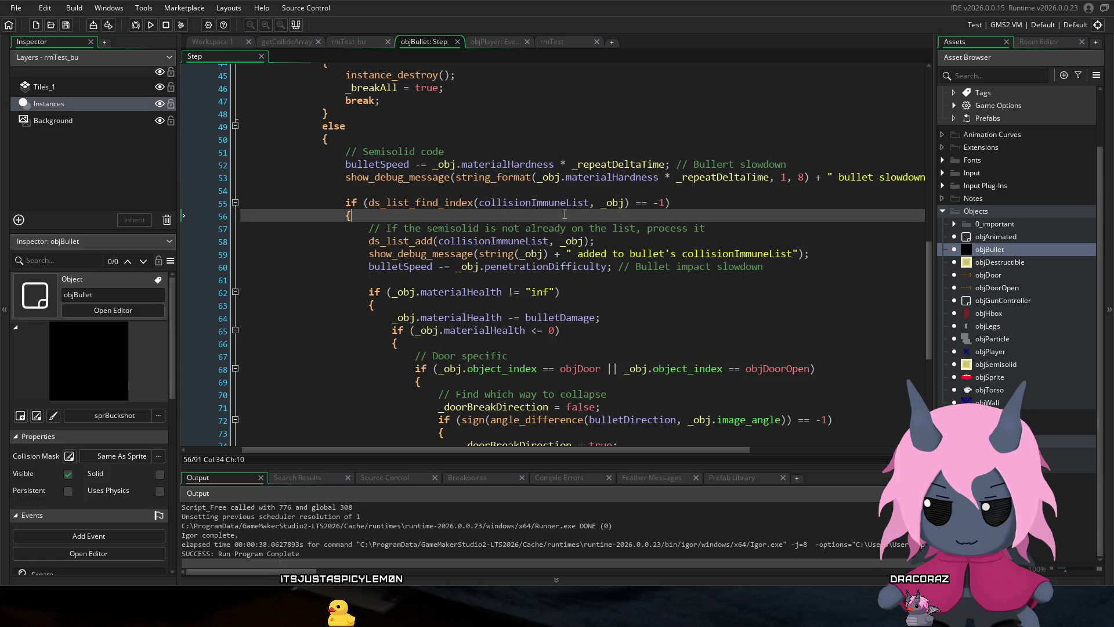
left_click(625, 203)
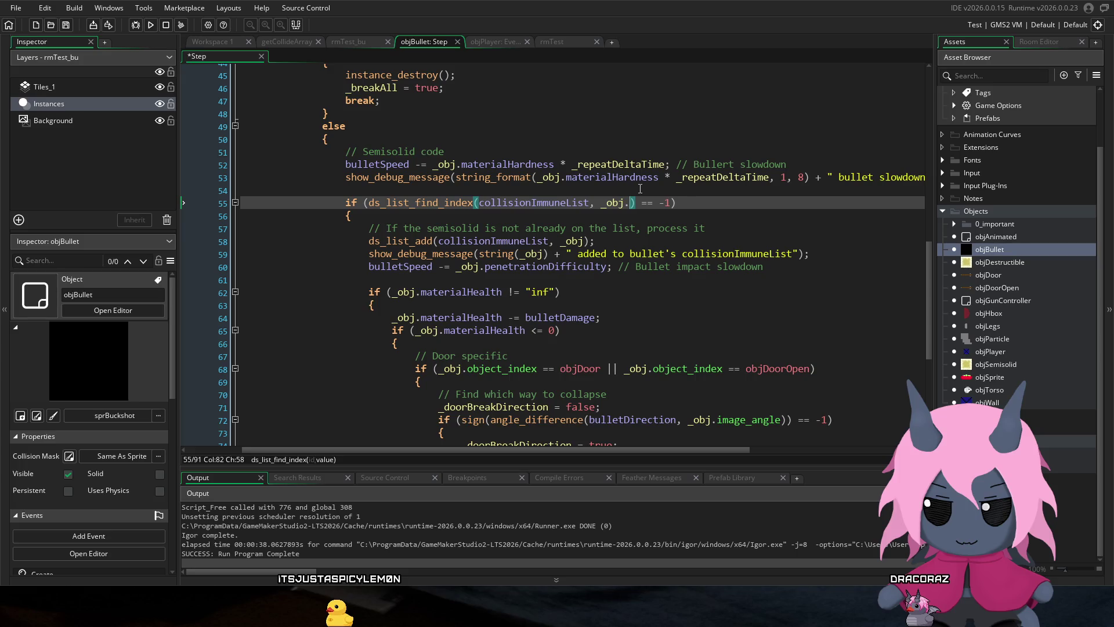
type("id")
left_click(584, 241)
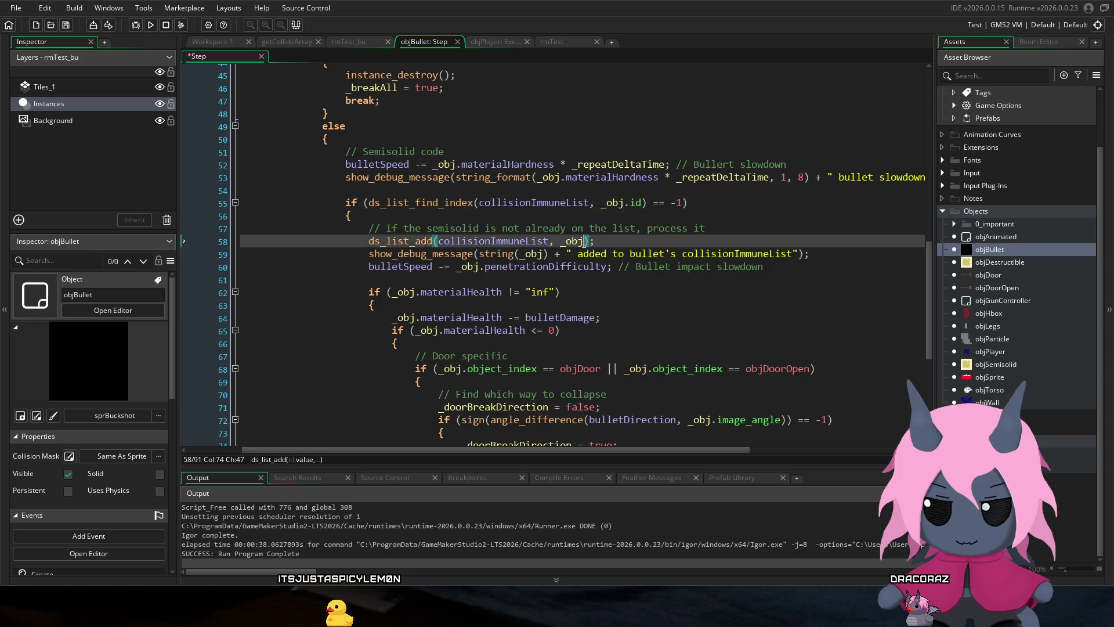
type(".id")
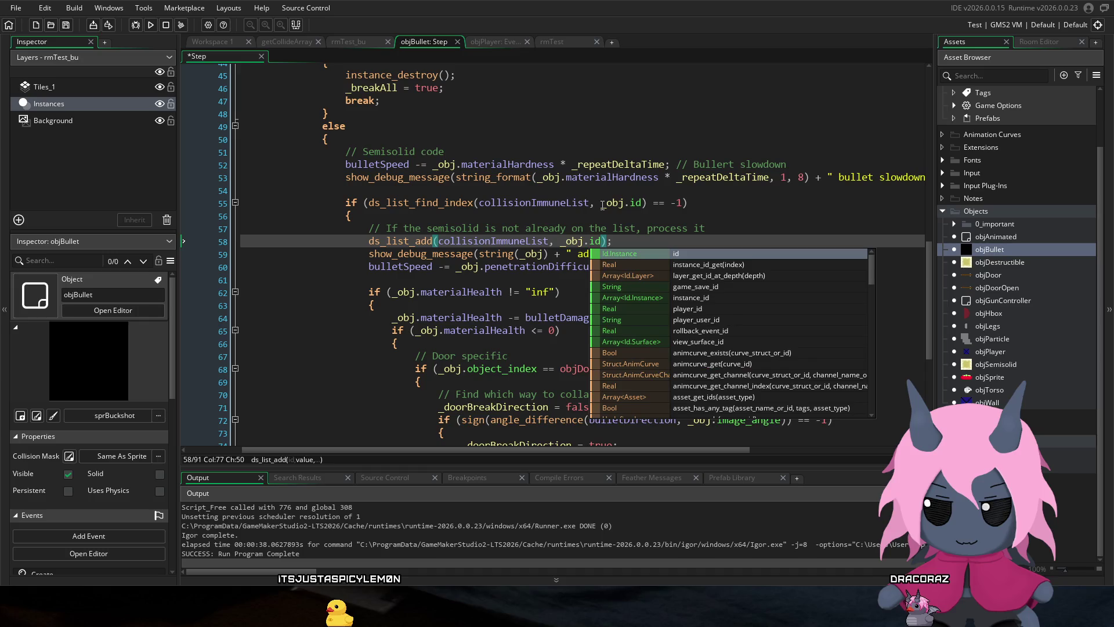
Step: Add .id back after _obj on line 59 as well
left_click(624, 190)
left_click(546, 254)
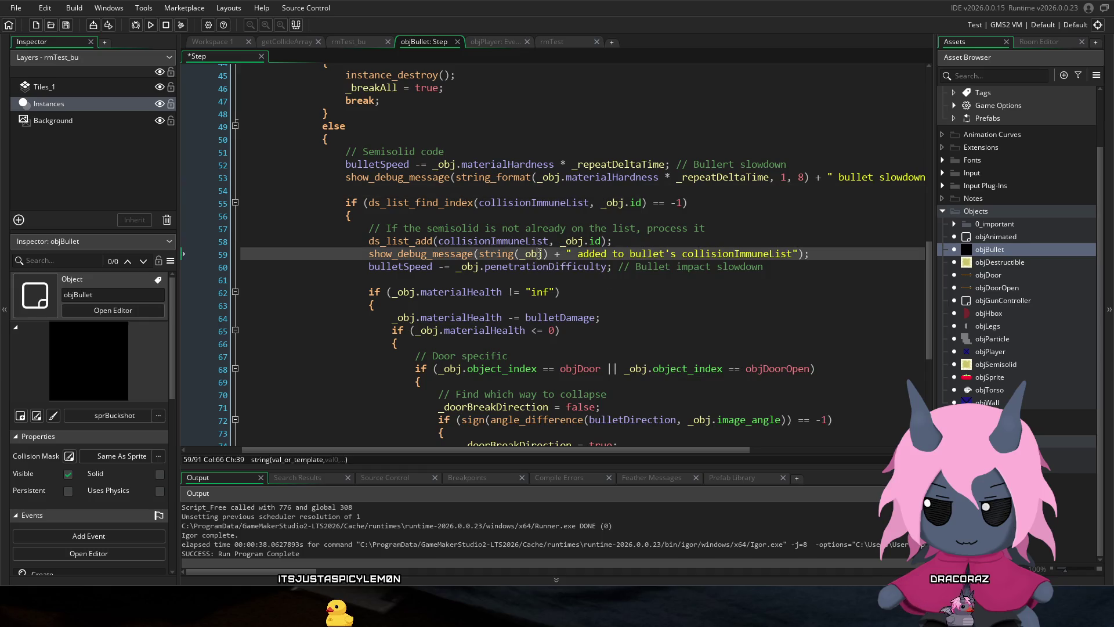
key("Right")
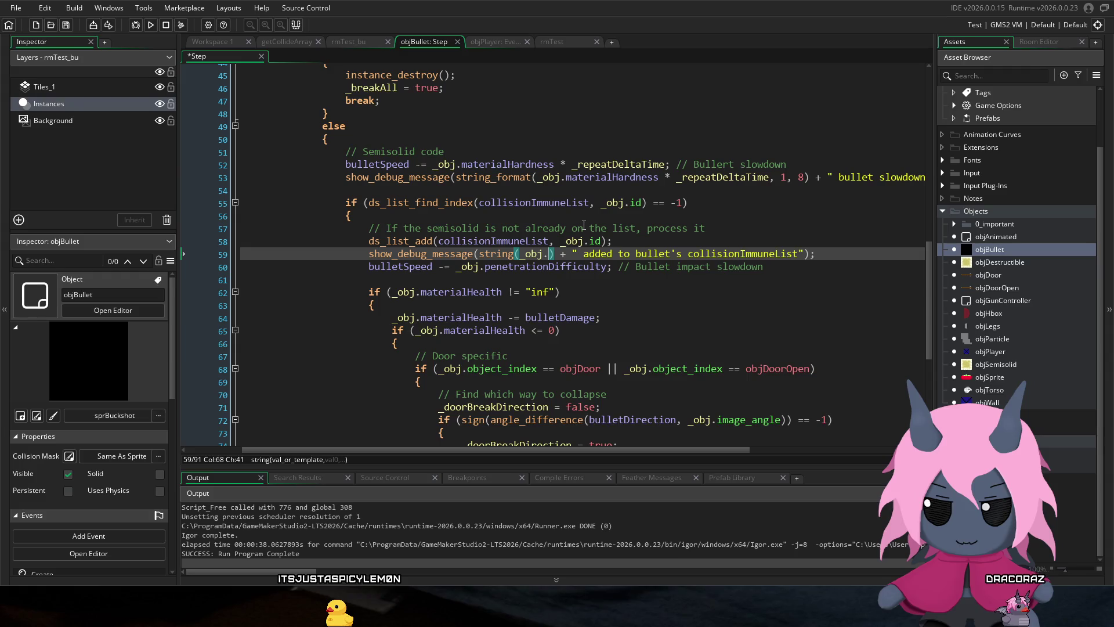
type(".id")
left_click(568, 216)
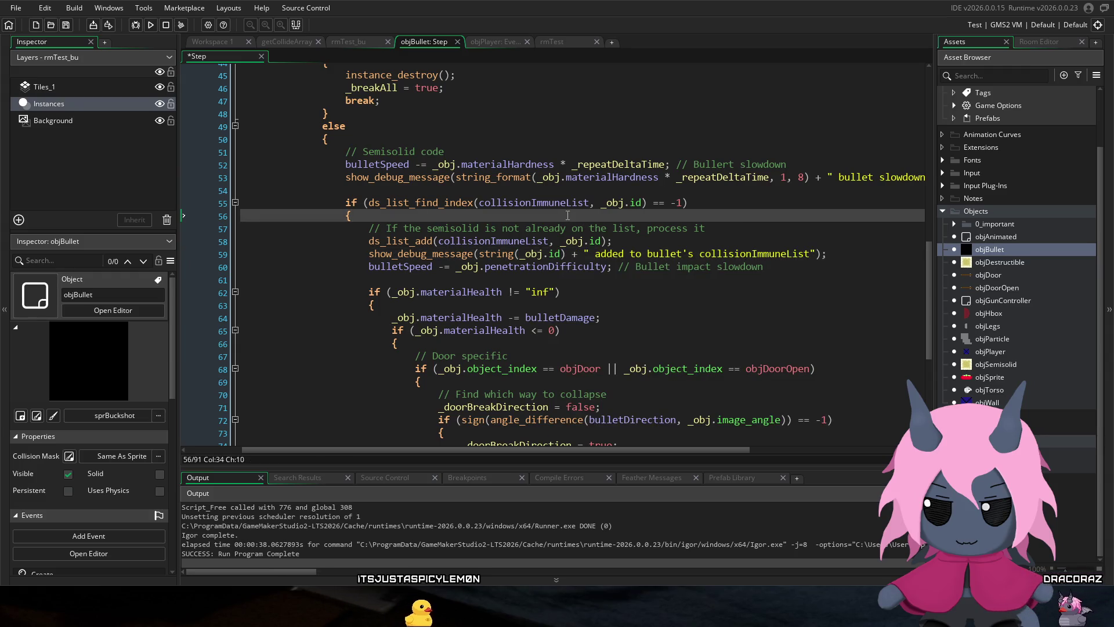
mouse_move(533, 201)
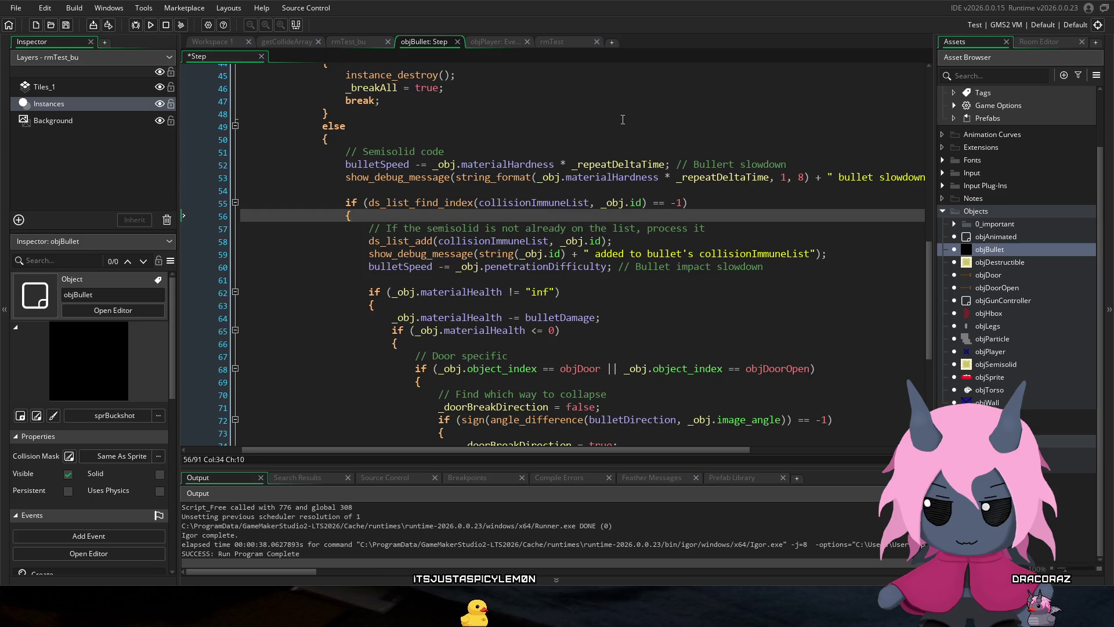
left_click(590, 292)
scroll(590, 292, "down", 2)
scroll(590, 292, "down", 1)
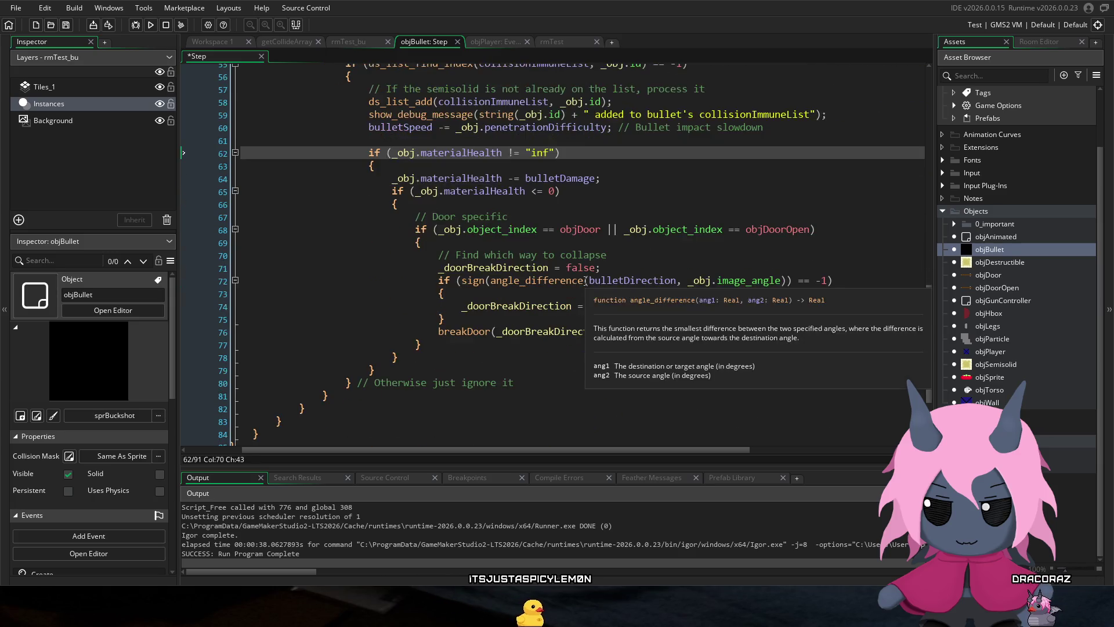
scroll(586, 279, "up", 3)
scroll(585, 278, "up", 2)
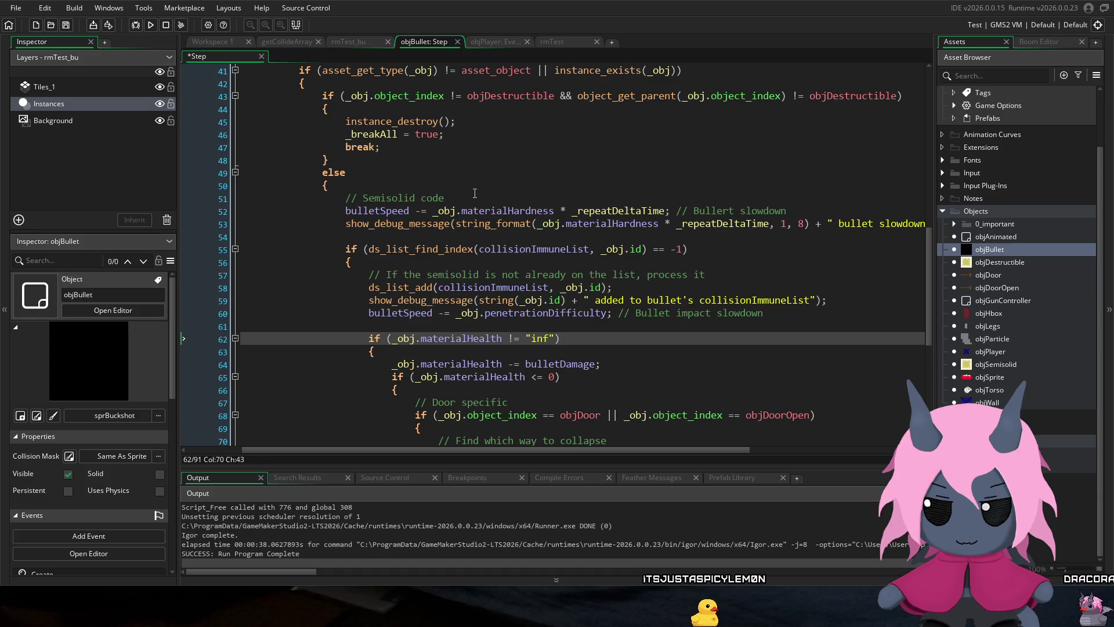
scroll(475, 192, "up", 12)
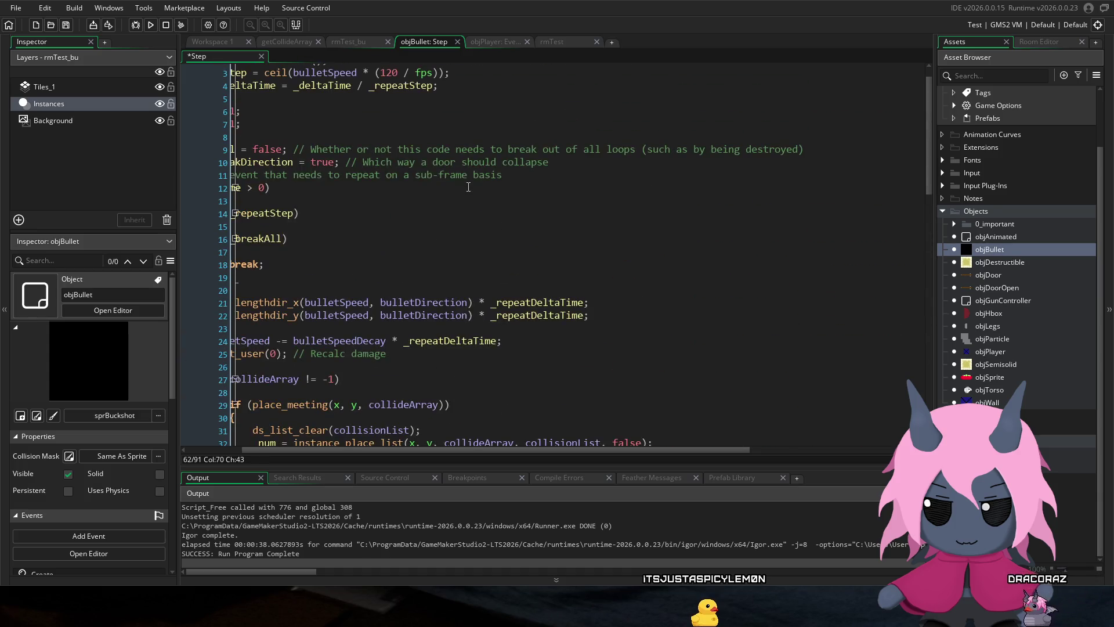
scroll(469, 187, "up", 1)
scroll(468, 187, "down", 2)
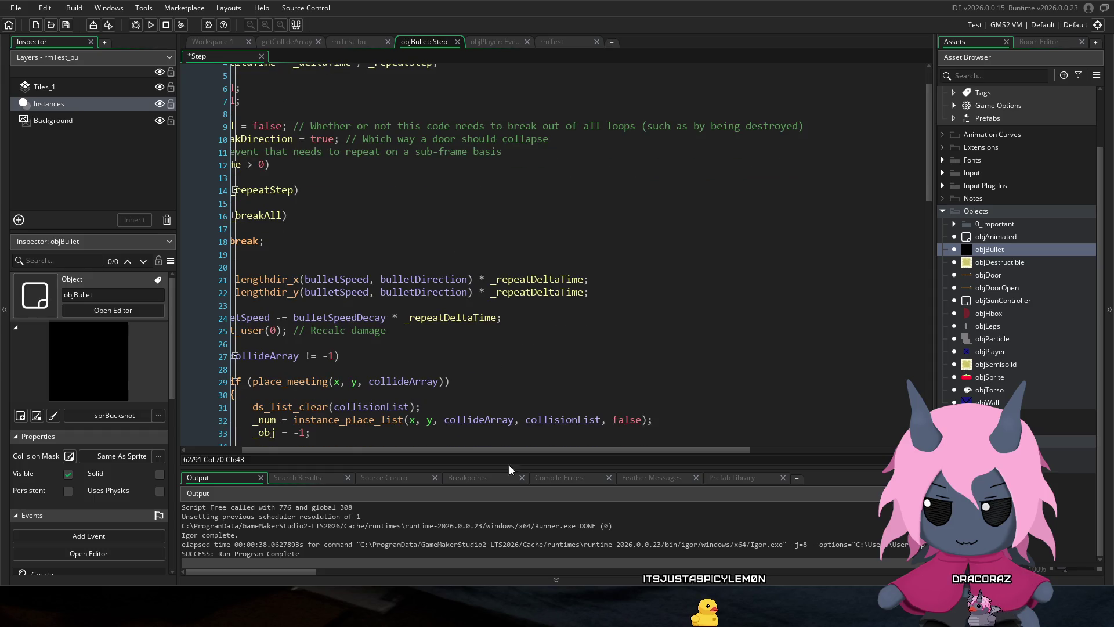
left_click_drag(515, 447, 417, 435)
scroll(470, 287, "up", 2)
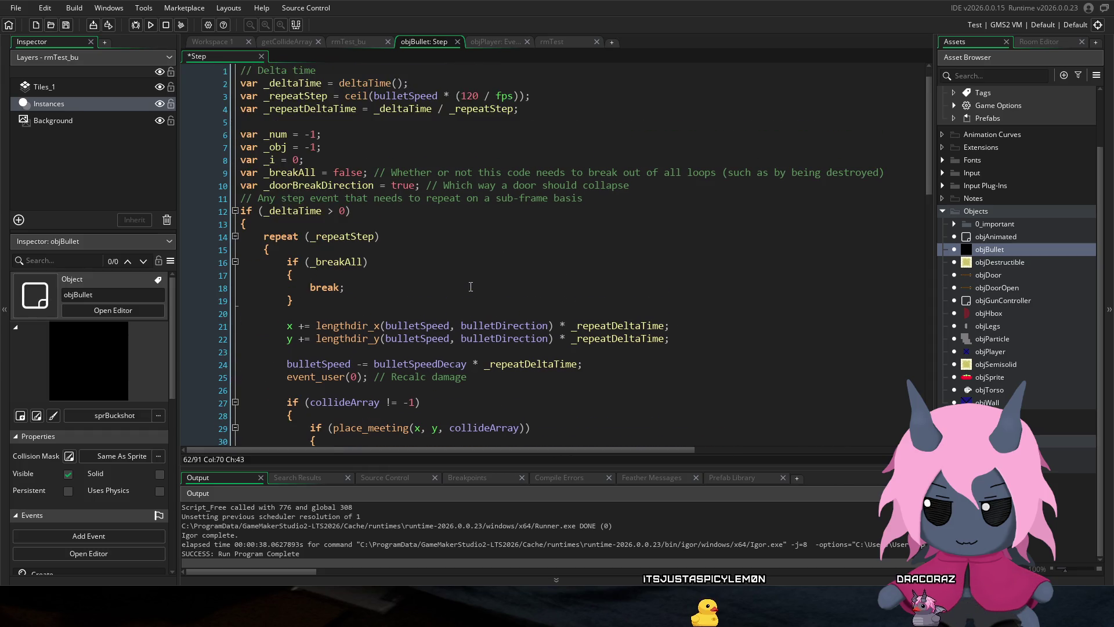
scroll(473, 285, "down", 8)
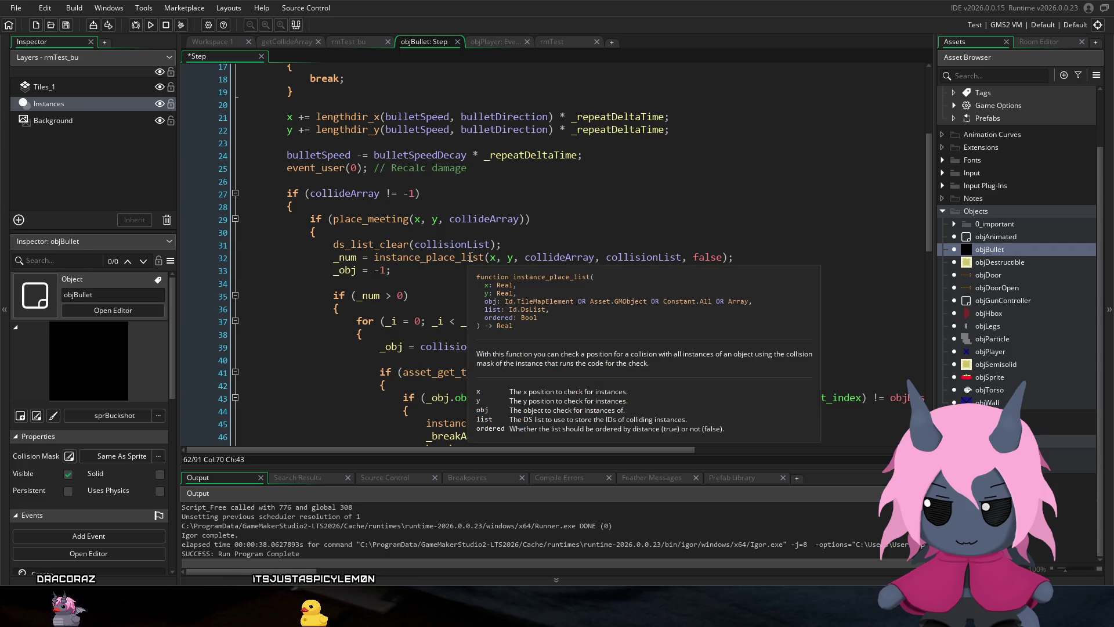
scroll(464, 256, "down", 2)
left_click(759, 332)
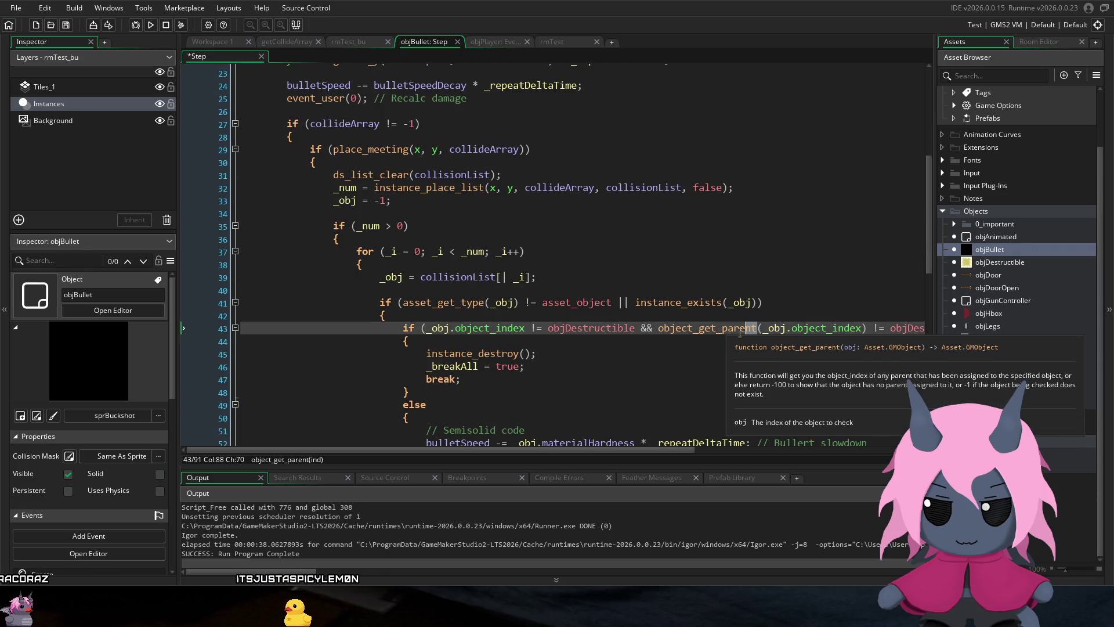
key("Left")
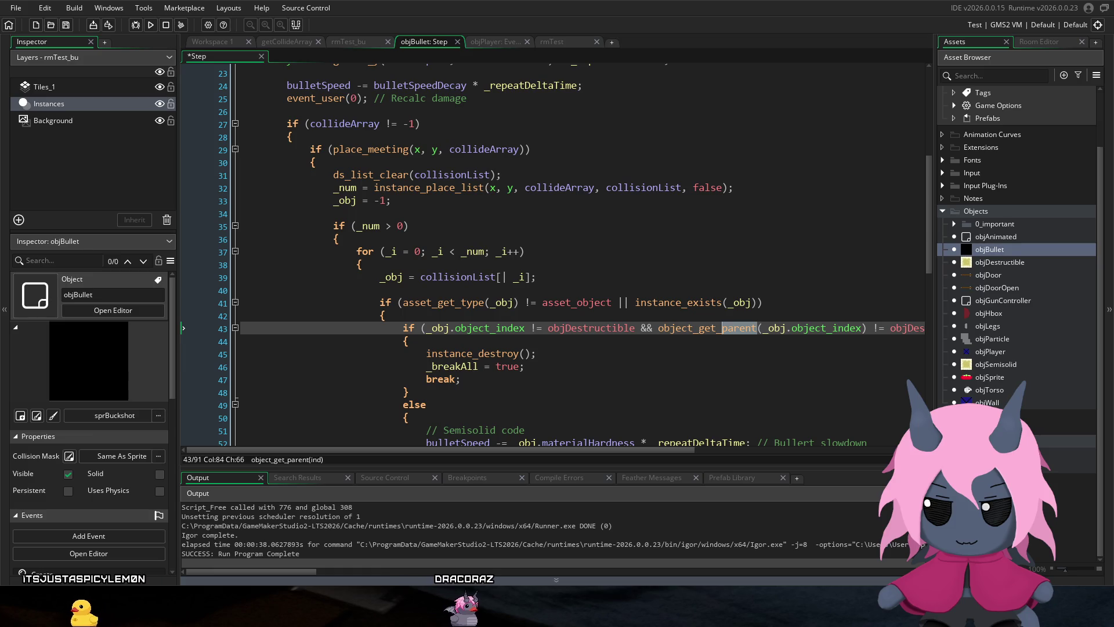
Step: Change object_get_parent to object_is_ancestor on line 43 and check which arguments it expects
left_click(700, 325, "shift")
type("is_")
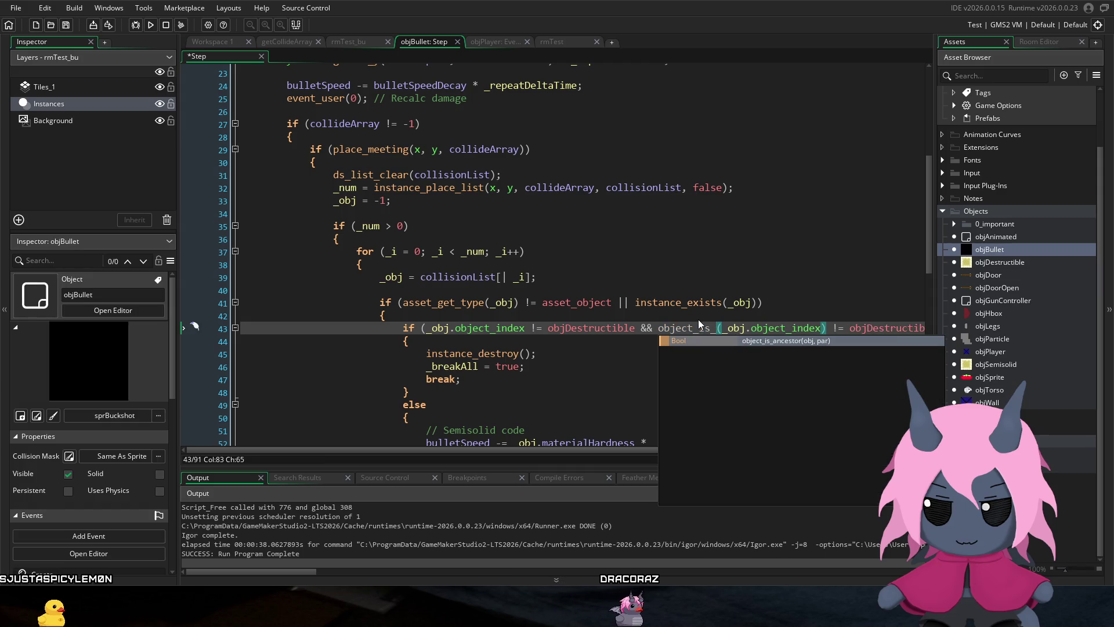
key("Return")
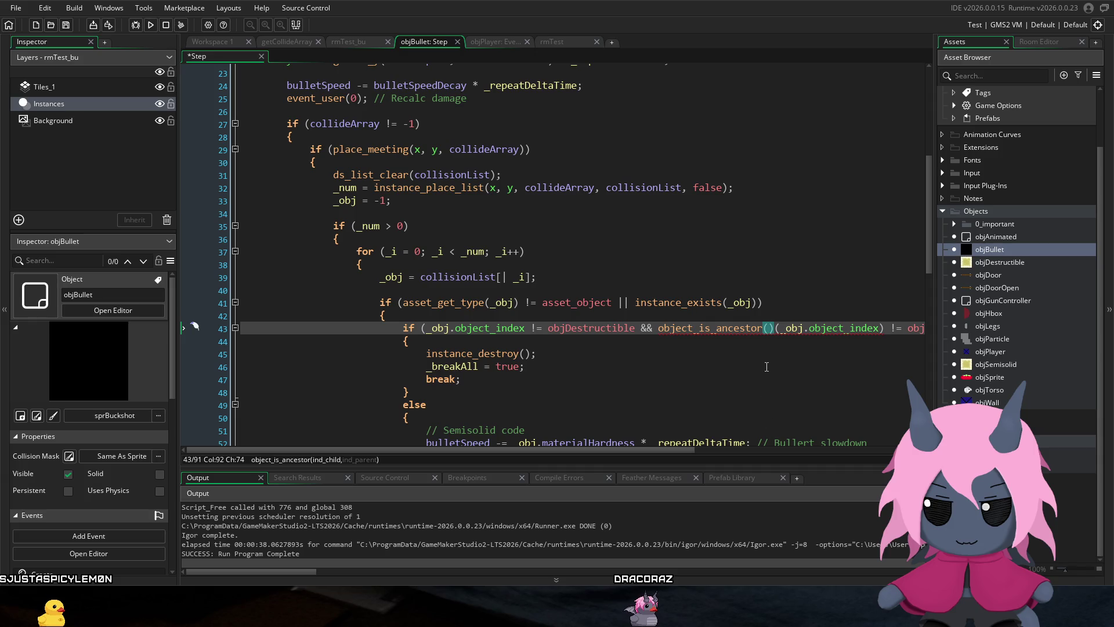
key("BackSpace")
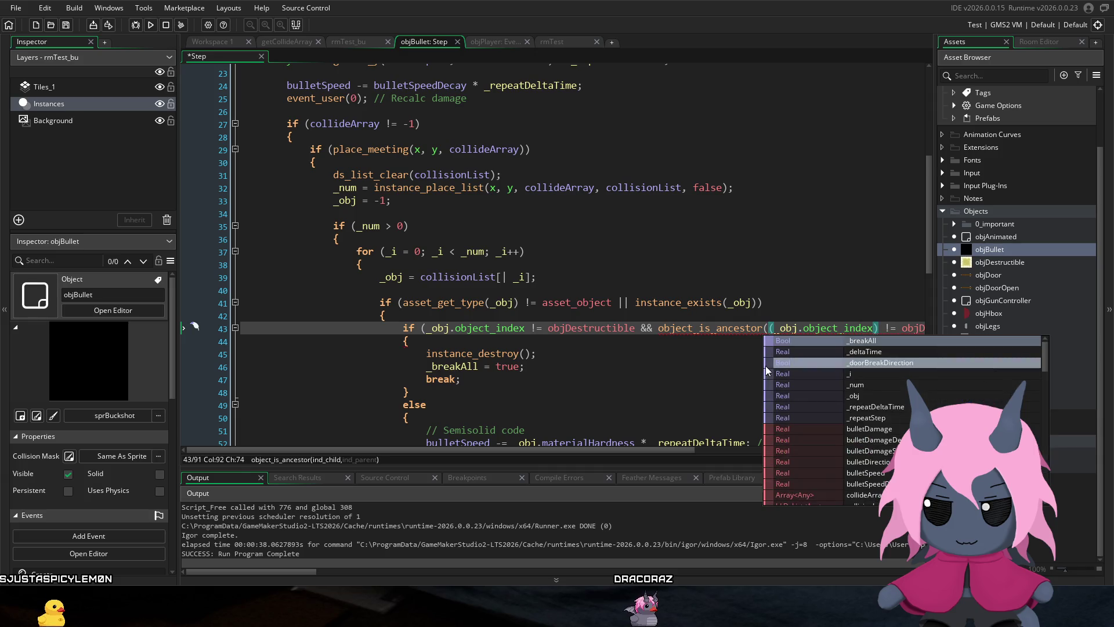
key("Escape")
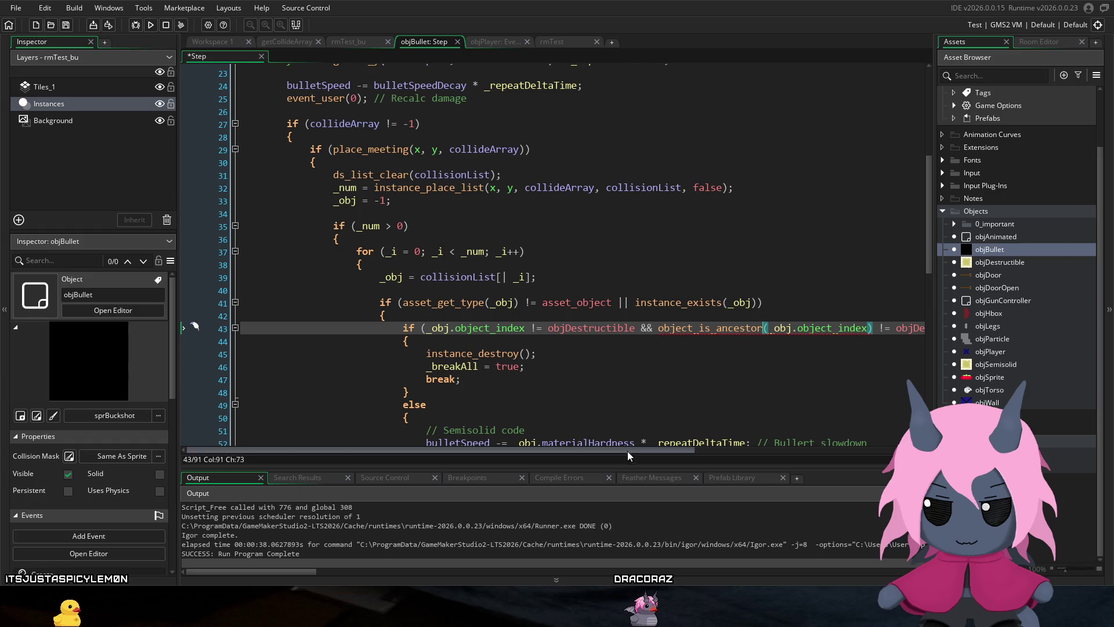
left_click_drag(627, 449, 740, 454)
mouse_move(550, 327)
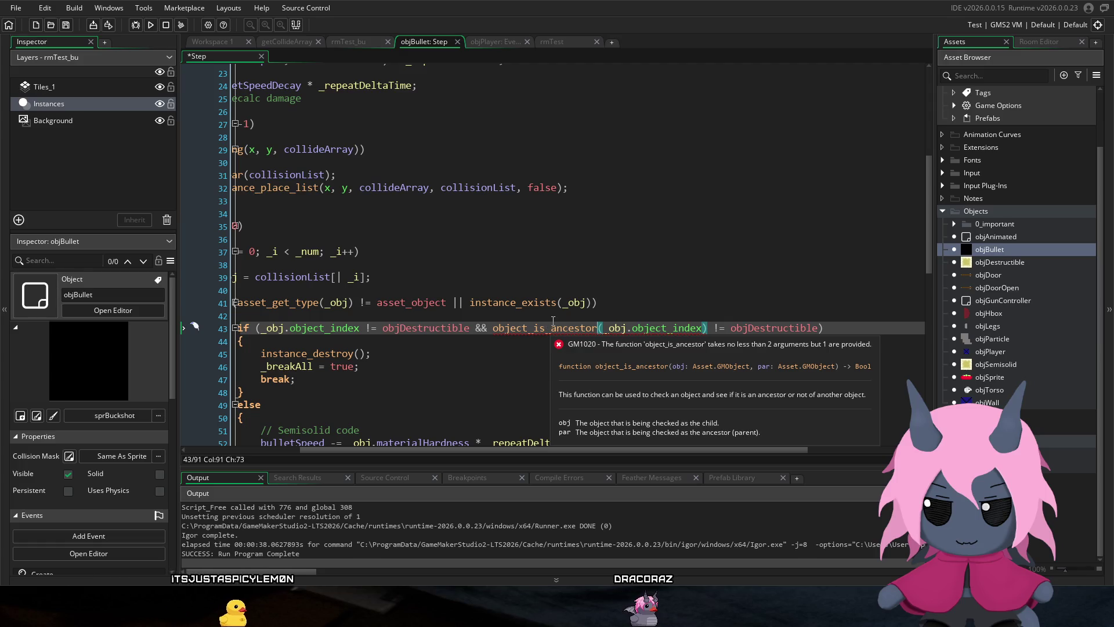
left_click(644, 328)
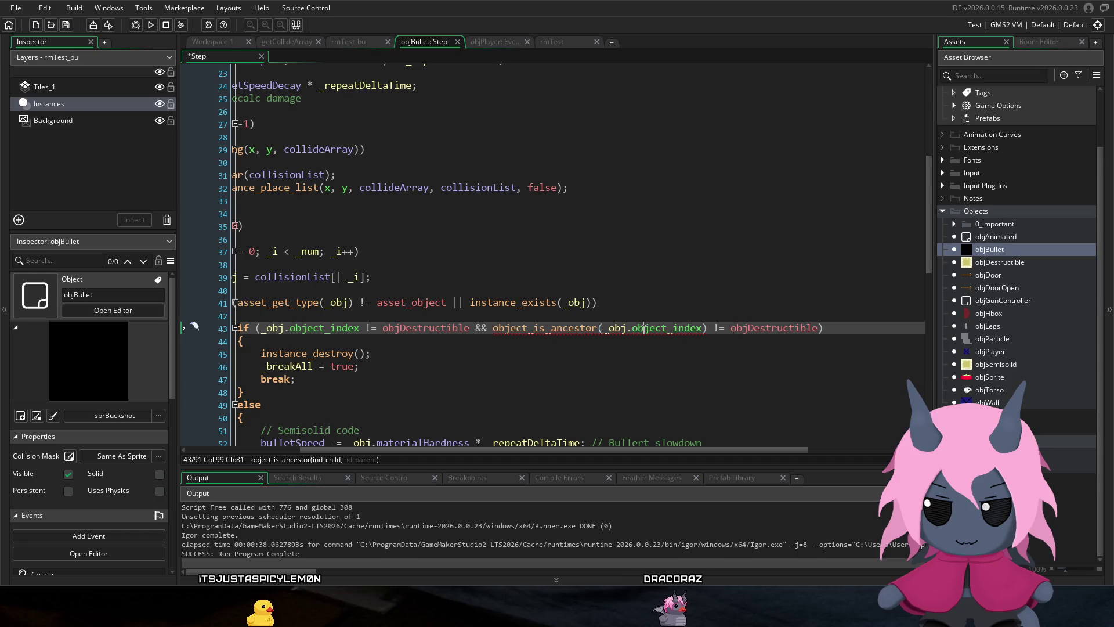
mouse_move(636, 330)
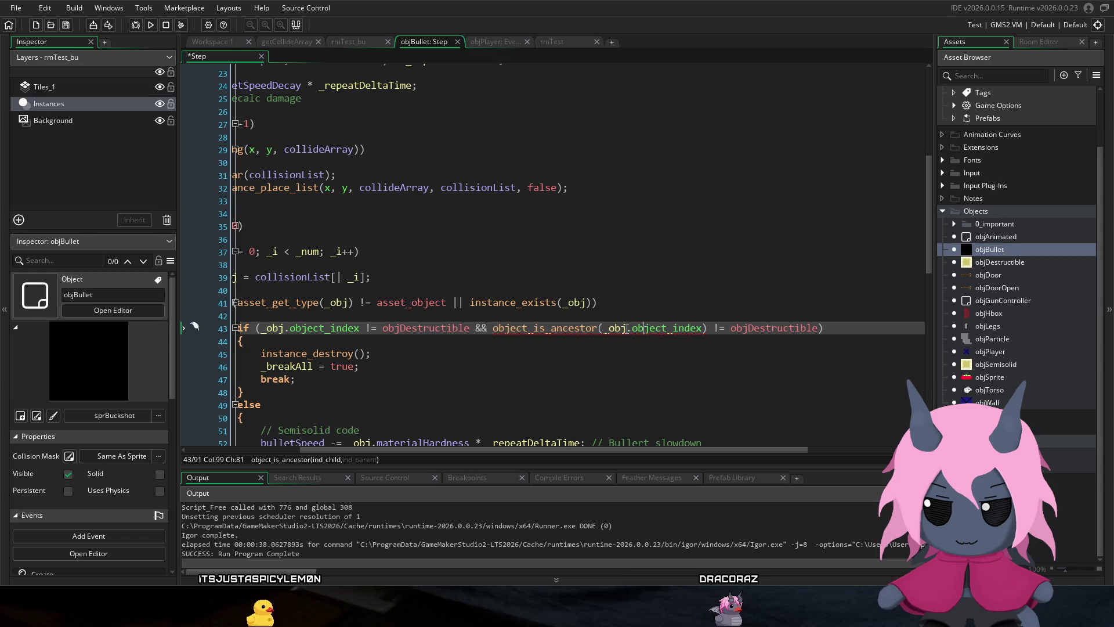
left_click(604, 328)
mouse_move(629, 327)
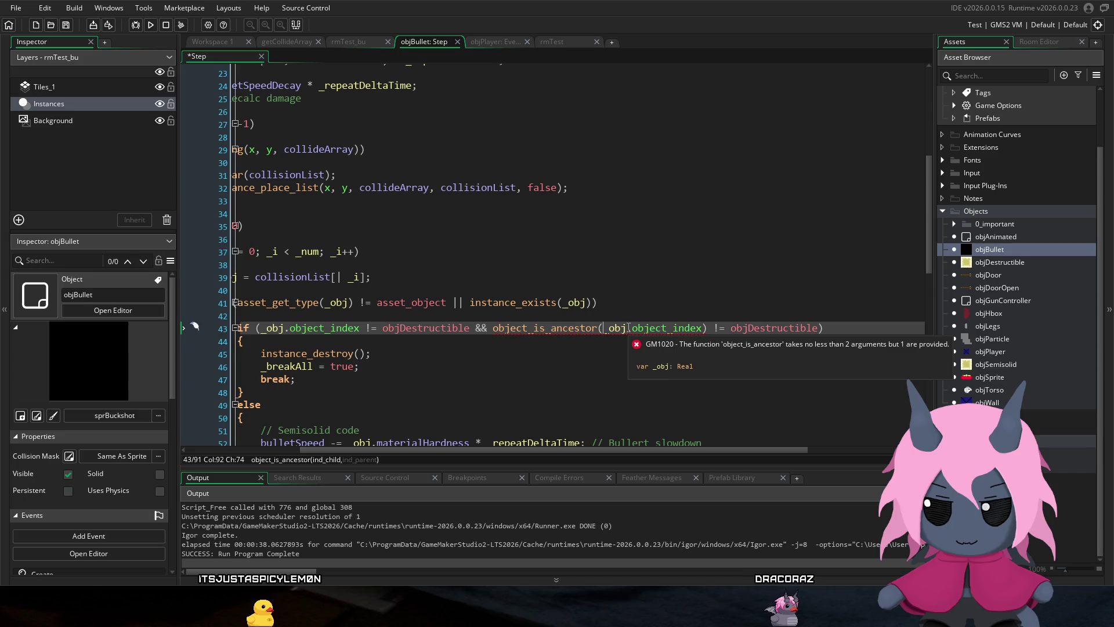
mouse_move(674, 325)
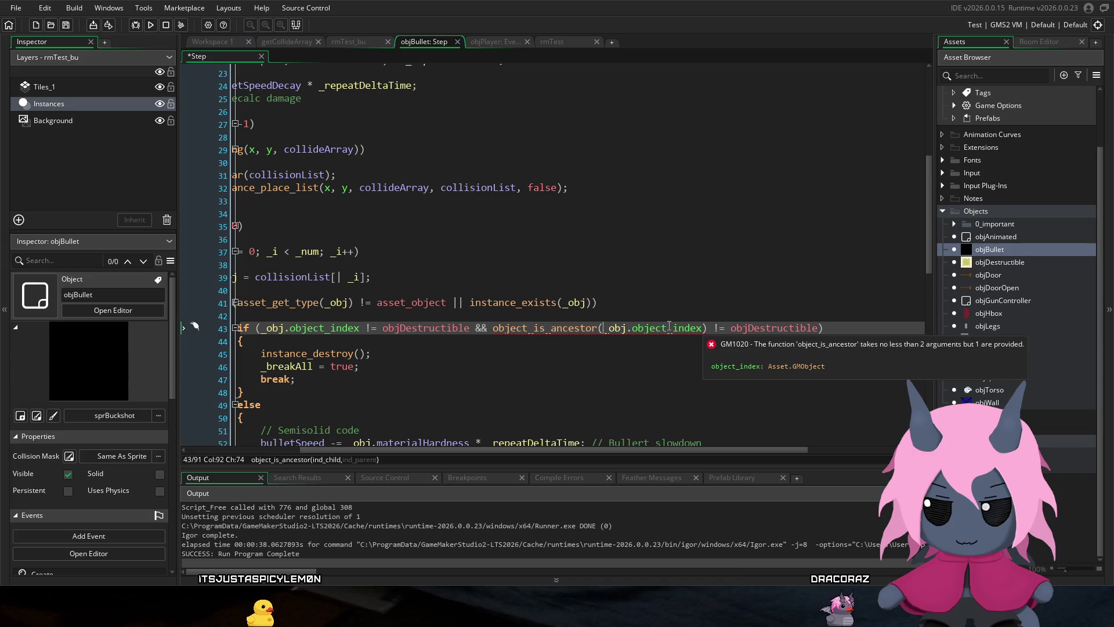
Step: Replace ') != ' with ', ' so line 43 reads object_is_ancestor(_obj.object_index, objDestructible)
left_click(726, 328)
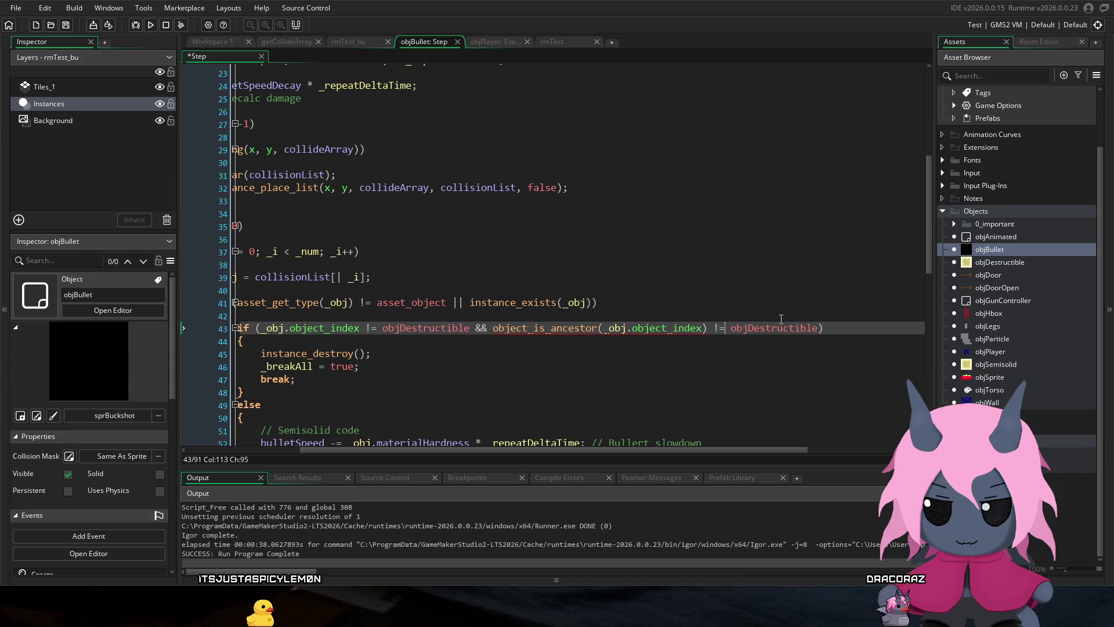
key("BackSpace")
key("BackSpace")
key("BackSpace")
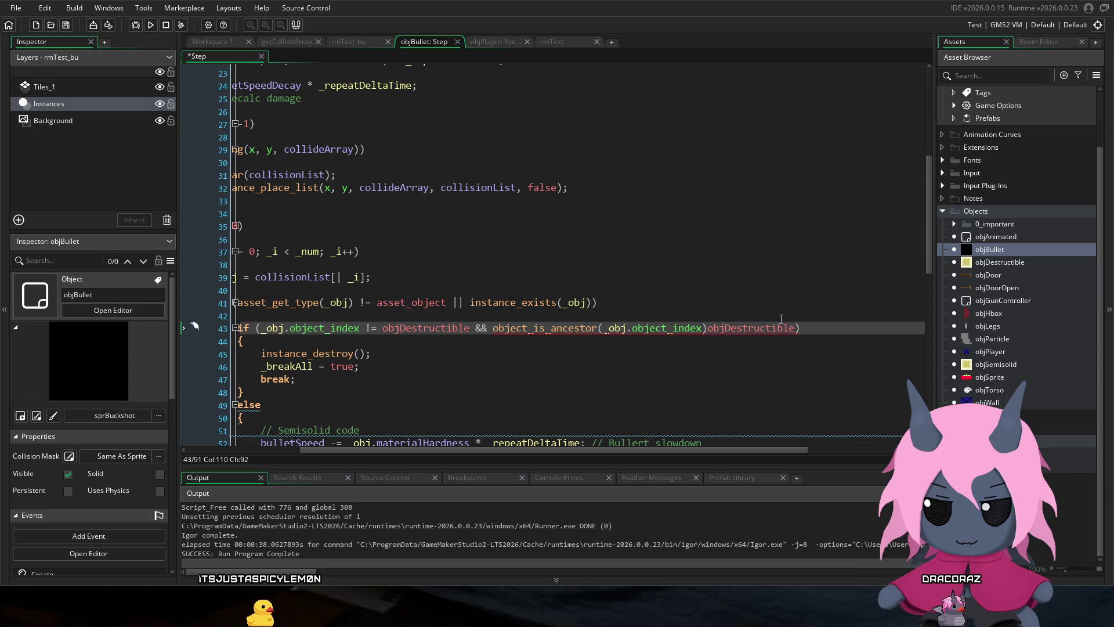
key("BackSpace")
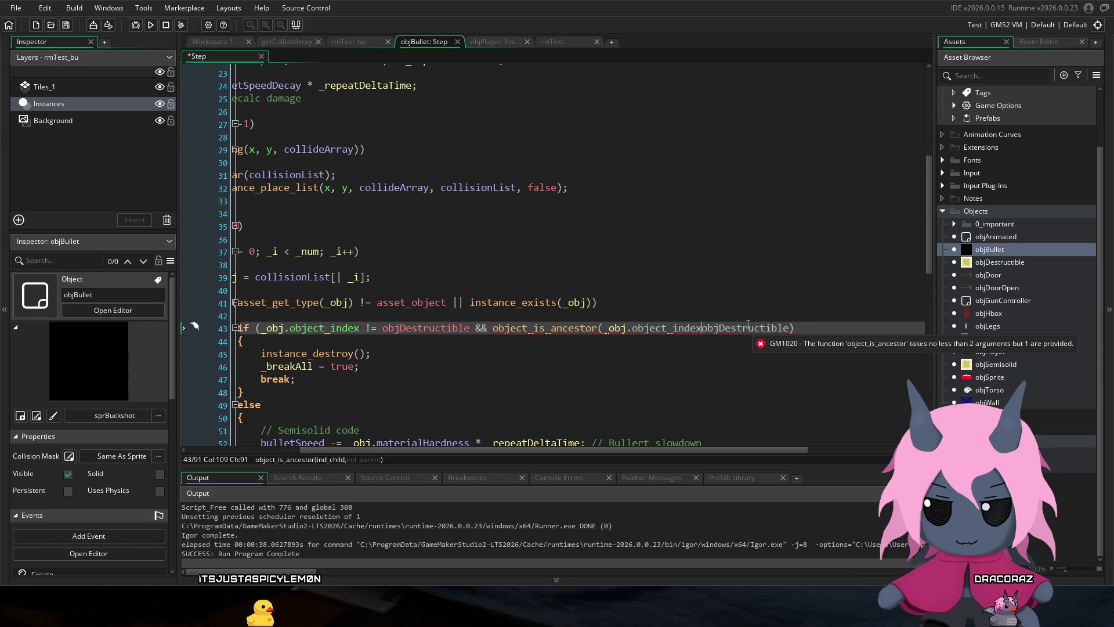
type(",")
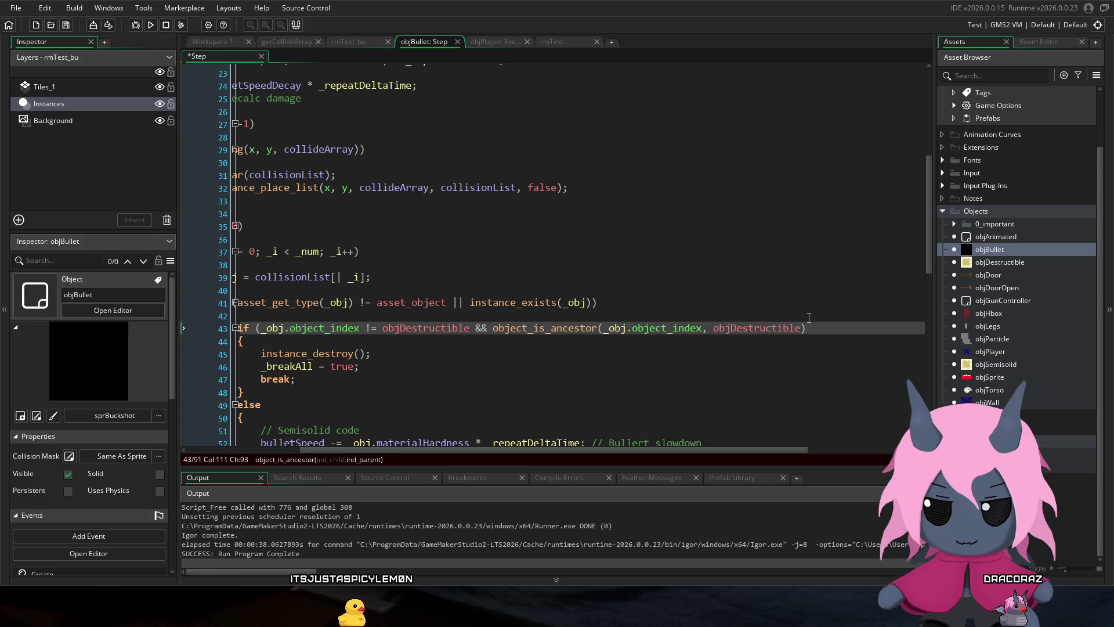
mouse_move(559, 328)
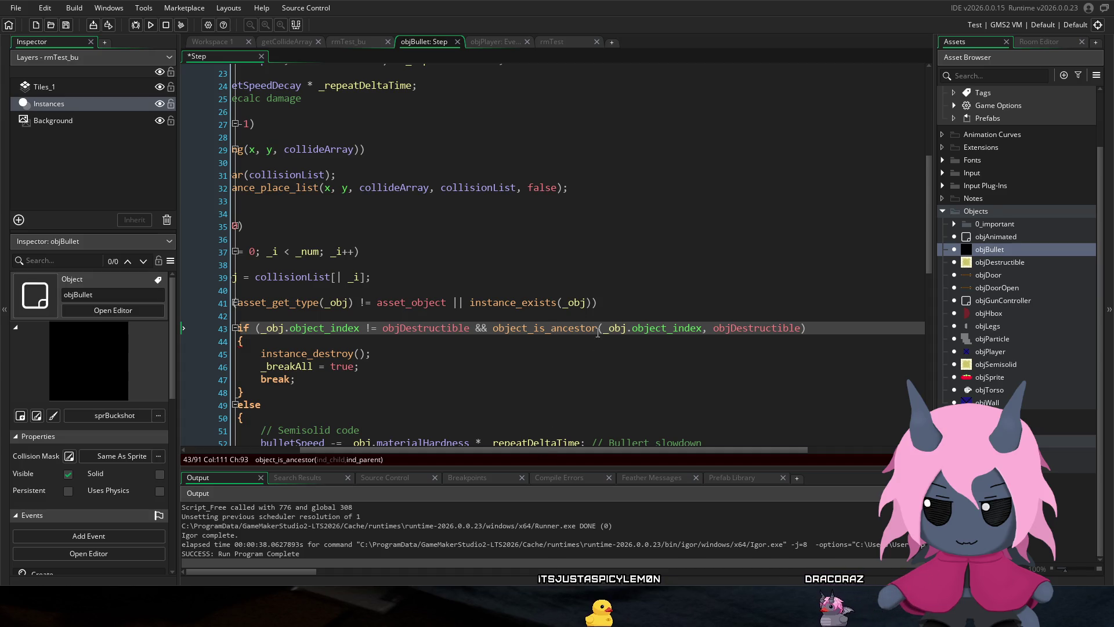
left_click(581, 329)
mouse_move(581, 329)
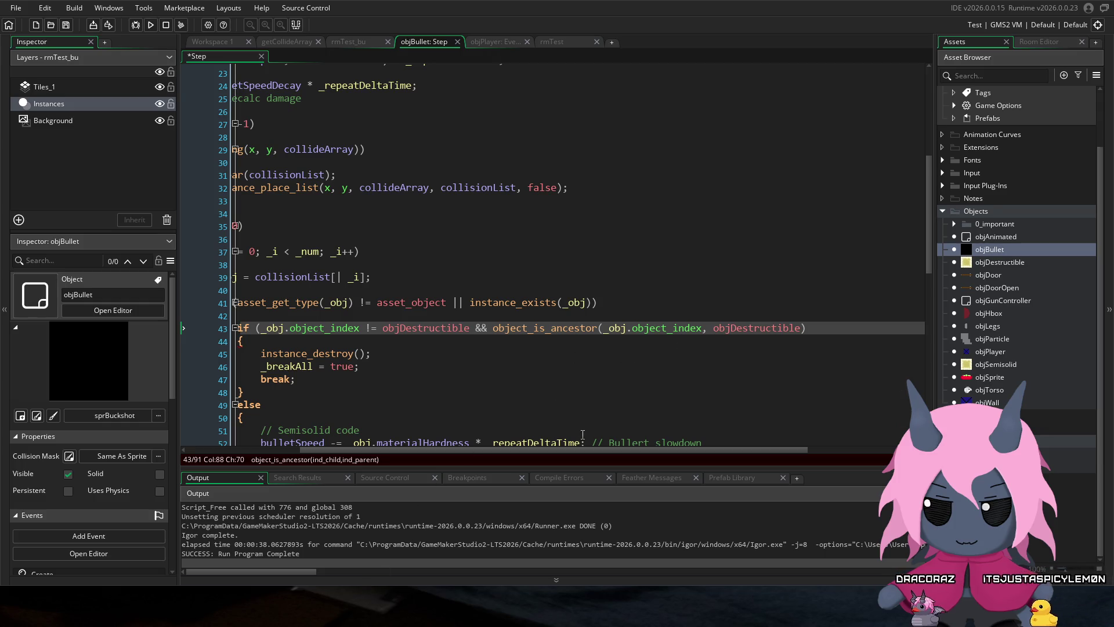
left_click_drag(579, 449, 532, 444)
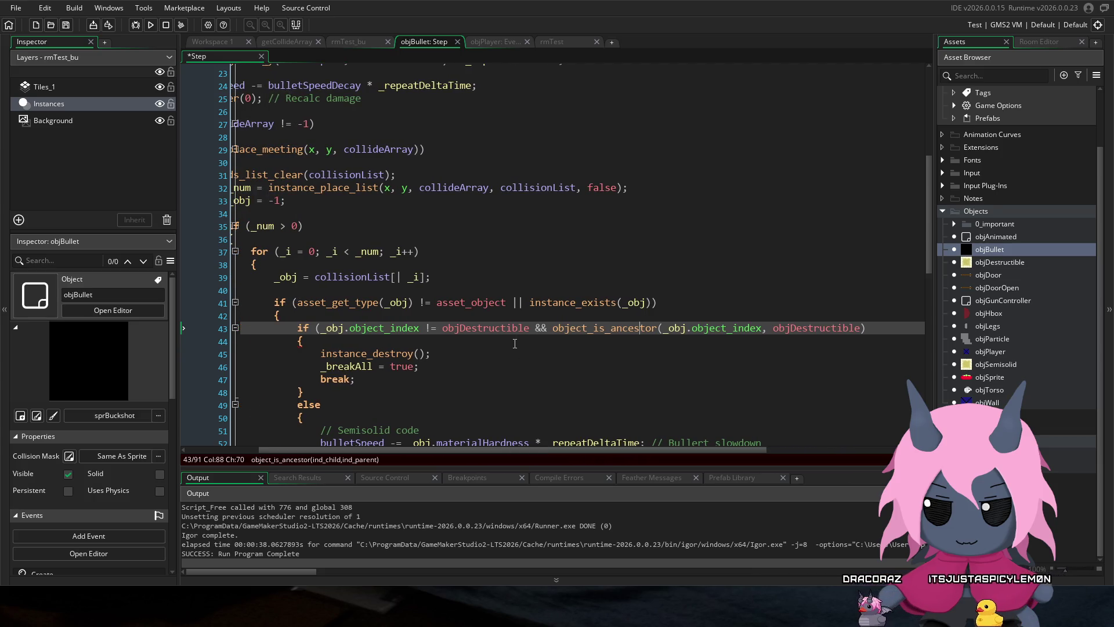
Step: Delete '_obj.object_index != objDestructible && ' from line 43 and save
left_click_drag(551, 328, 479, 328)
key("ctrl+shift+Left")
key("ctrl+shift+Left")
key("ctrl+shift+Left")
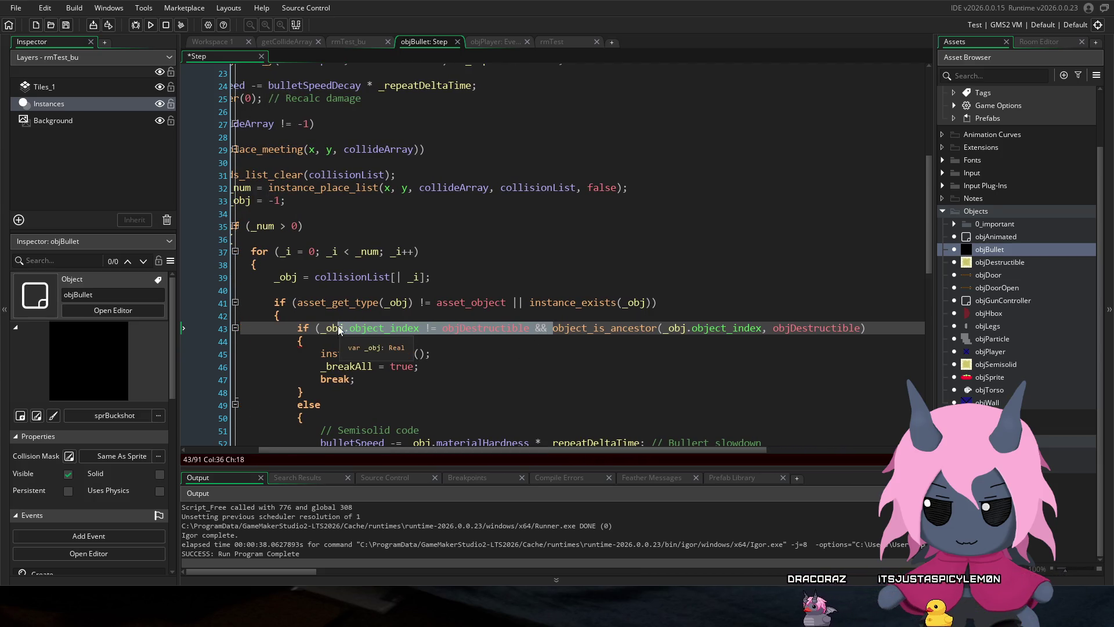
key("Left")
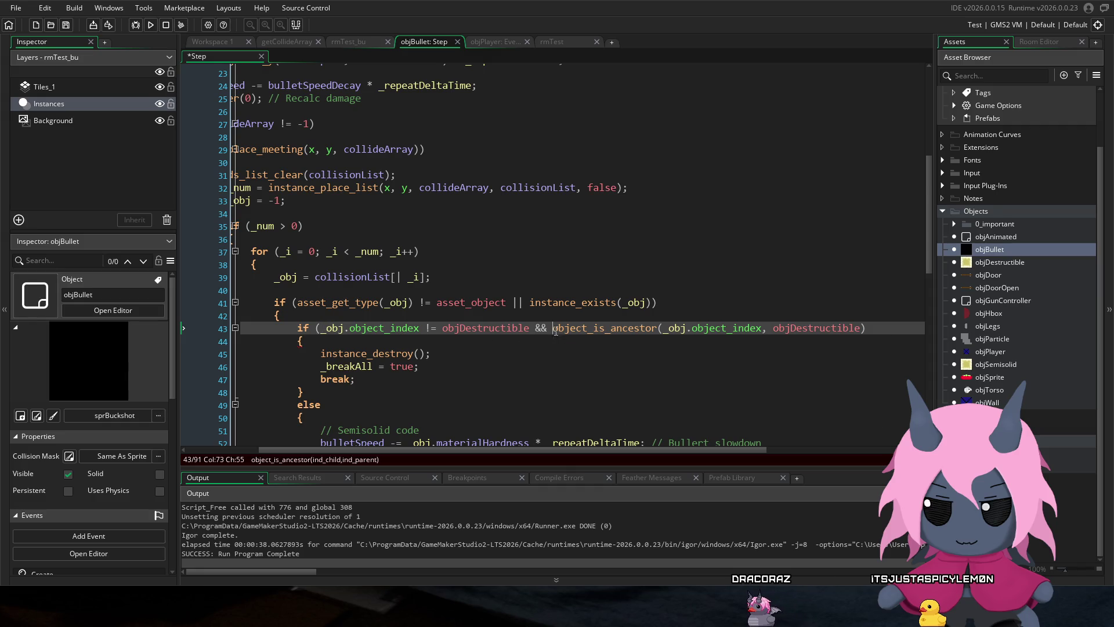
left_click_drag(552, 327, 411, 328)
left_click_drag(335, 327, 319, 327)
key("ctrl+c")
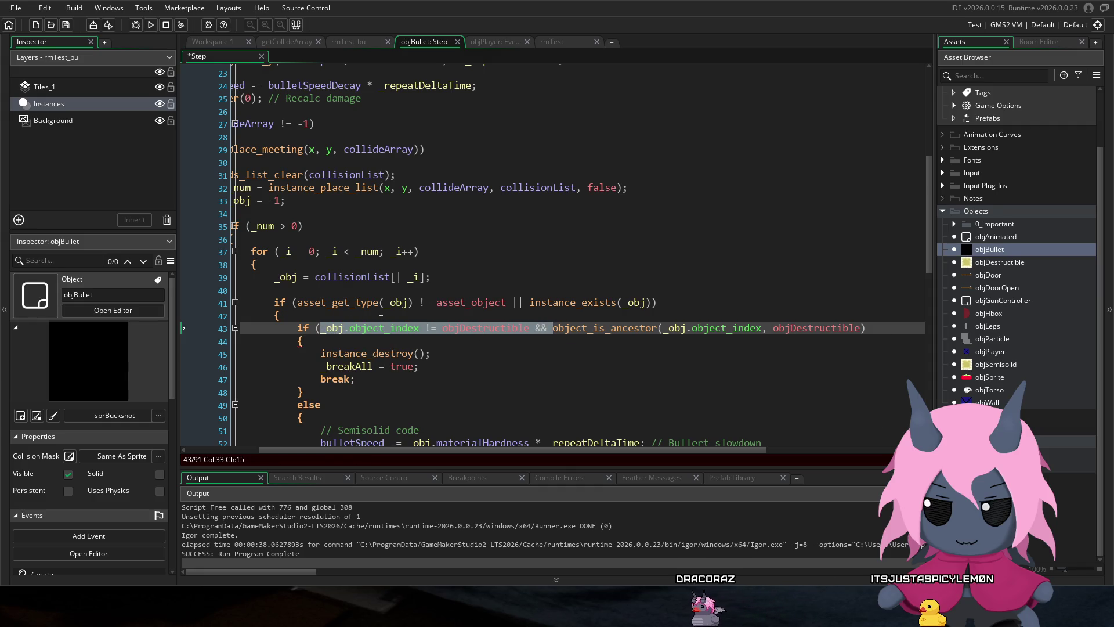
key("Delete")
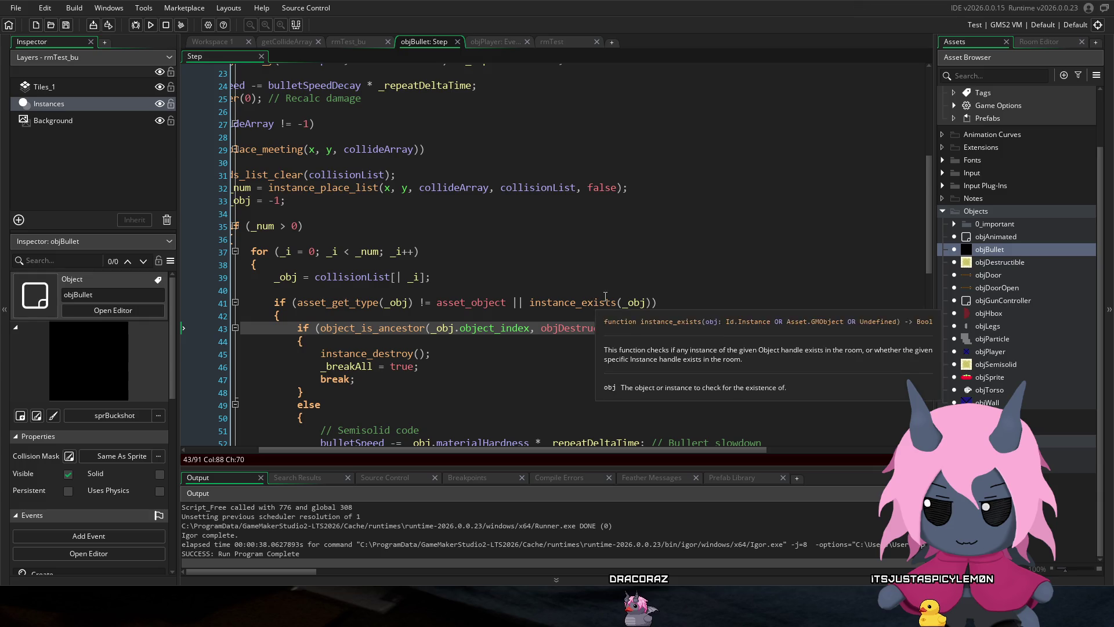
key("ctrl+s")
Step: Negate the call to !object_is_ancestor(...), save, and run the game
scroll(406, 197, "down", 1)
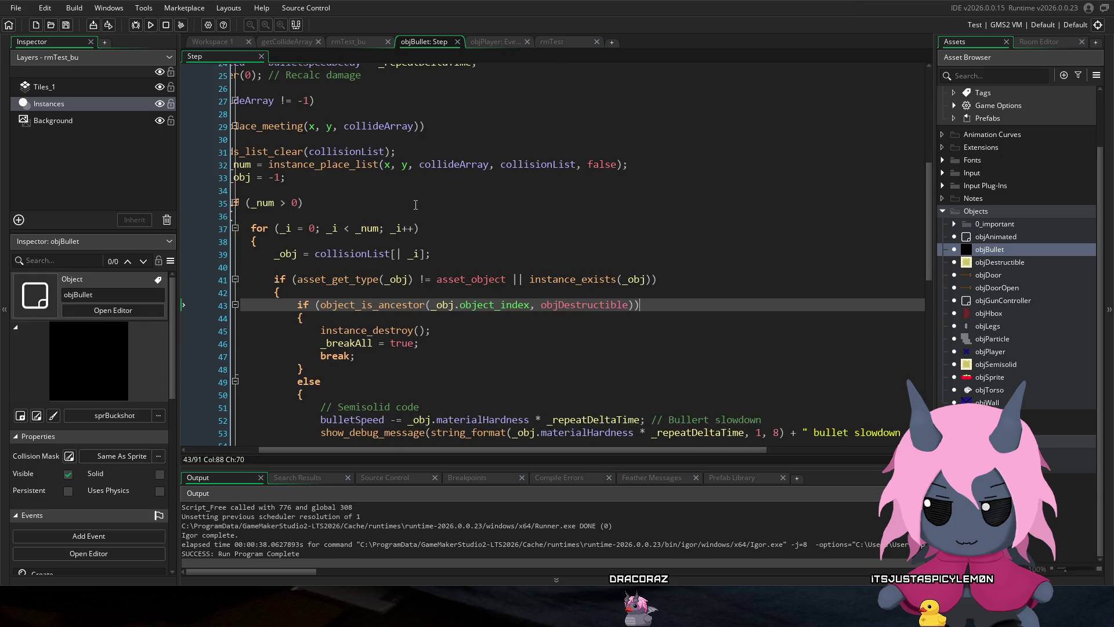
scroll(416, 203, "down", 1)
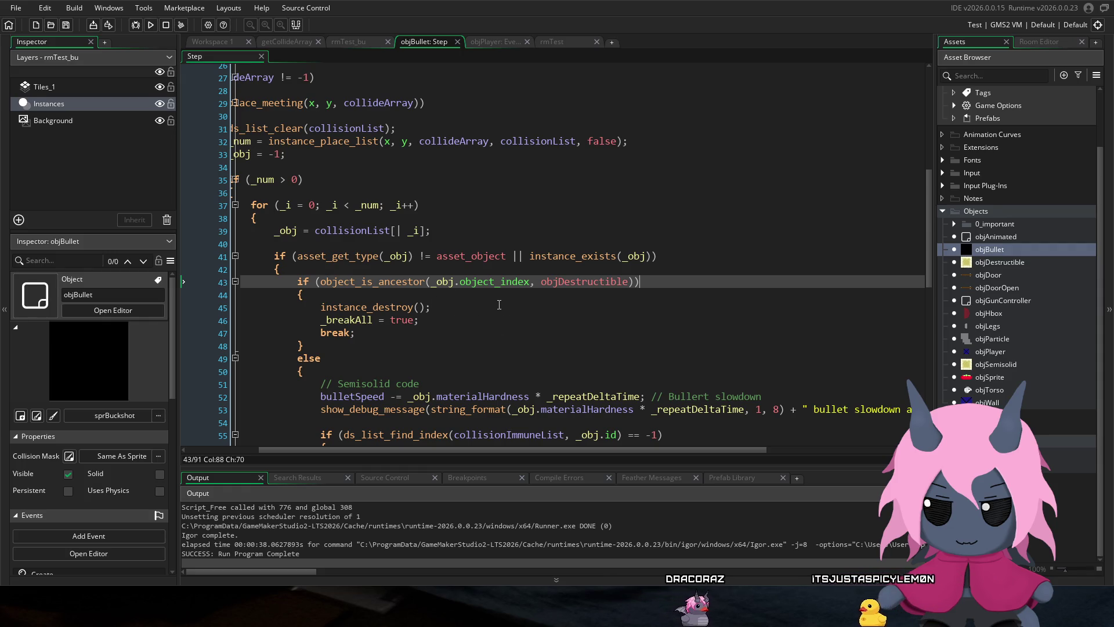
left_click(318, 282)
type("!")
left_click(449, 282)
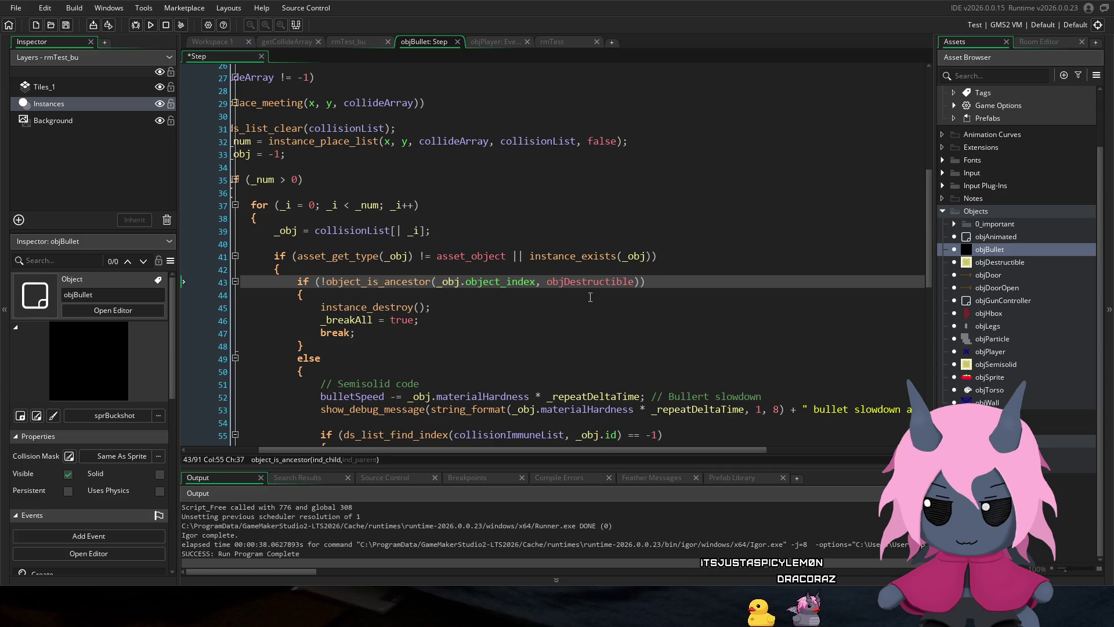
mouse_move(567, 260)
key("ctrl+s")
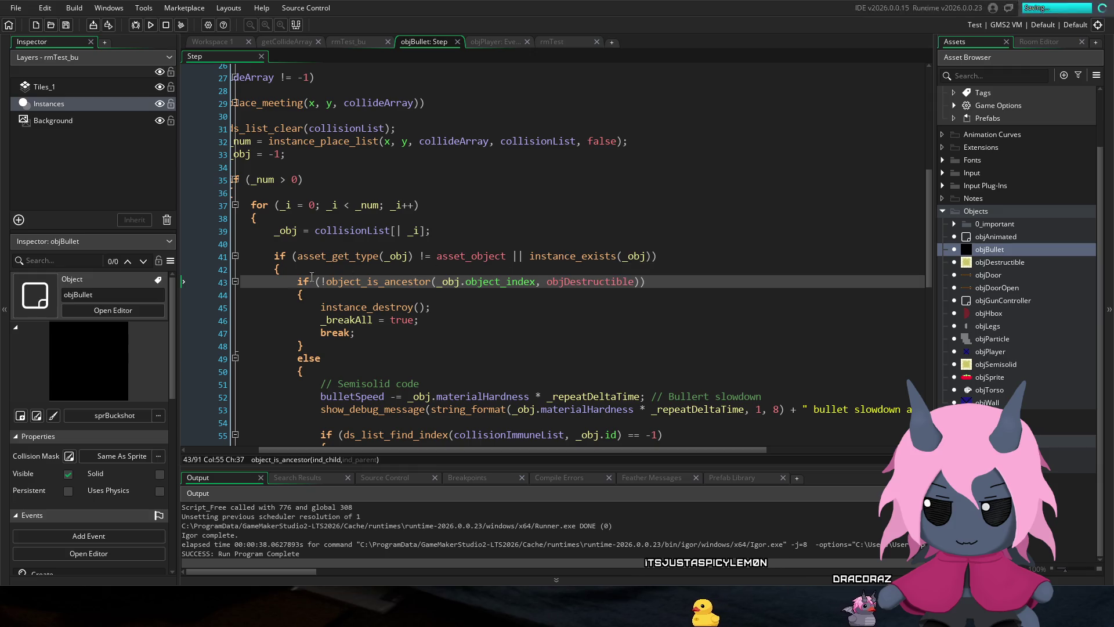
left_click(149, 26)
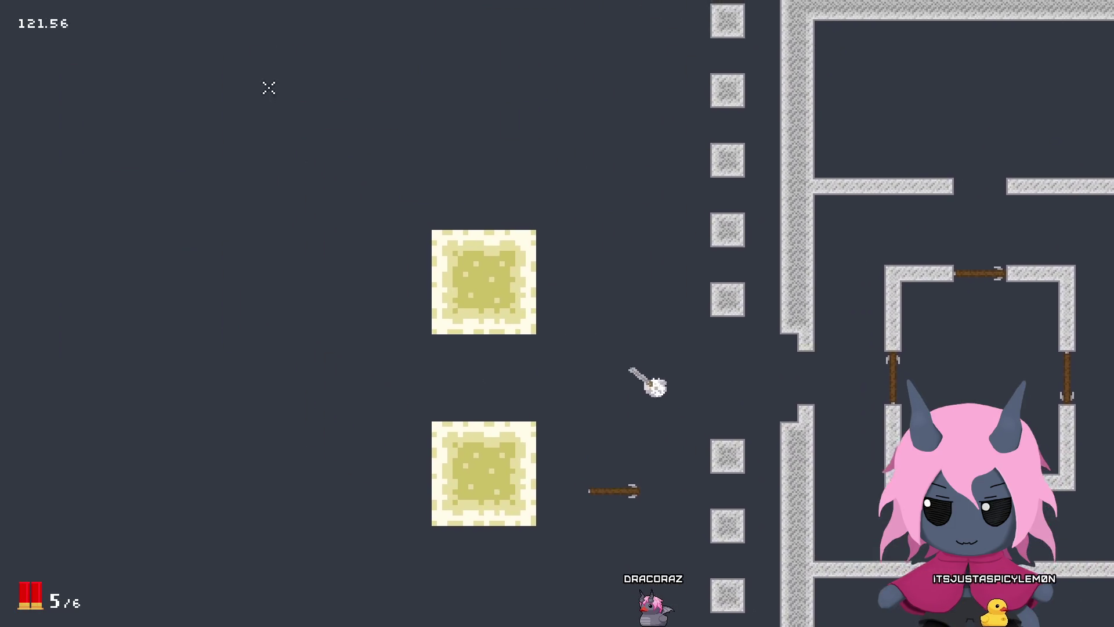
Step: Fire the remaining shots at the blocks while moving the player around
key("w")
left_click(204, 315)
left_click(217, 308)
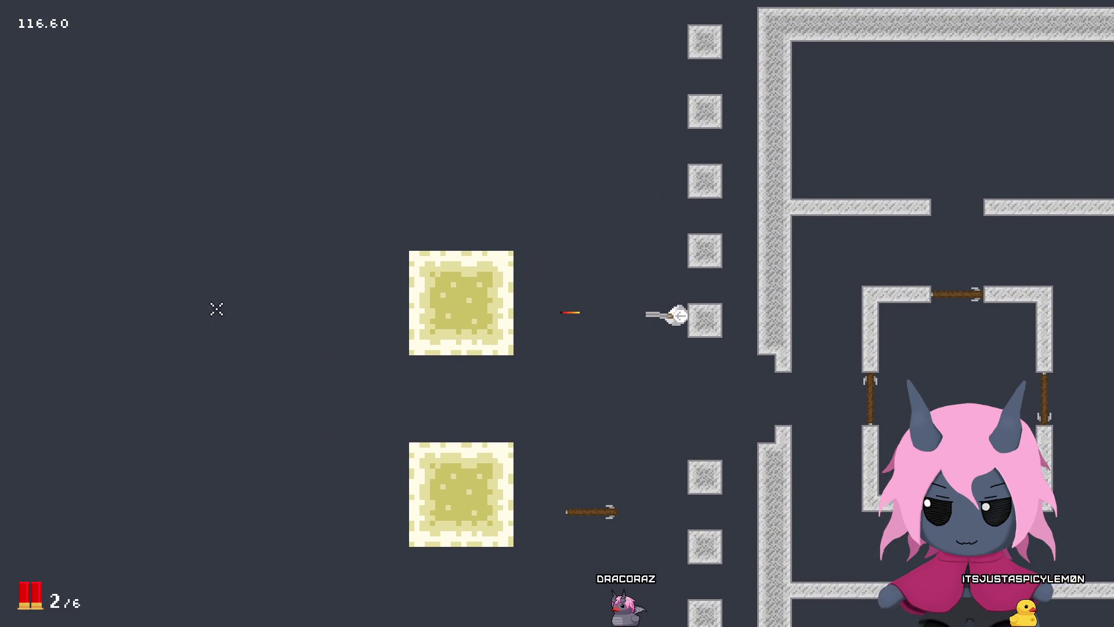
key("s")
left_click(216, 308)
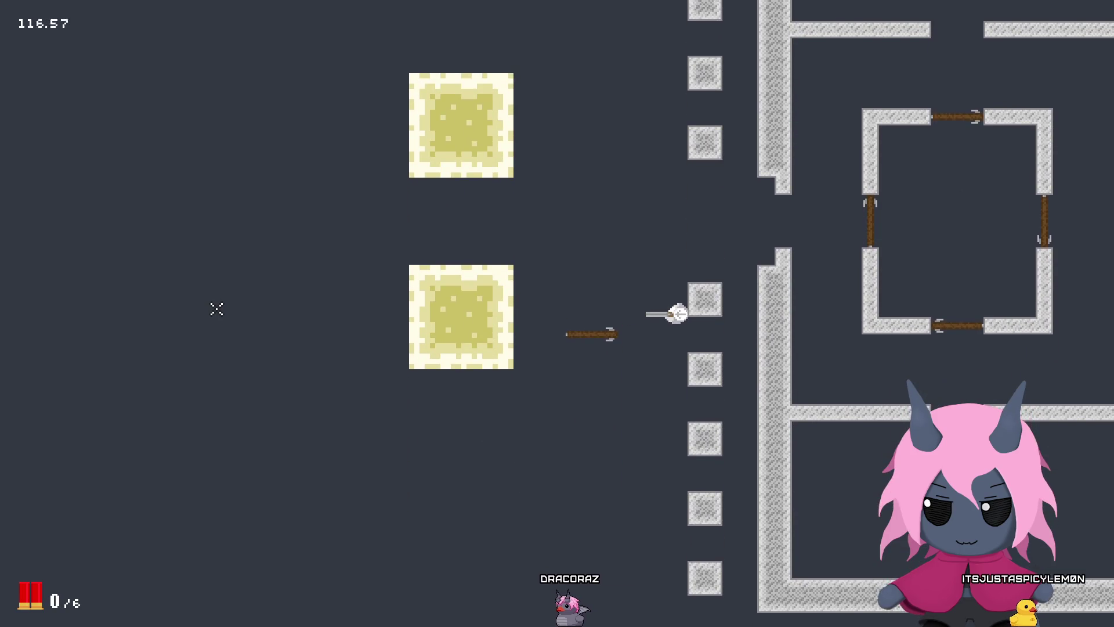
key("a")
left_click(199, 326)
left_click(199, 327)
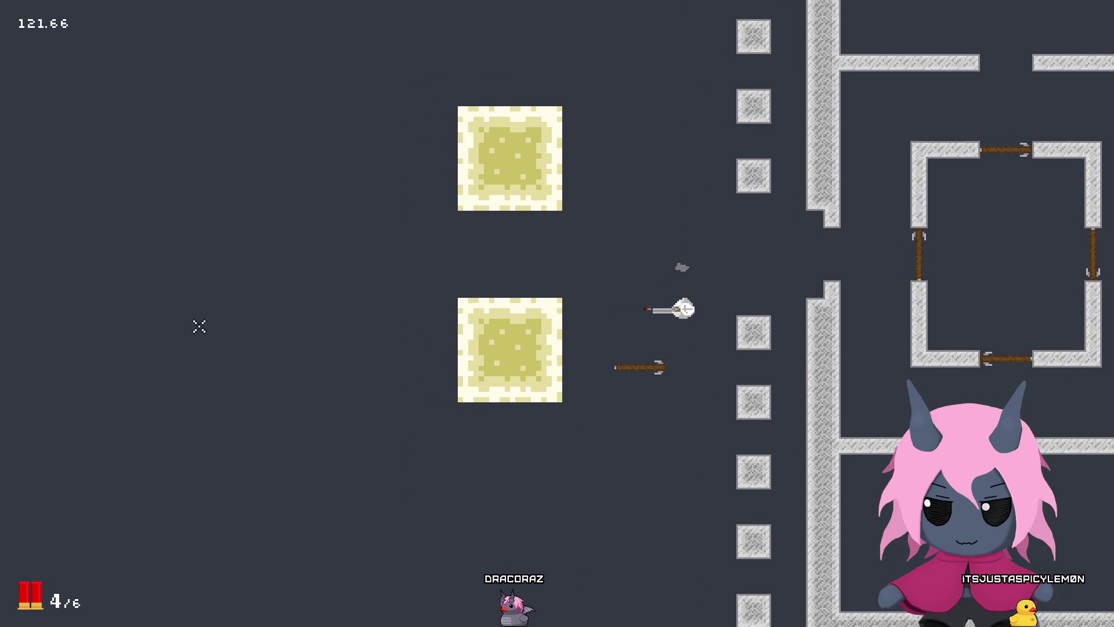
left_click(202, 325)
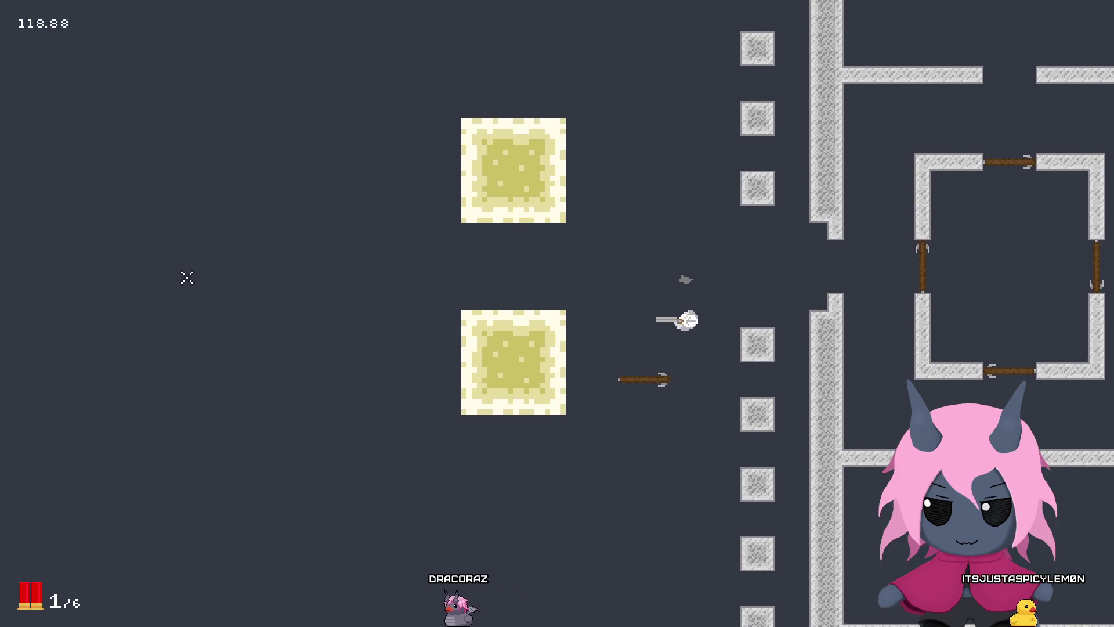
left_click(314, 296)
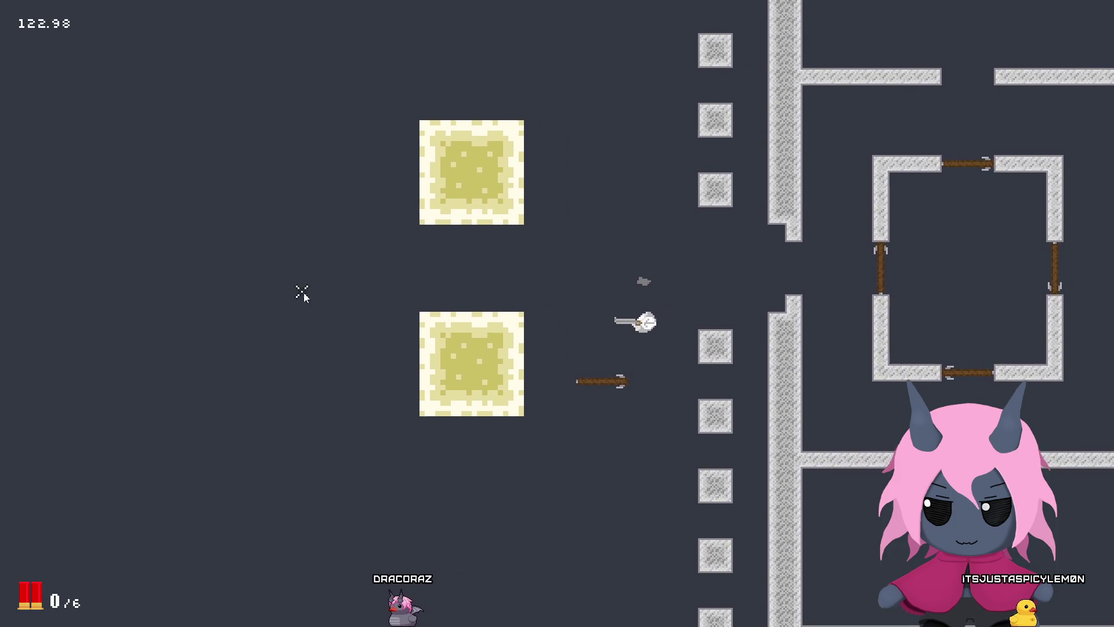
Step: End the test run and paste the objDestructible exclusion into the line 43 condition
key("Escape")
left_click(315, 281)
key("ctrl+v")
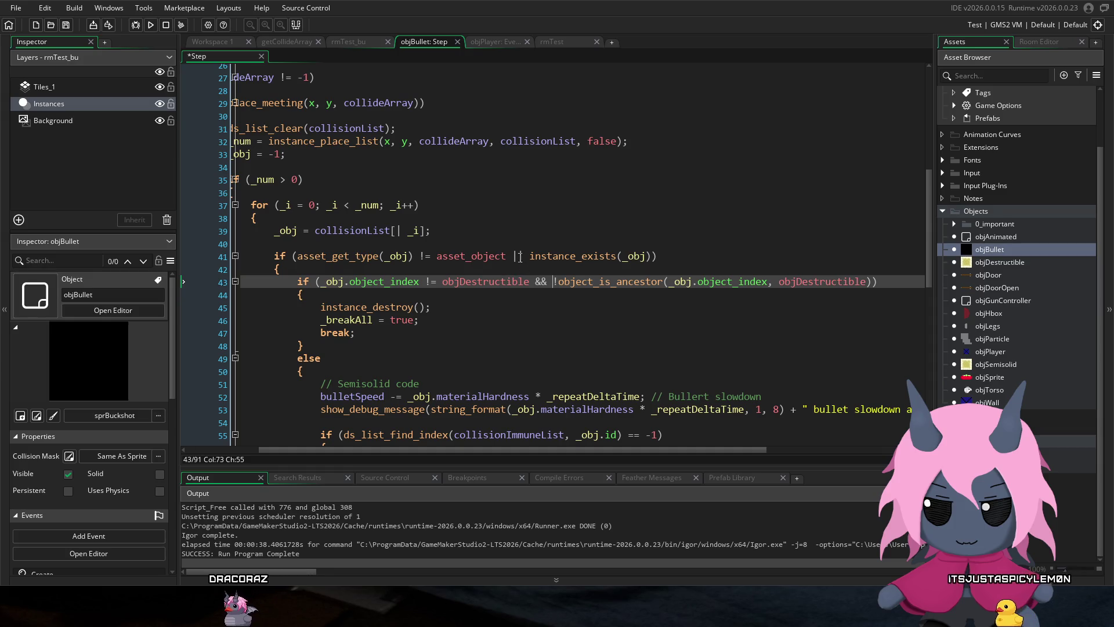
Step: Save the Step code, run the game, and shoot at the destructible blocks
key("ctrl+s")
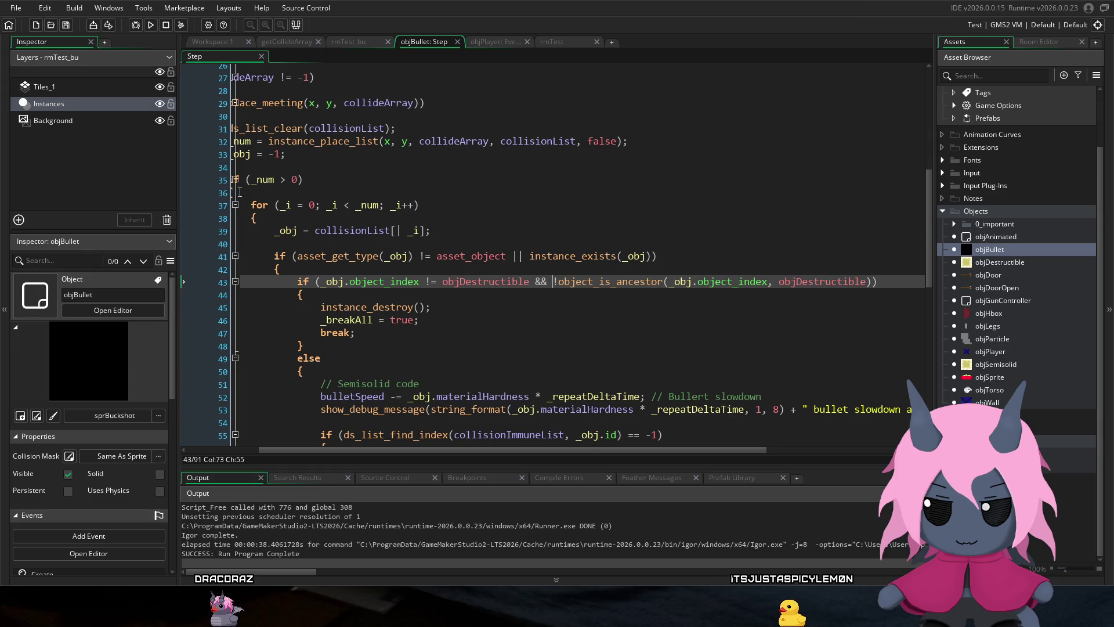
left_click(151, 26)
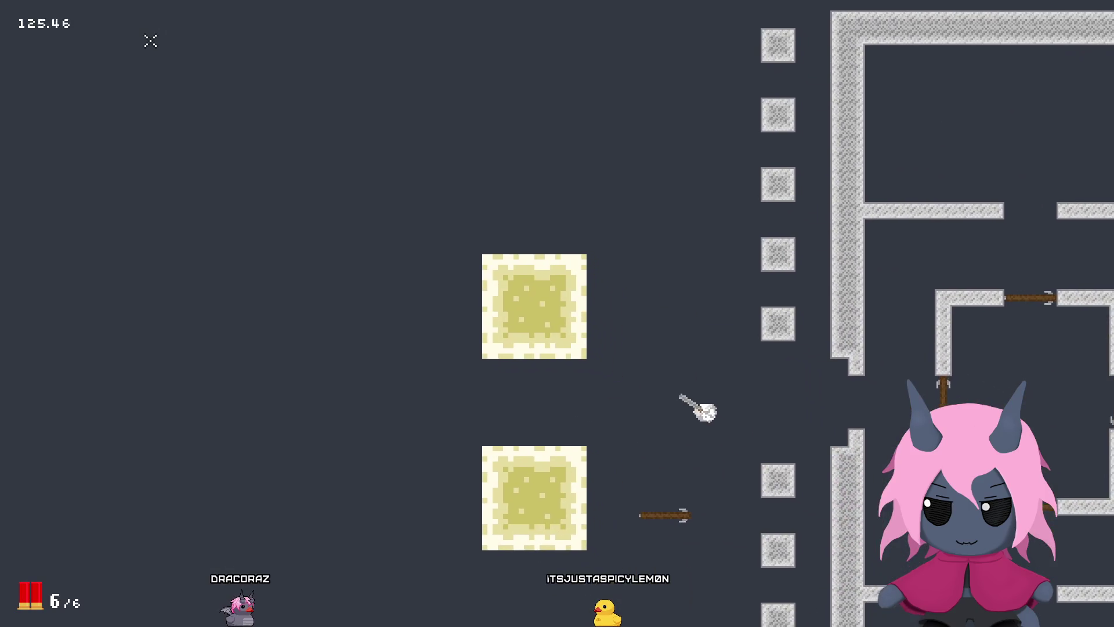
key("w")
key("d")
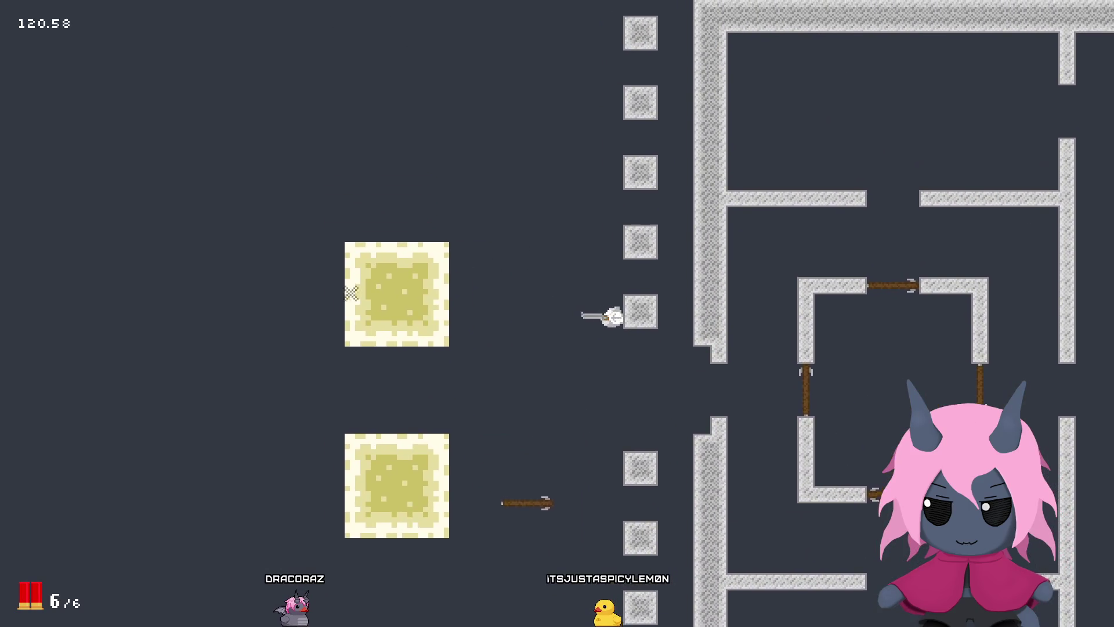
left_click(288, 296)
left_click(289, 297)
key("s")
left_click(284, 298)
left_click(247, 332)
left_click(244, 337)
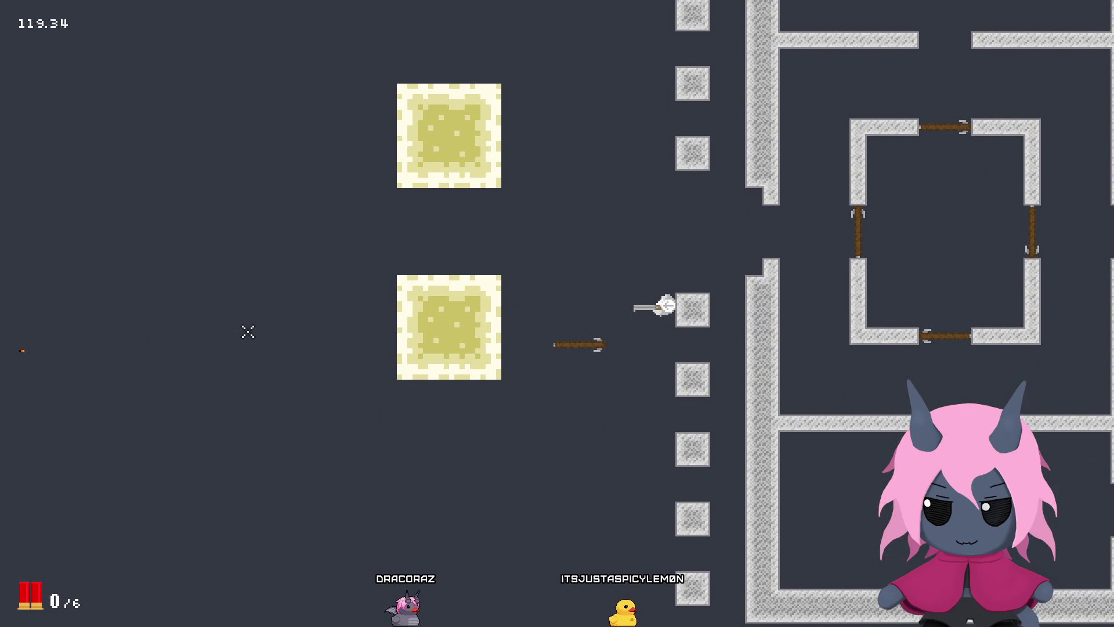
Step: Reload, keep shooting the destructible blocks, then end the test run
key("r")
key("a")
left_click(246, 329)
left_click(246, 330)
left_click(246, 329)
left_click(246, 329)
left_click(246, 329)
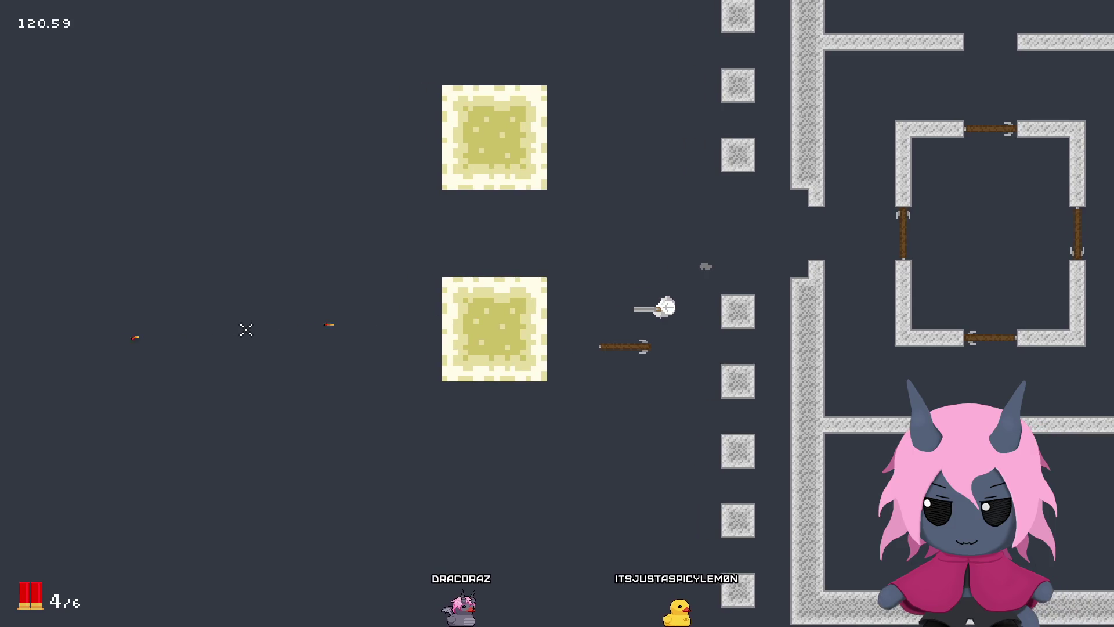
key("w")
left_click(246, 330)
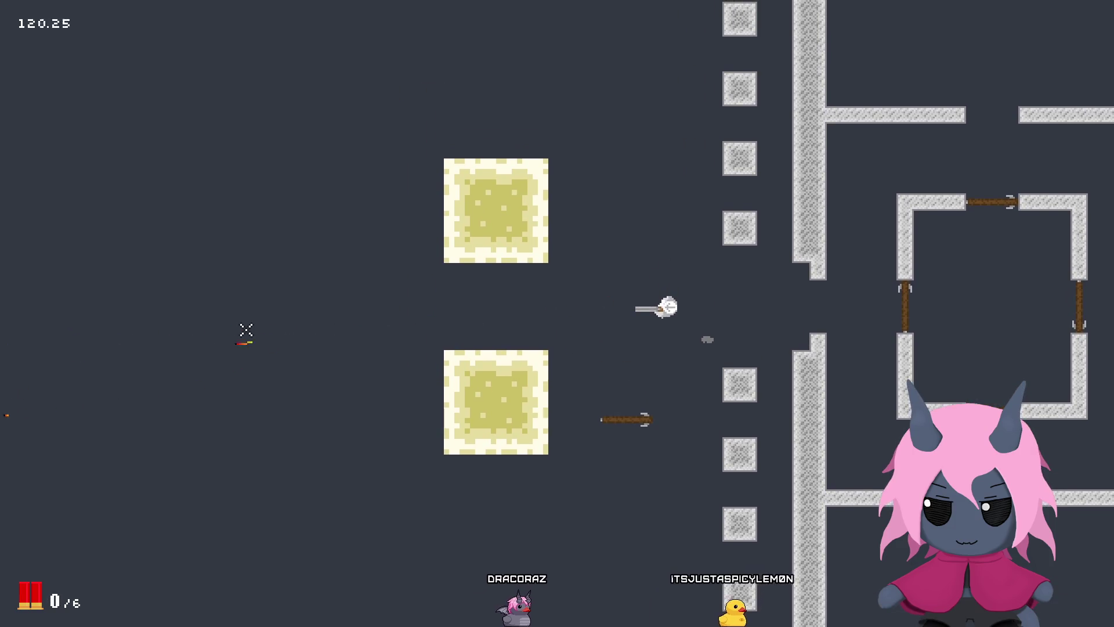
left_click(246, 330)
left_click(246, 330)
key("s")
left_click(246, 330)
left_click(246, 329)
left_click(246, 330)
left_click(246, 330)
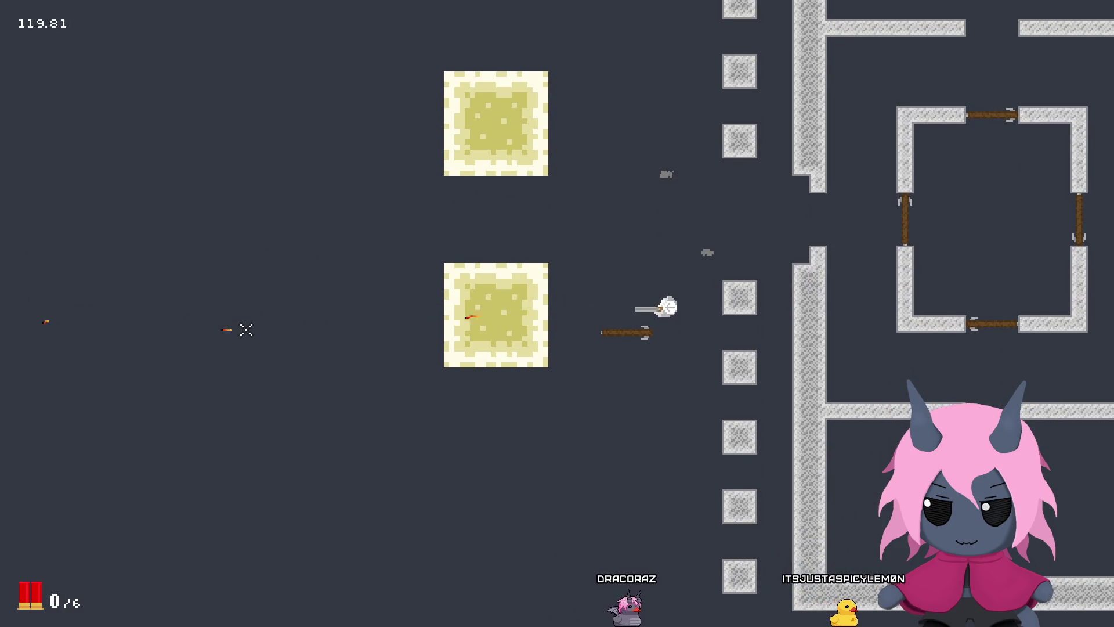
key("w")
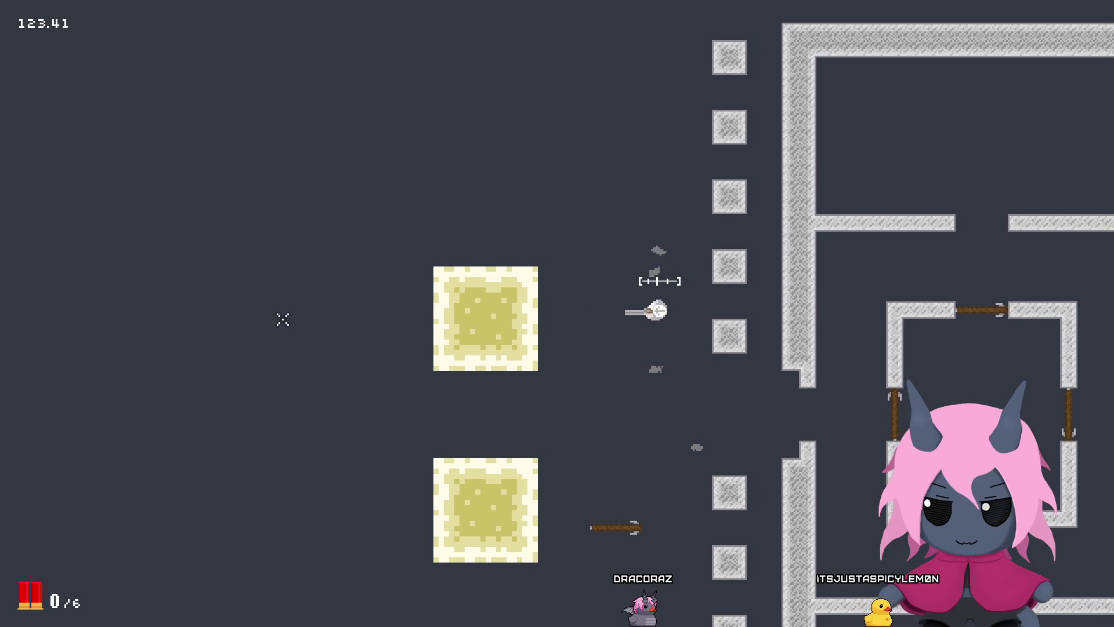
key("Escape")
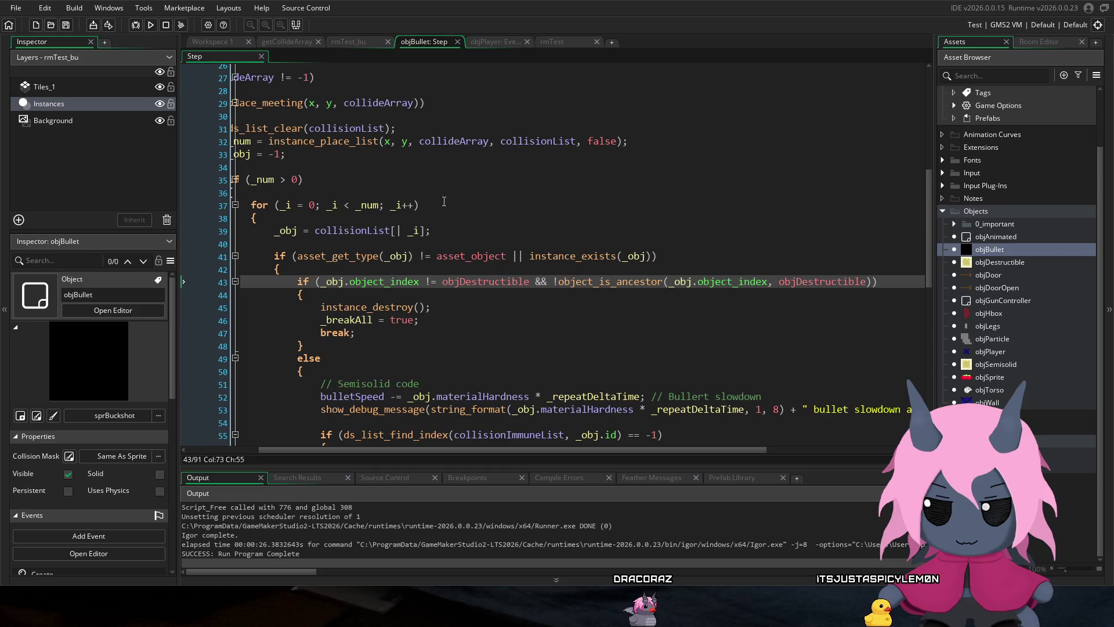
left_click(151, 25)
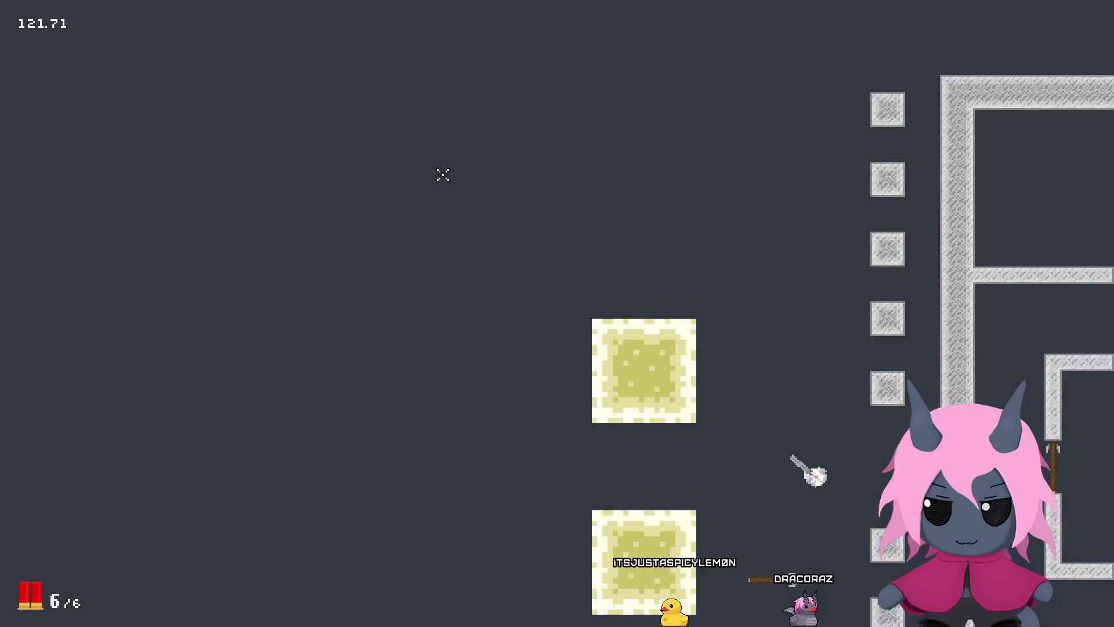
key("d")
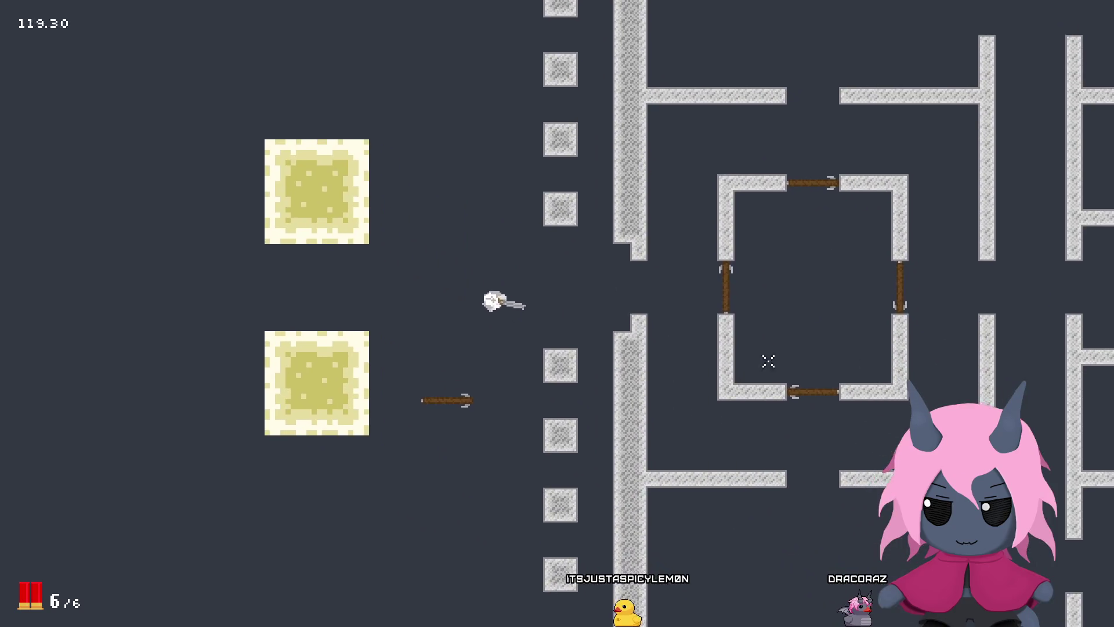
left_click(822, 308)
left_click(825, 311)
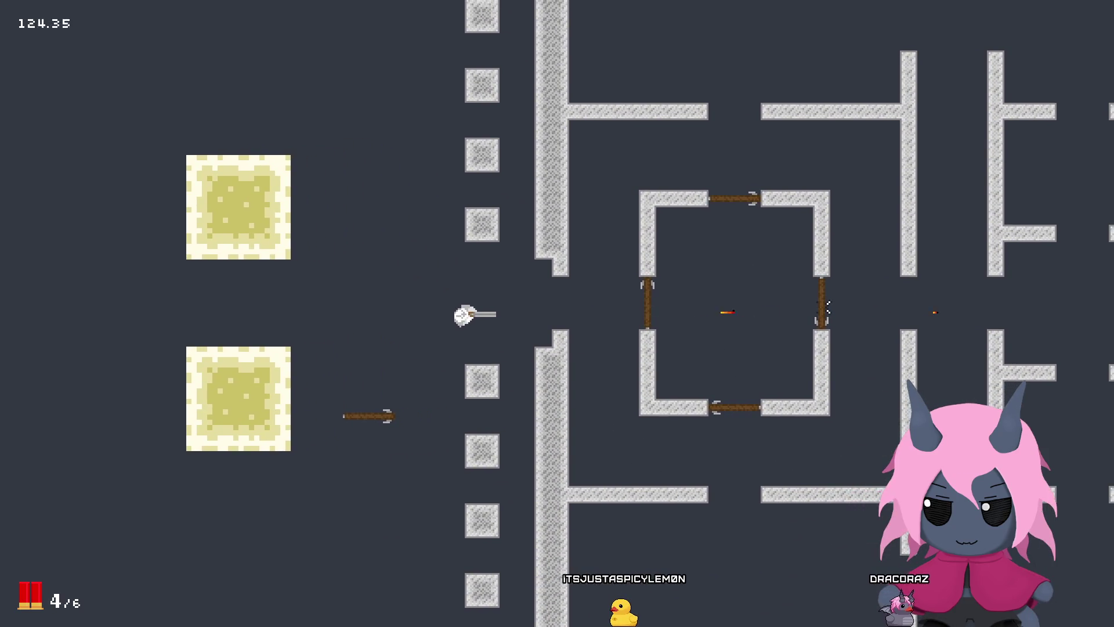
key("d")
left_click(824, 308)
left_click(823, 306)
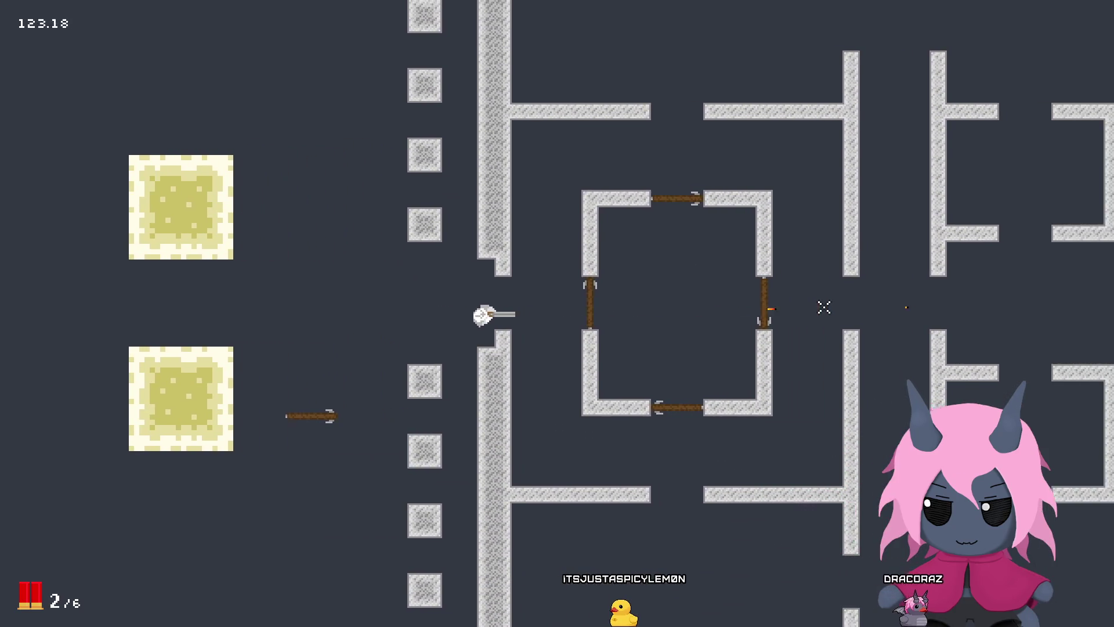
left_click(824, 308)
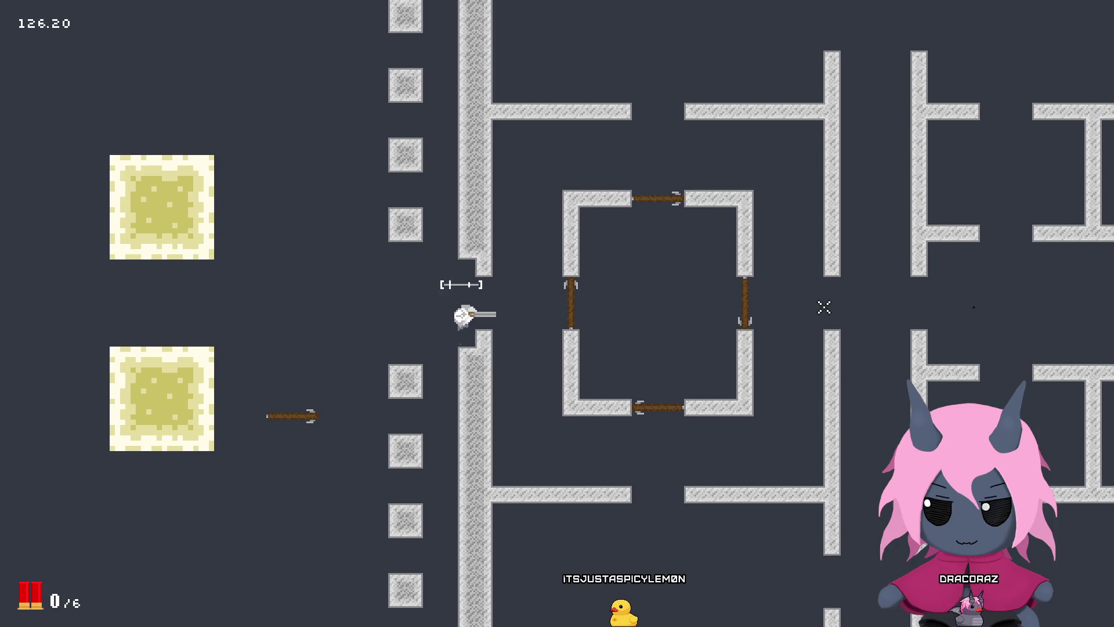
left_click(824, 308)
left_click(824, 308)
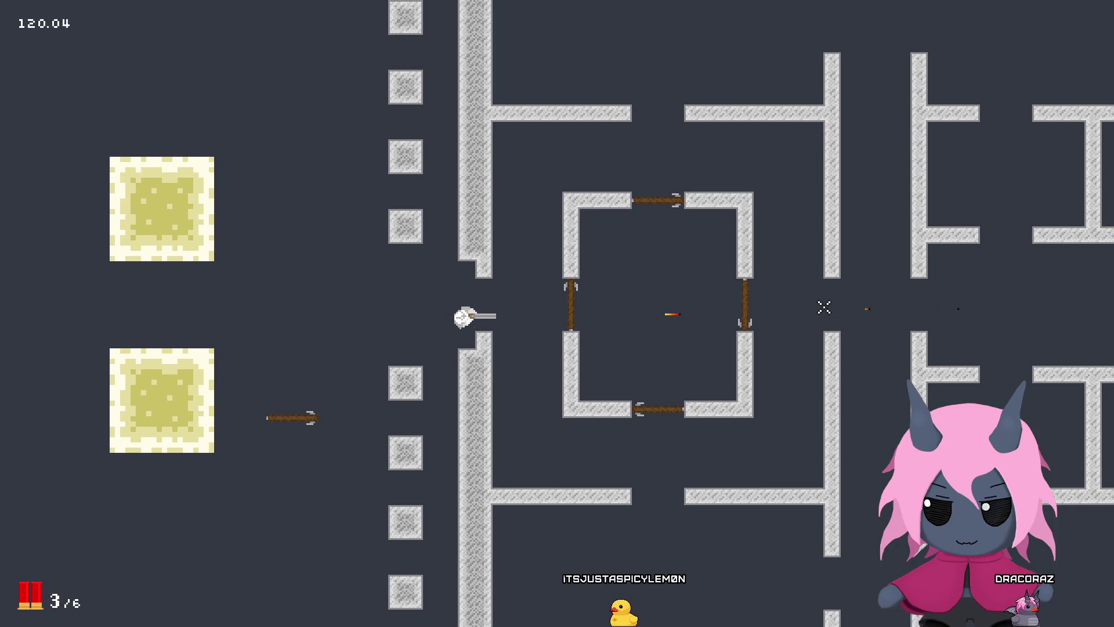
key("d")
left_click(824, 307)
left_click(824, 308)
left_click(824, 307)
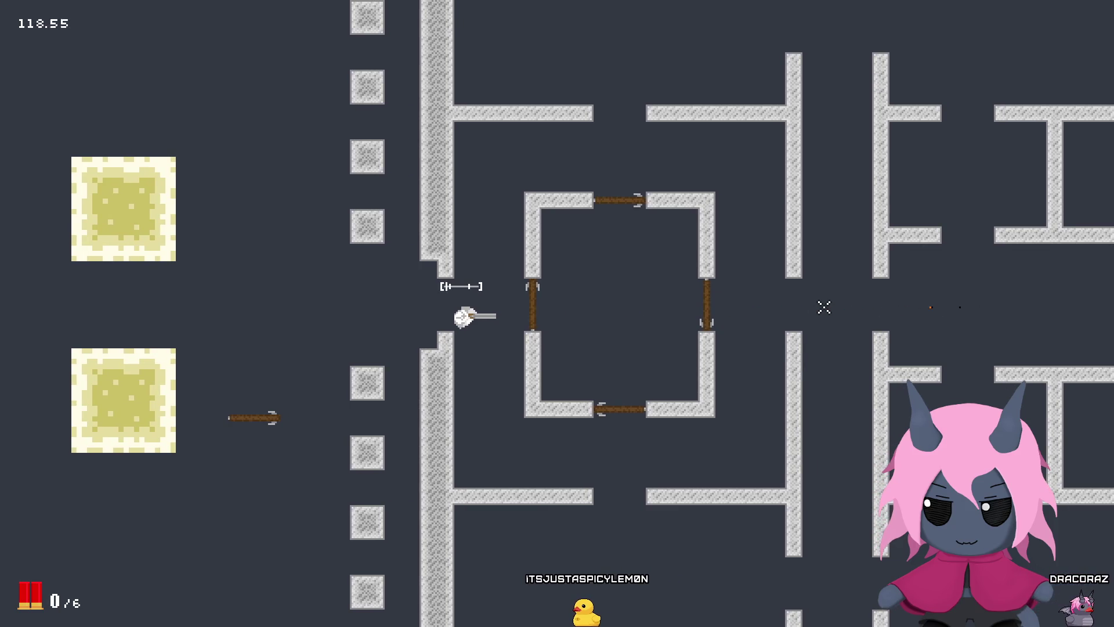
left_click(824, 307)
left_click(824, 307)
left_click(824, 308)
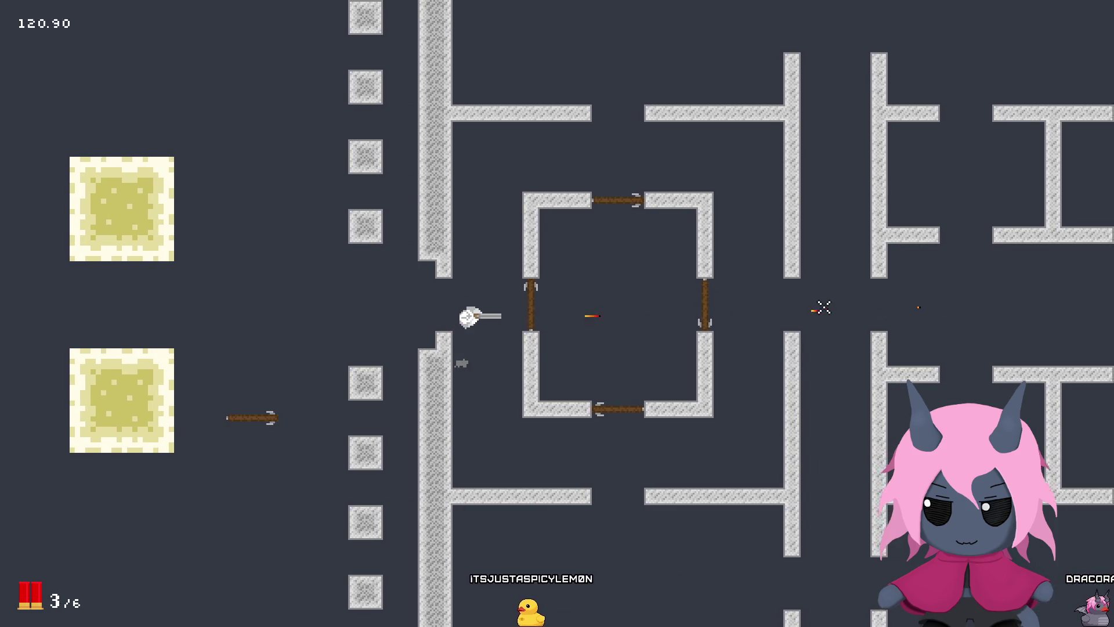
key("Escape")
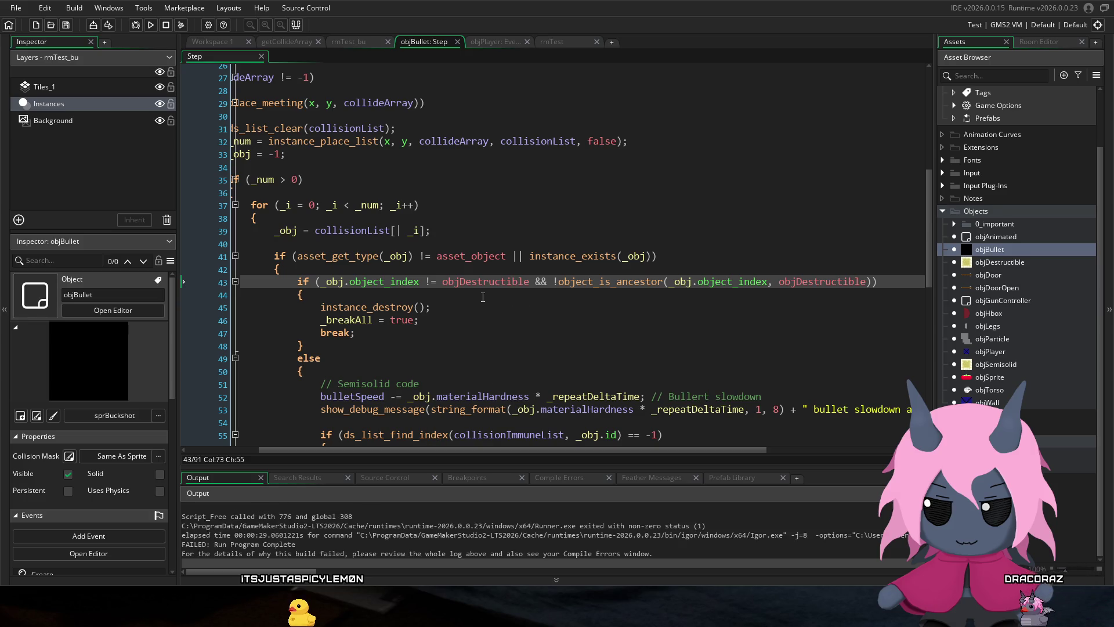
mouse_move(438, 256)
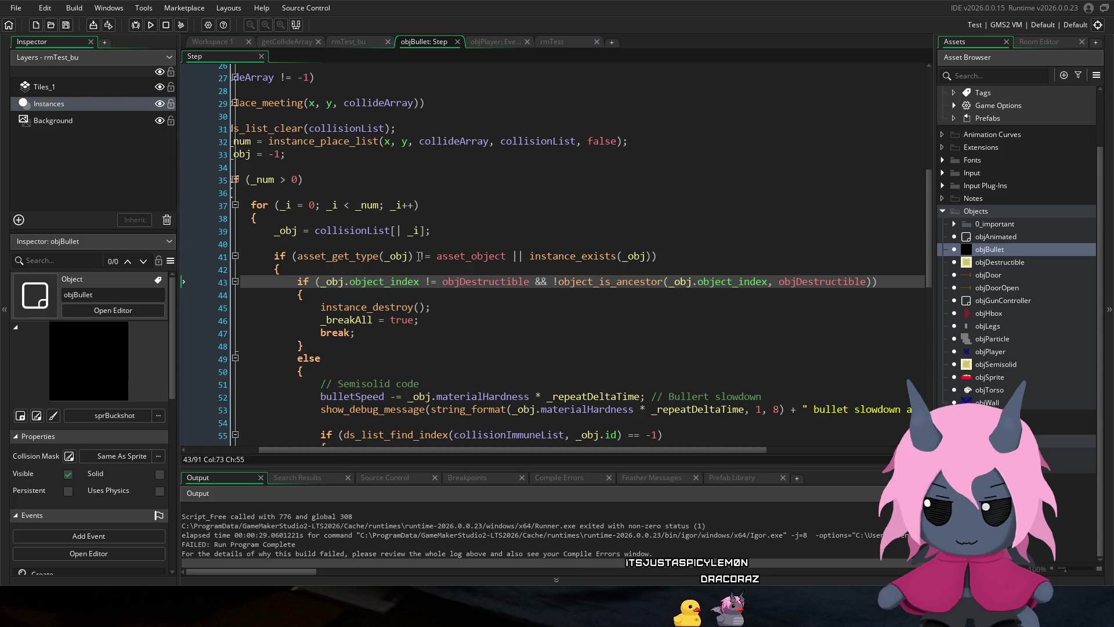
left_click(576, 256)
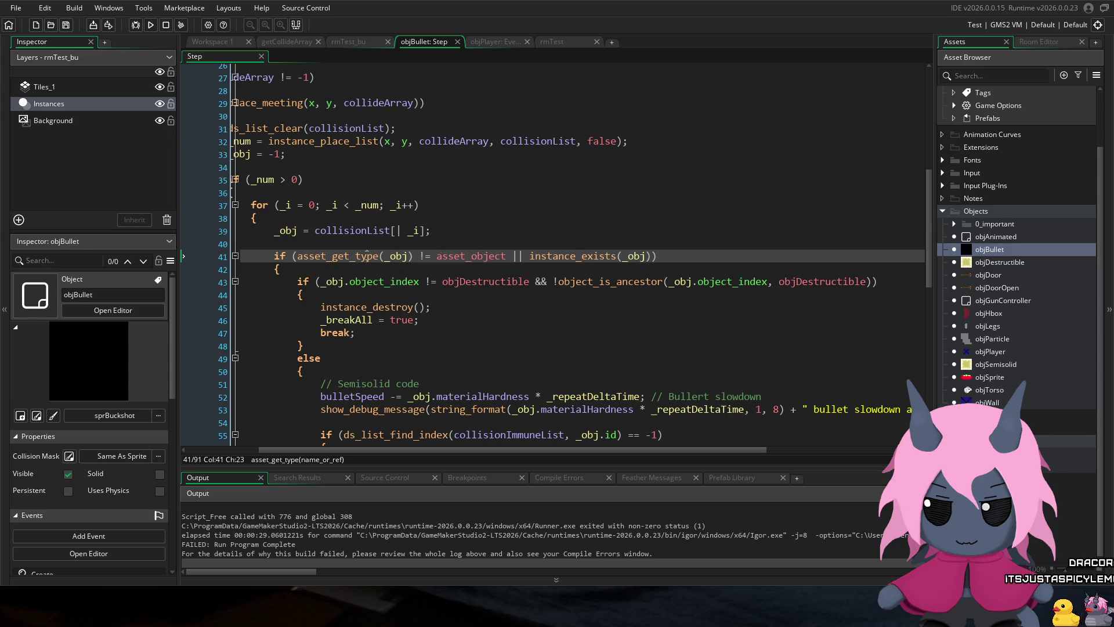
mouse_move(344, 251)
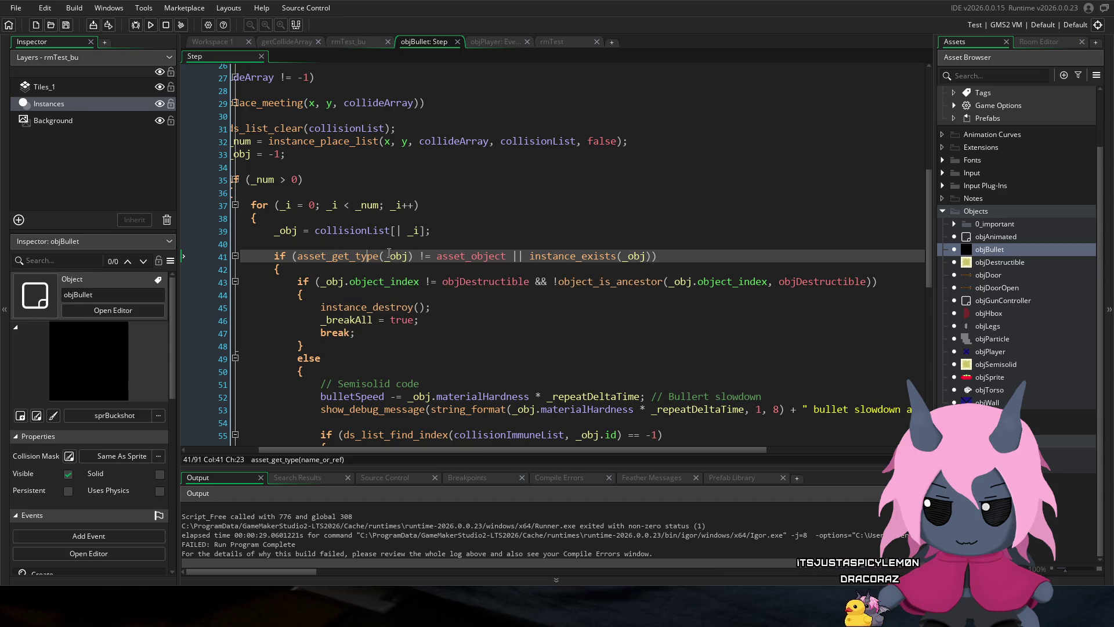
mouse_move(512, 256)
left_mouse_down()
mouse_move(401, 239)
mouse_move(300, 256)
left_mouse_up()
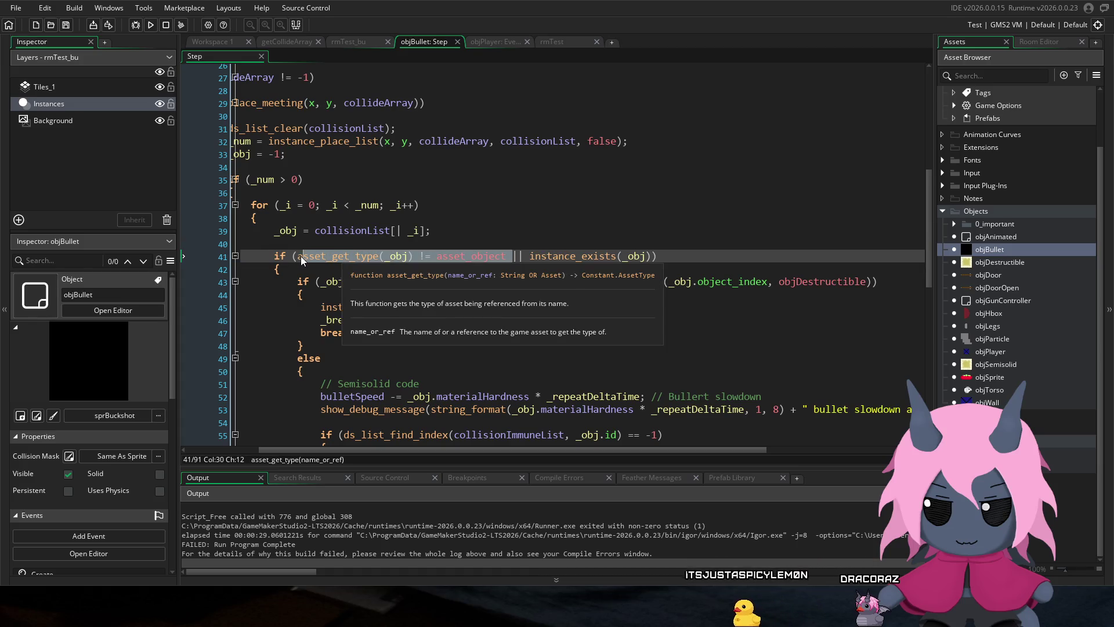
double_click(470, 256)
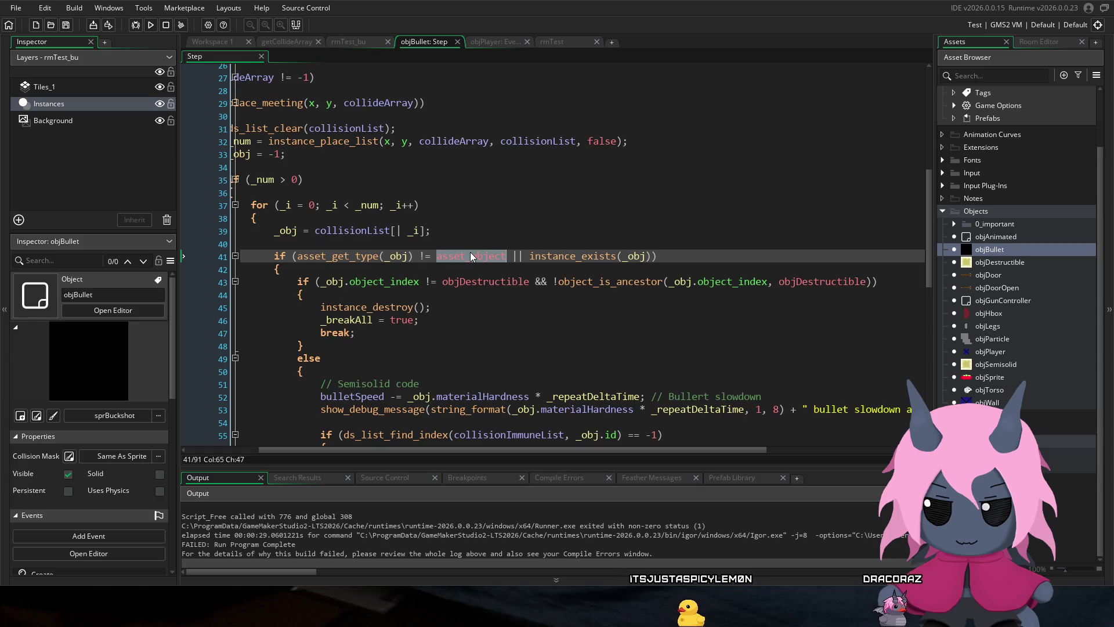
left_click_drag(622, 256, 457, 248)
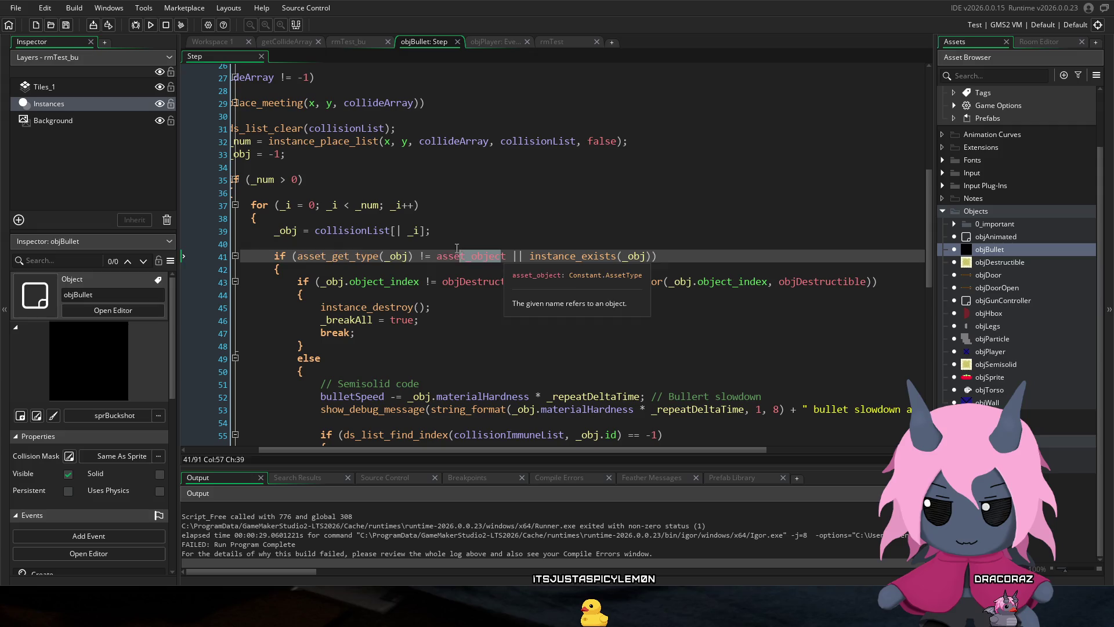
left_click(572, 254)
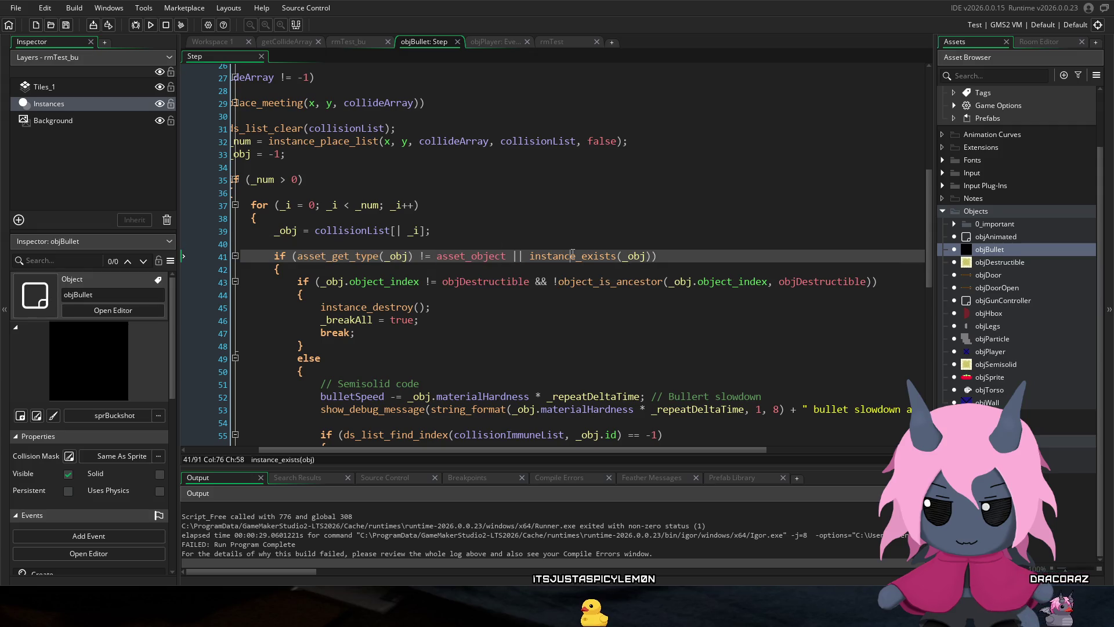
mouse_move(574, 250)
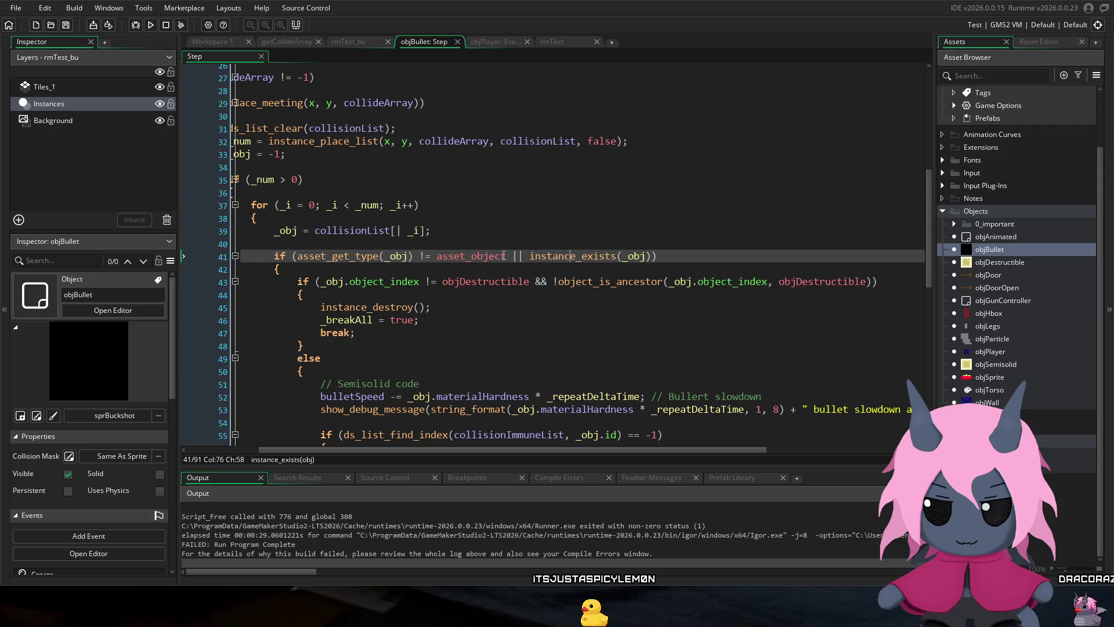
left_click_drag(504, 256, 450, 255)
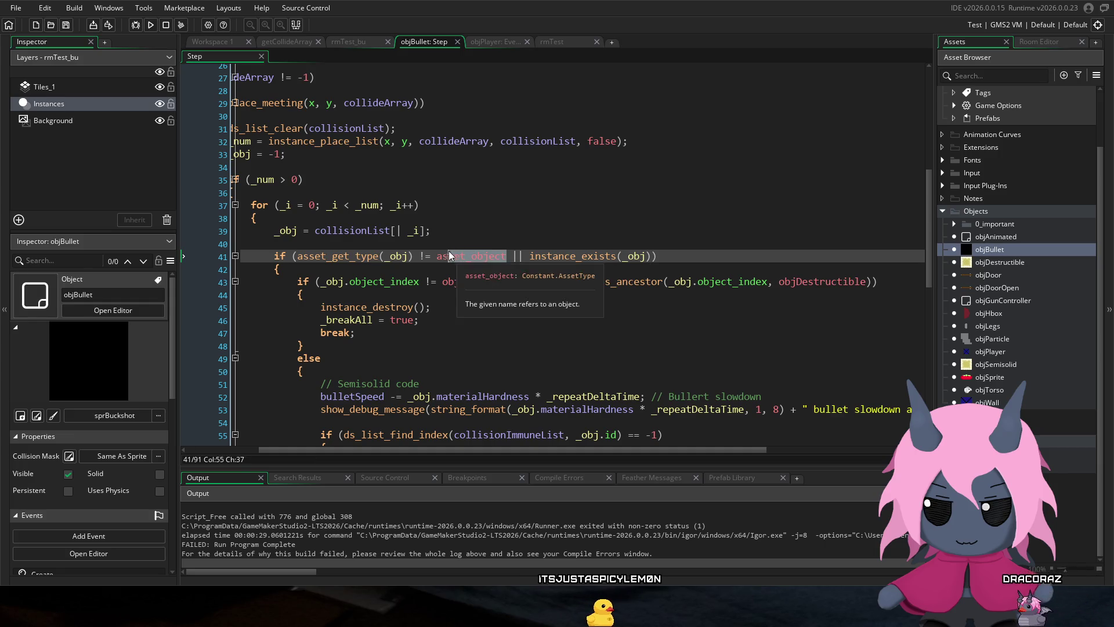
left_click(463, 256)
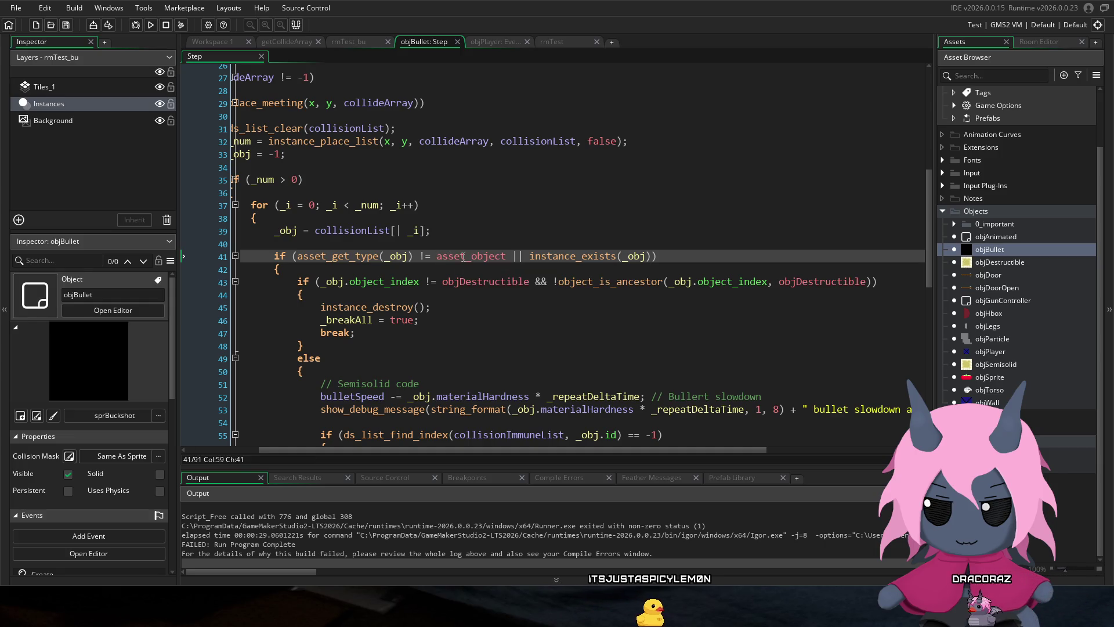
left_click(458, 255)
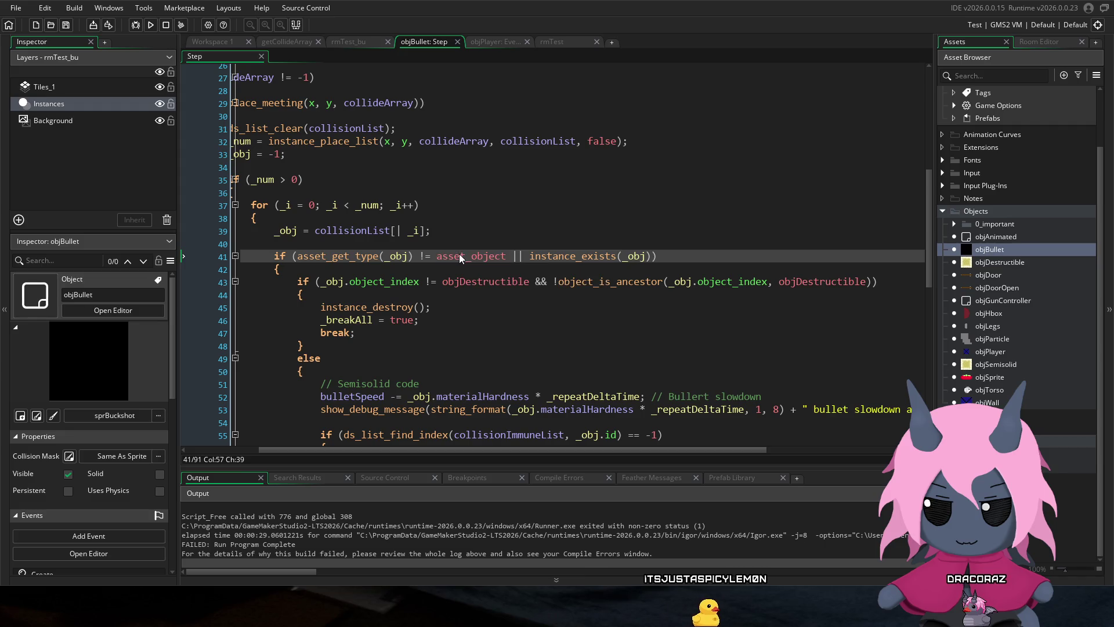
mouse_move(474, 260)
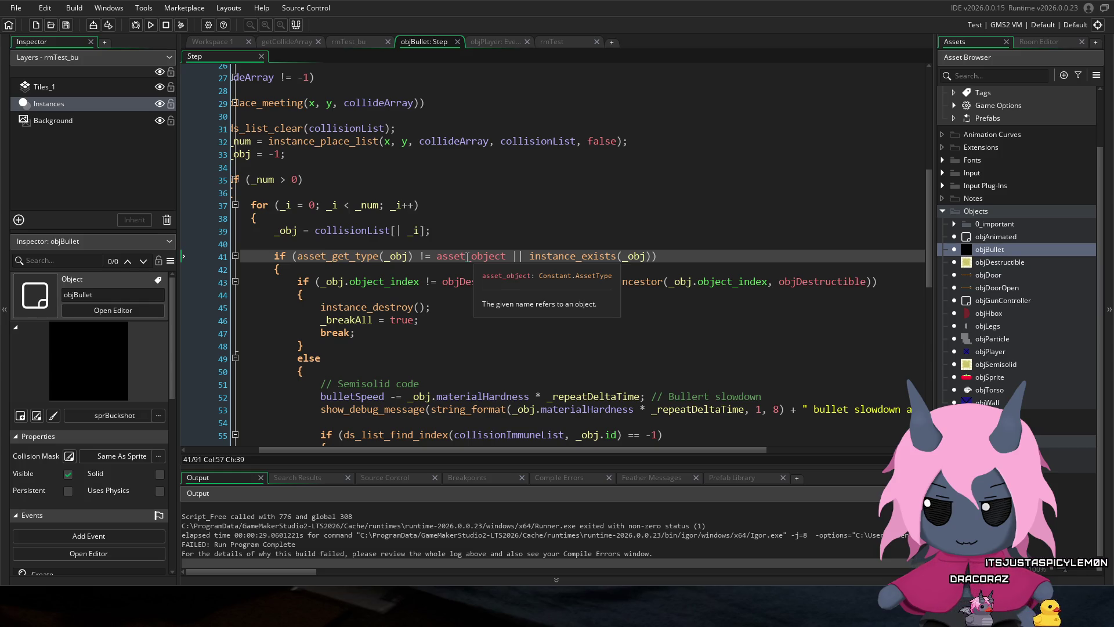
left_click_drag(484, 448, 406, 448)
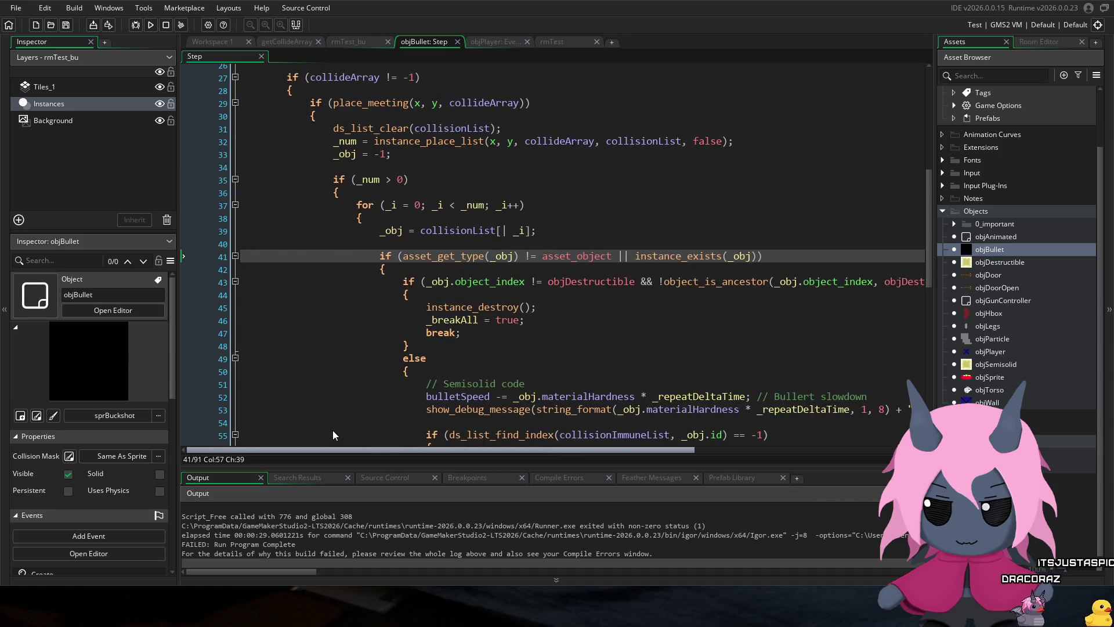
scroll(381, 374, "up", 2)
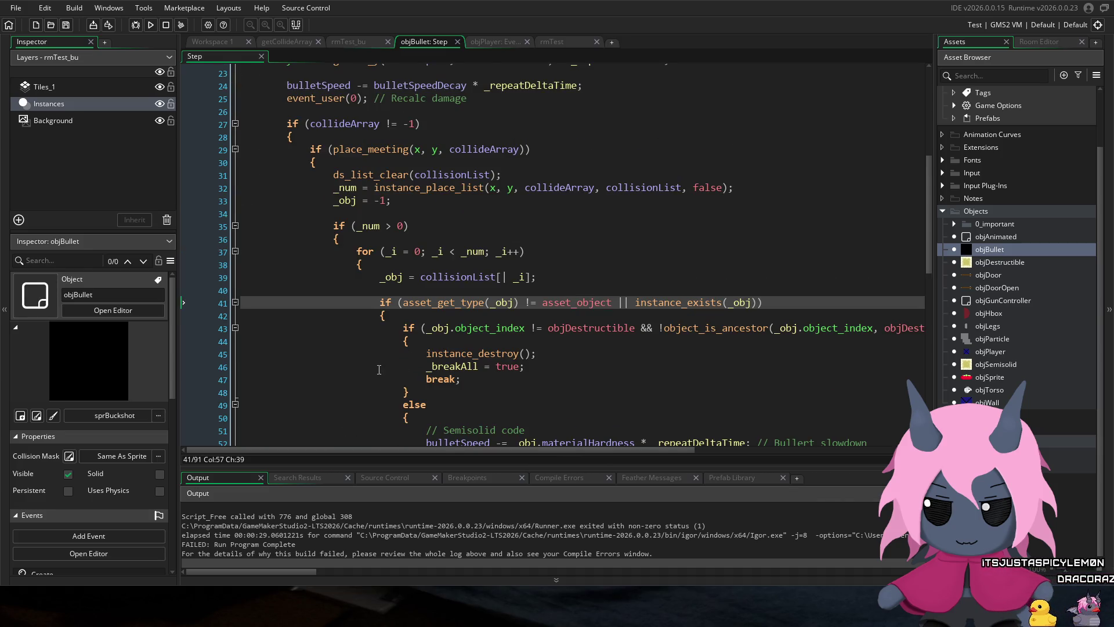
right_click(378, 360)
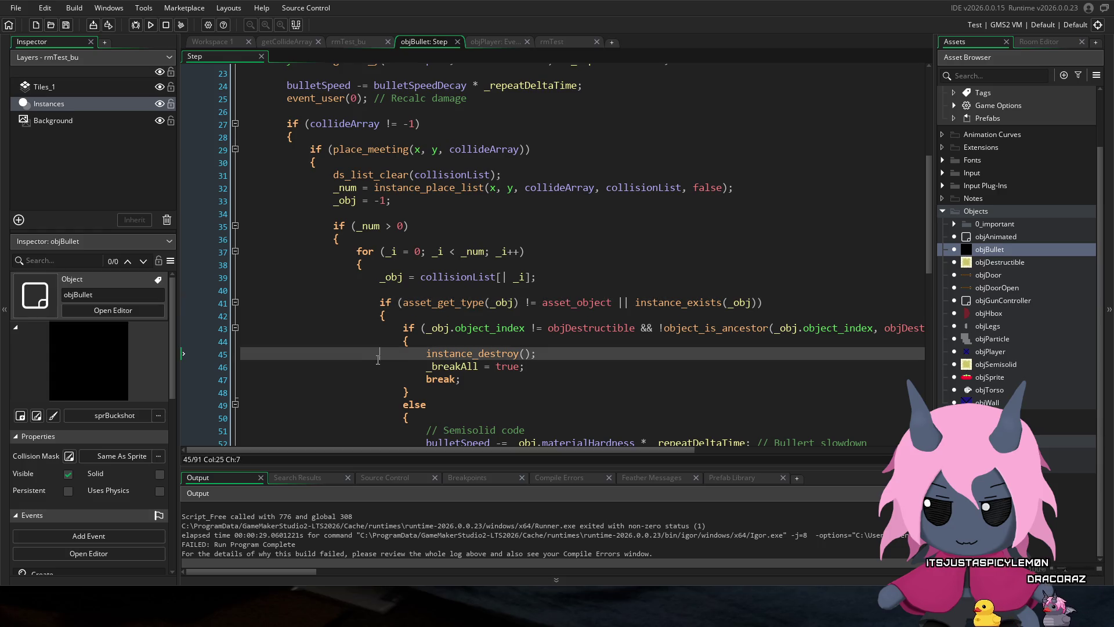
left_click(298, 185)
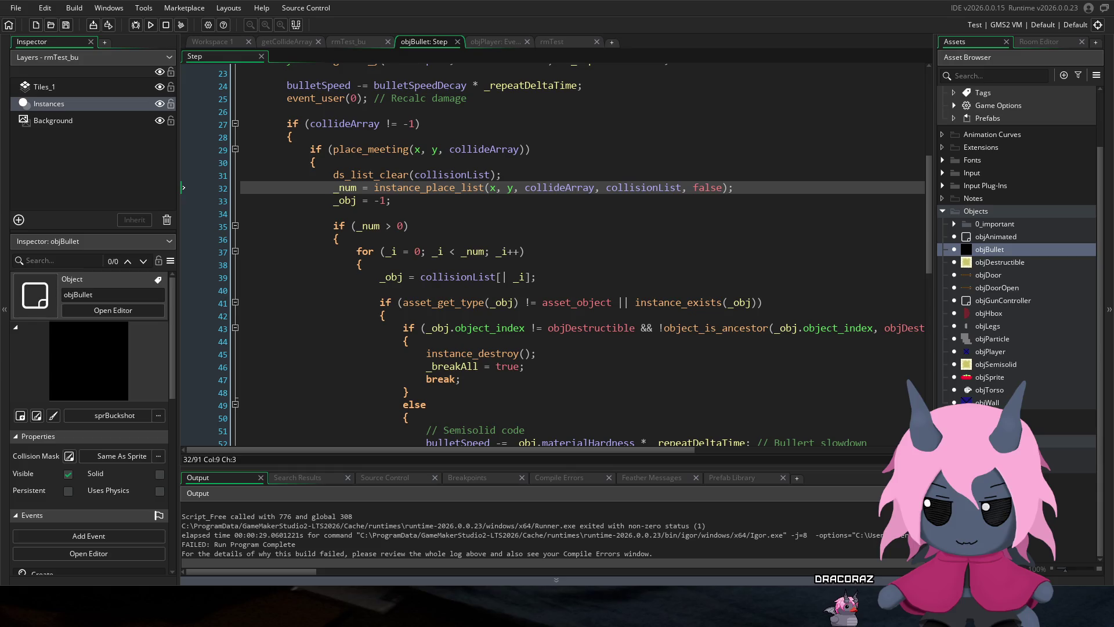
Step: Scroll to the top of the objBullet Step code and expand the 0_important objects folder
left_click(455, 187)
scroll(453, 249, "up", 3)
scroll(451, 249, "up", 2)
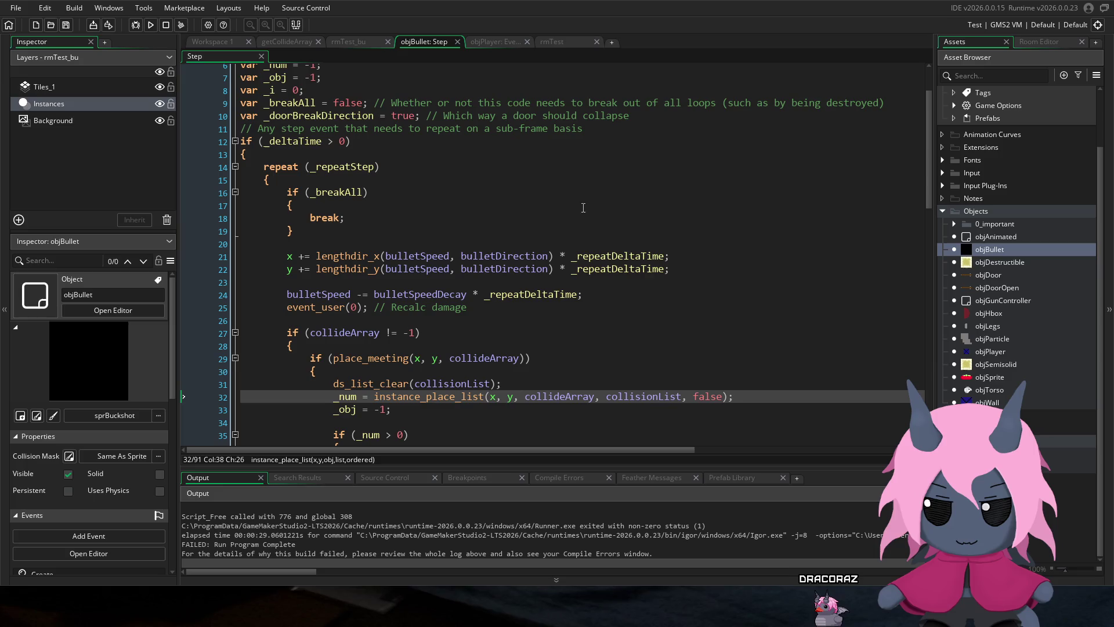
scroll(335, 171, "up", 2)
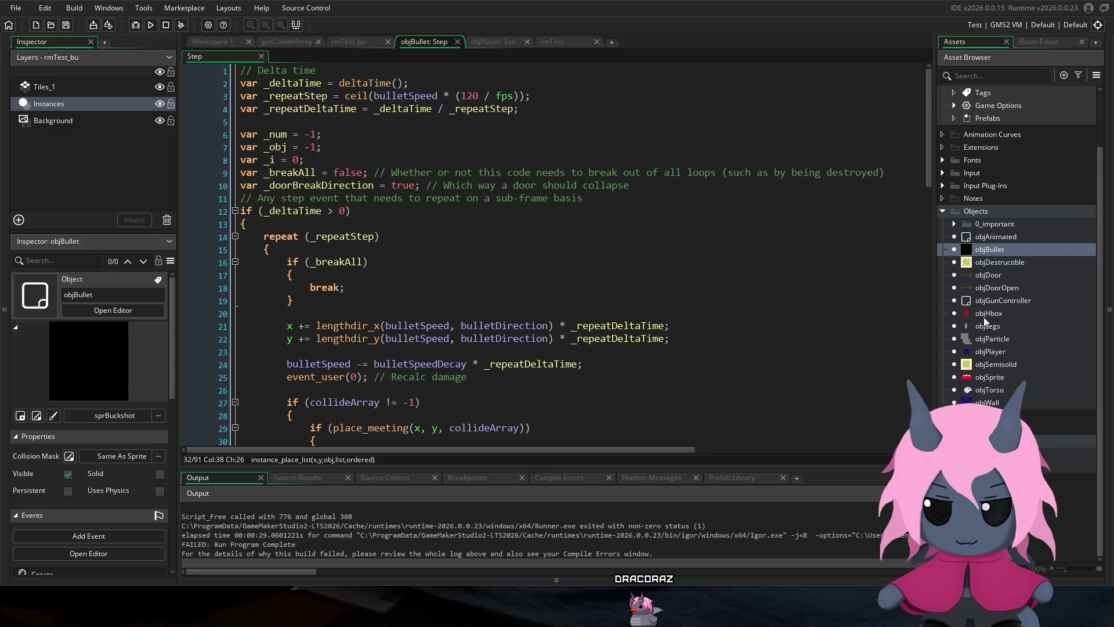
left_click(953, 225)
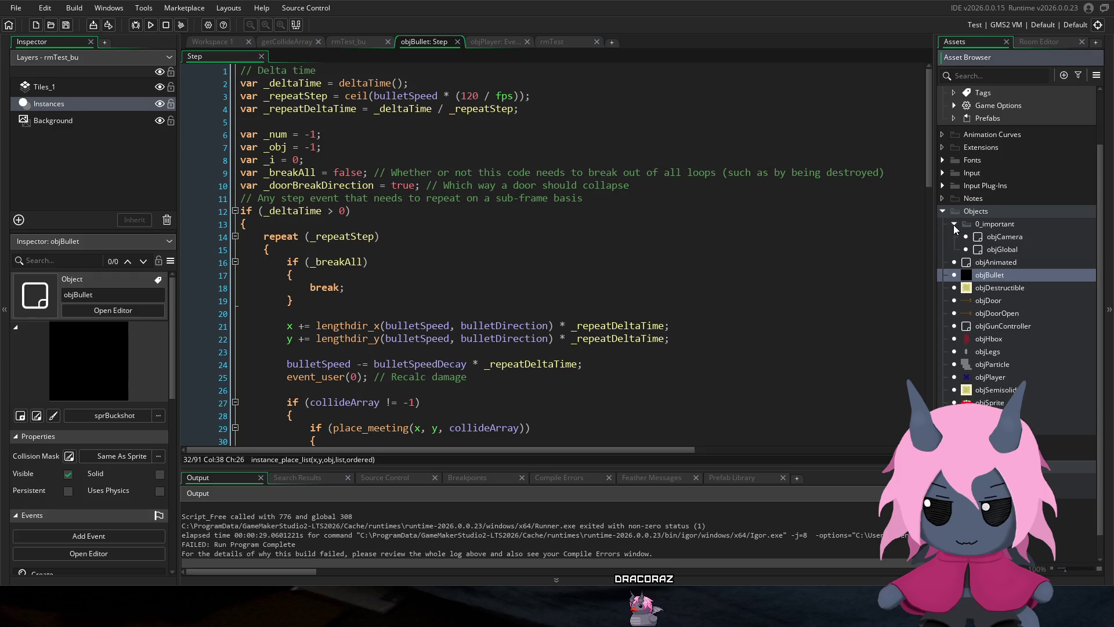
Step: Open objGlobal's Create event code in its own maximized tab, caret on the collisionTileset line
double_click(1015, 249)
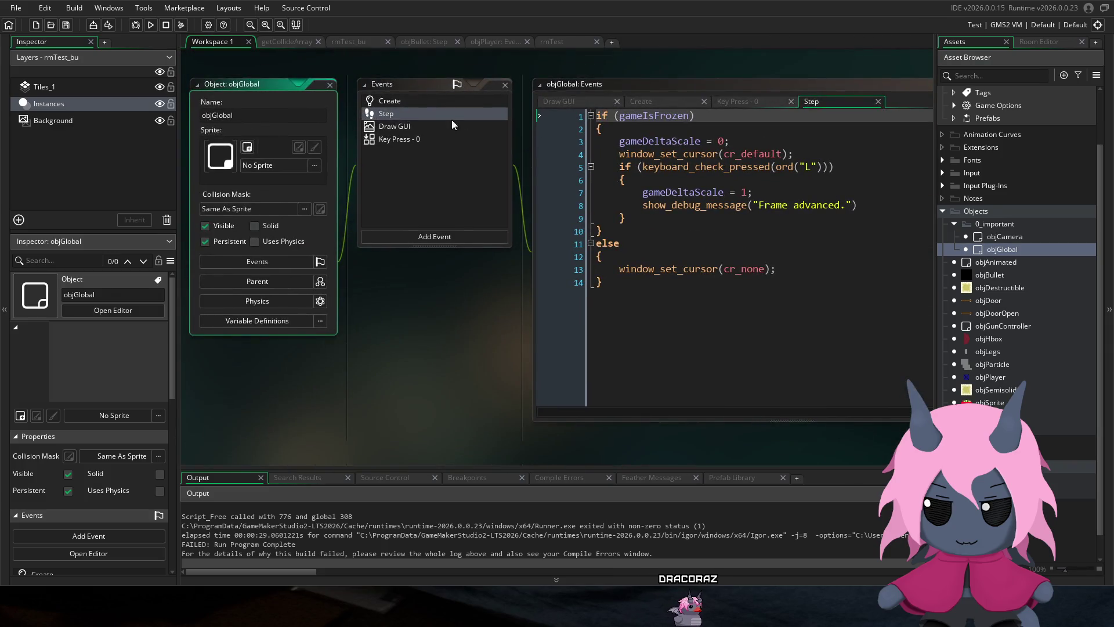
left_click(424, 101)
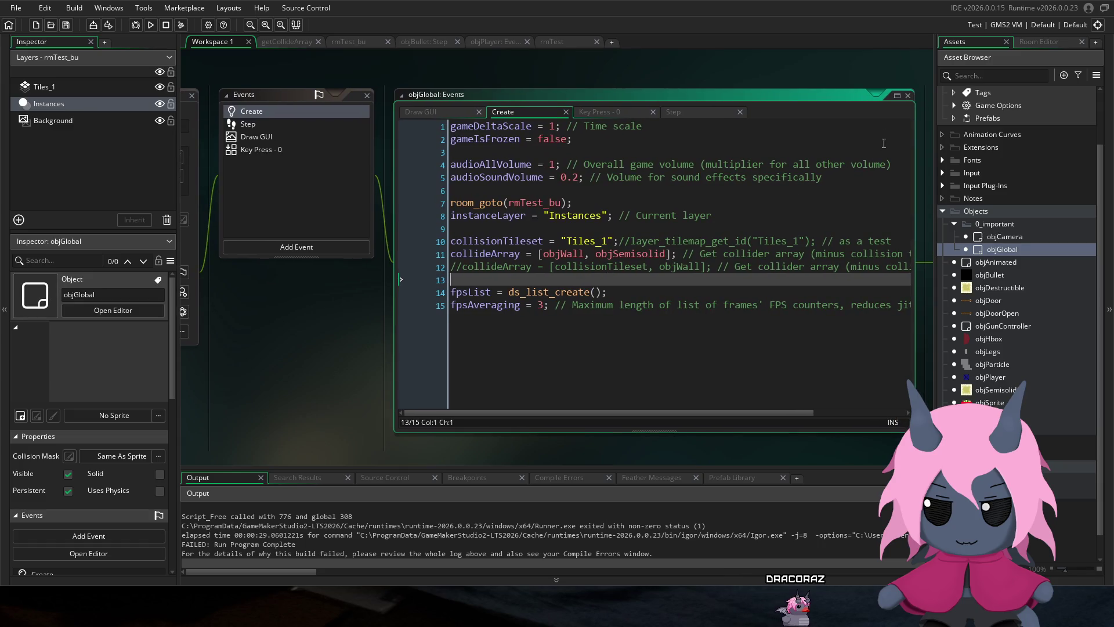
double_click(896, 95)
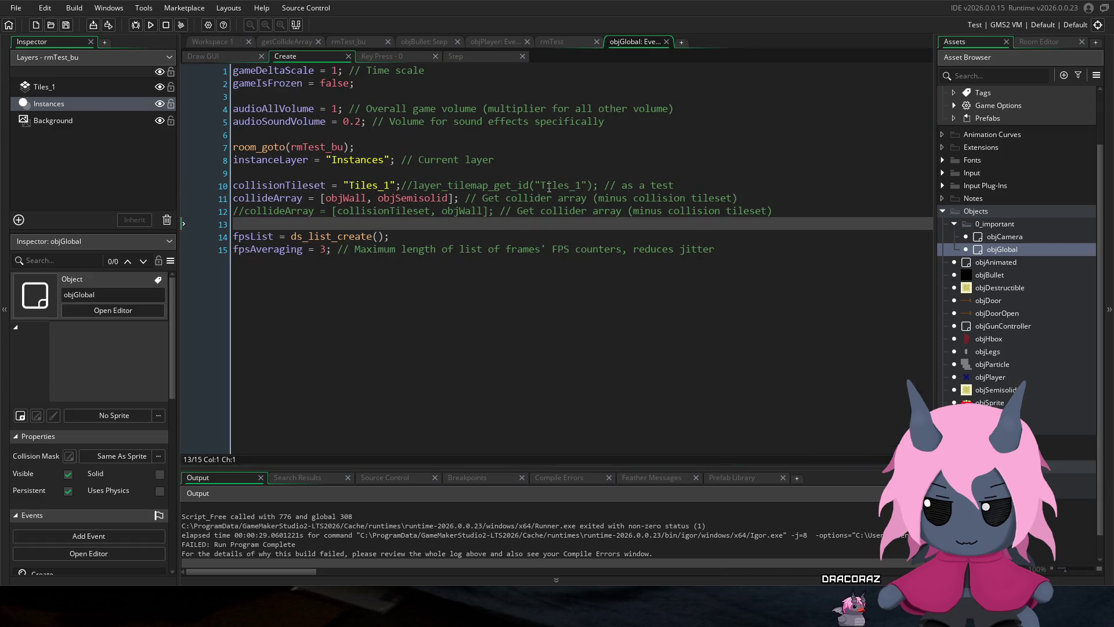
left_click(623, 187)
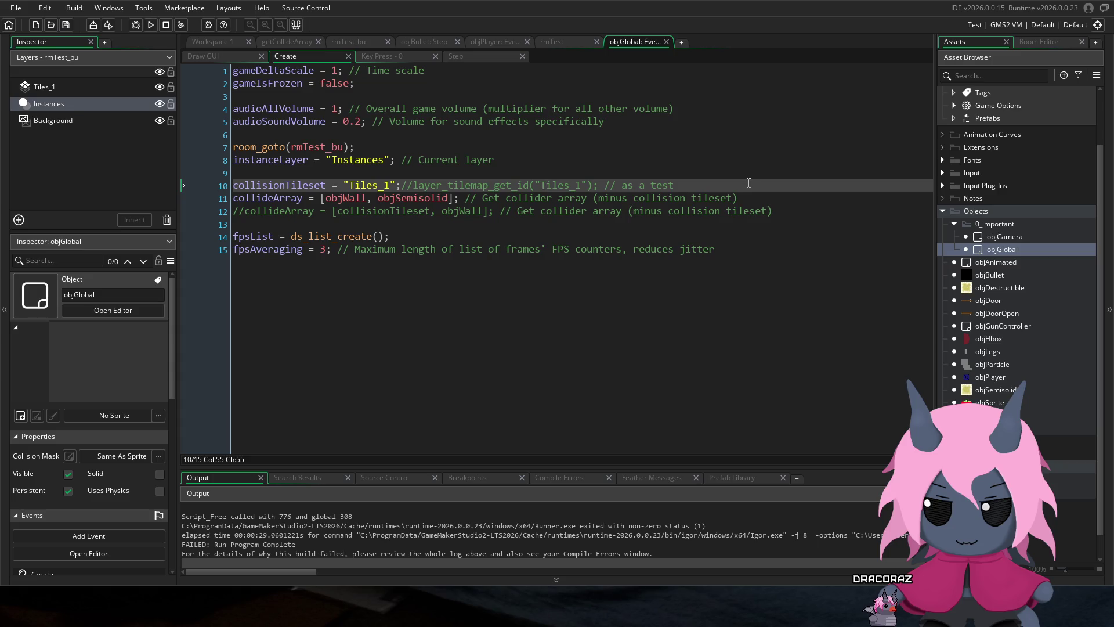
Step: Duplicate the collideArray line and rename the first copy regularCollideArray
left_click_drag(751, 198, 401, 204)
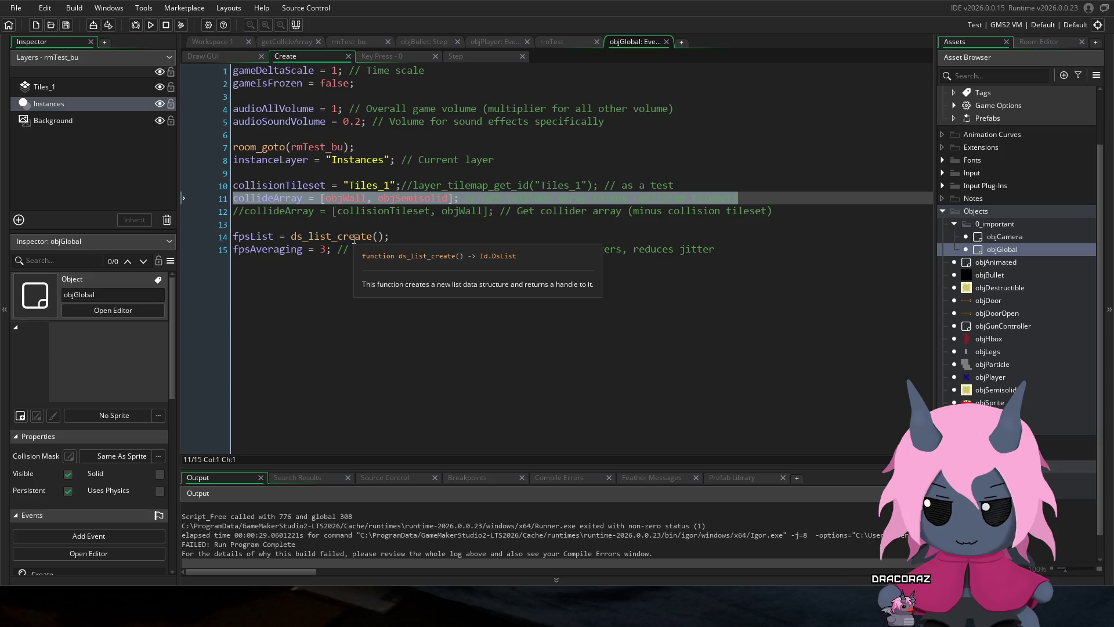
key("ctrl+d")
type("regular")
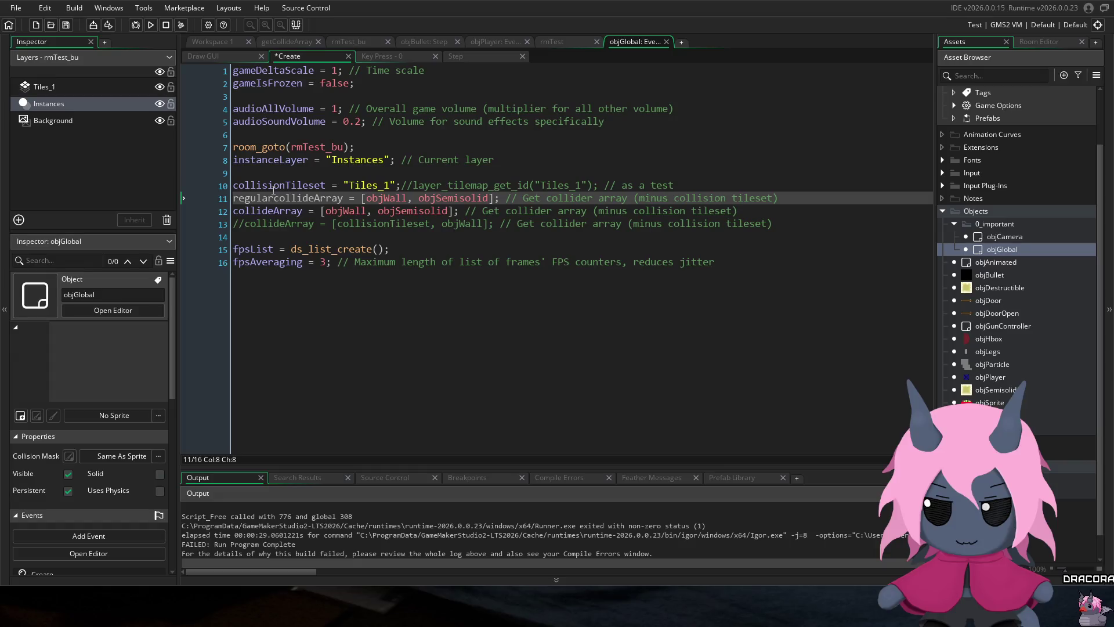
key("BackSpace")
type("C")
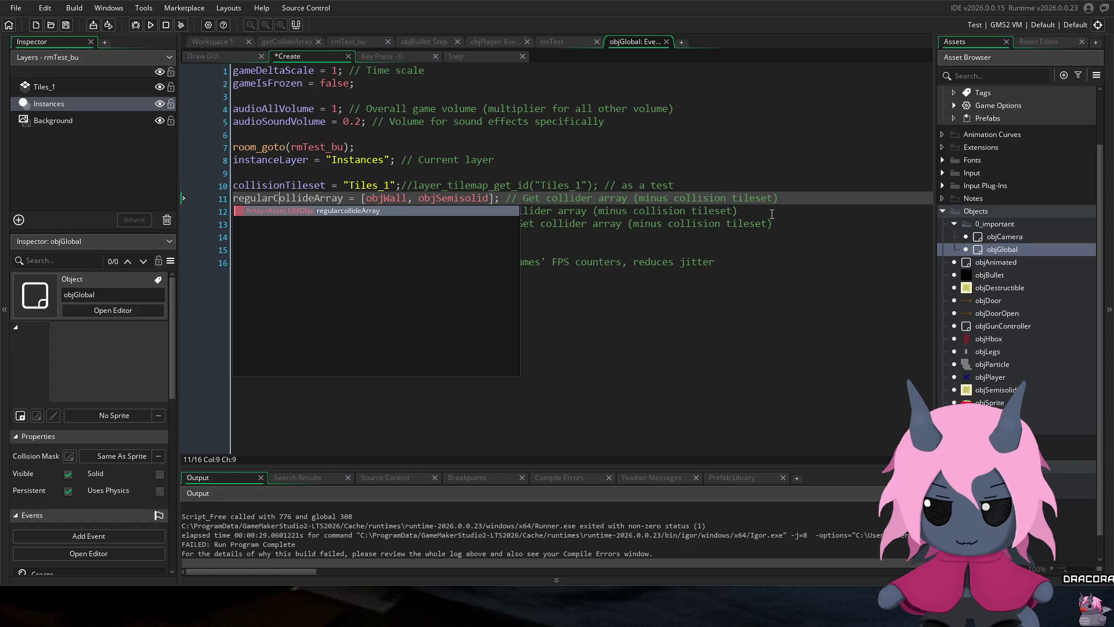
Step: Rename the second collideArray copy to ballisticCollideArray
left_click(772, 214)
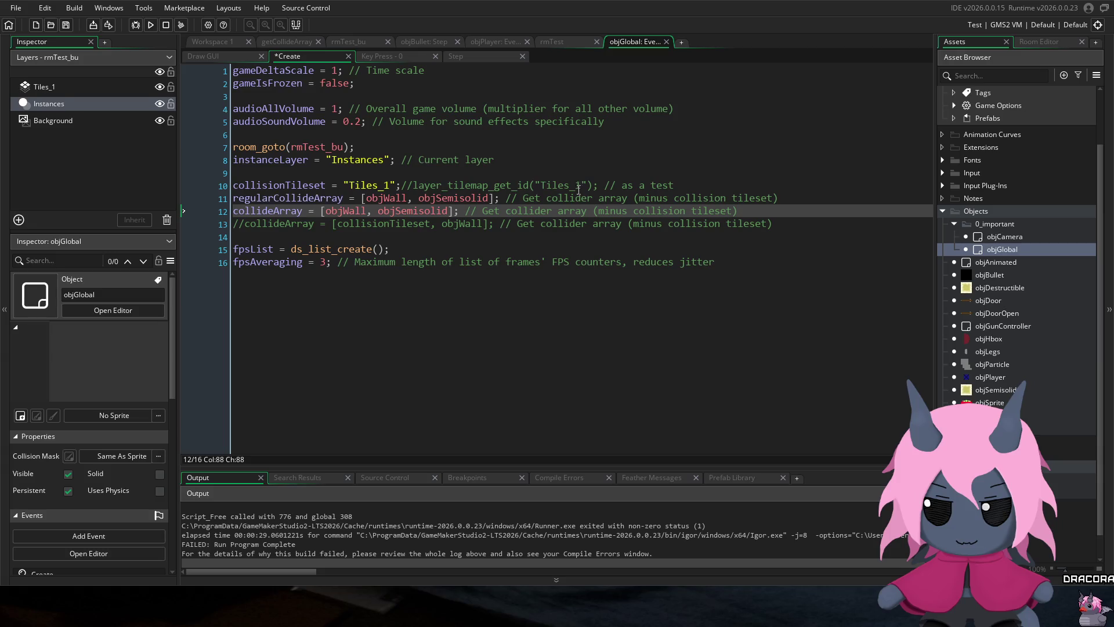
left_click(234, 211)
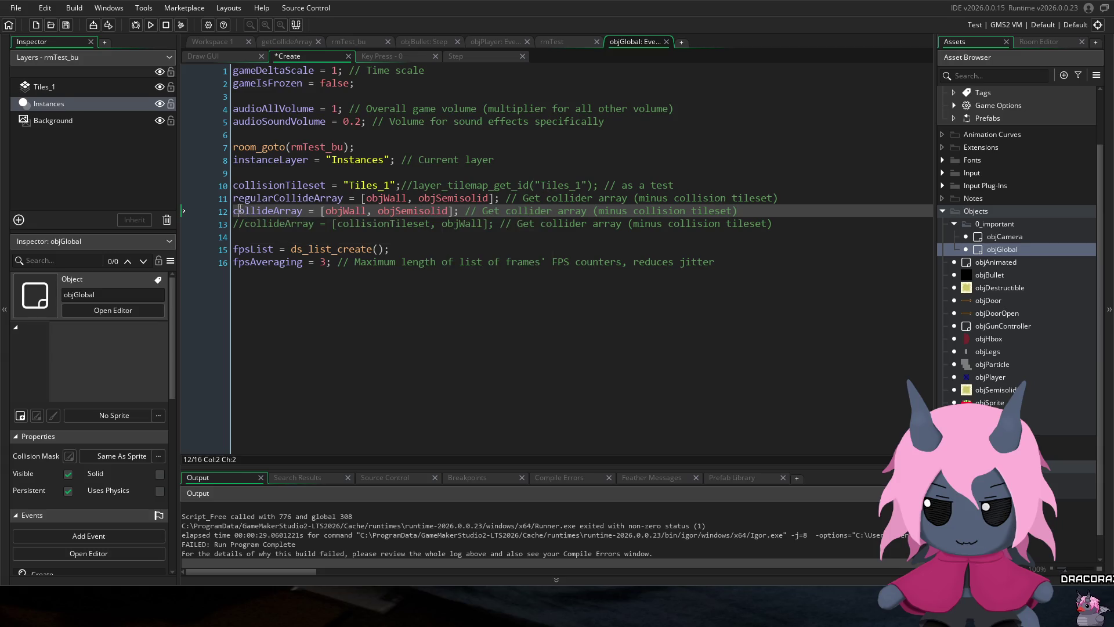
type("vallistic")
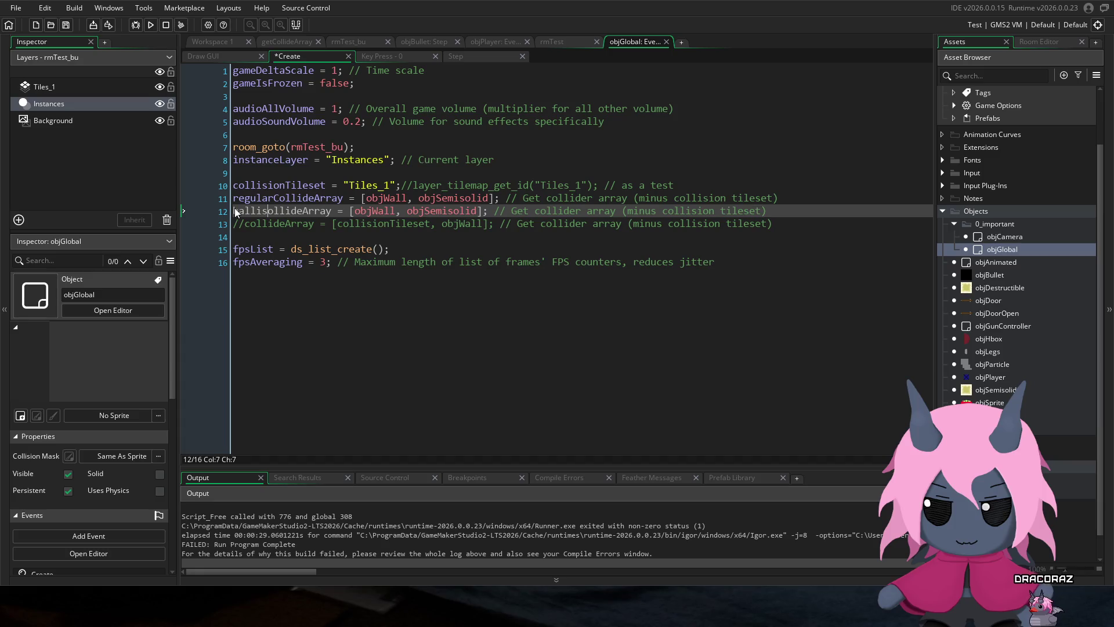
type("cC")
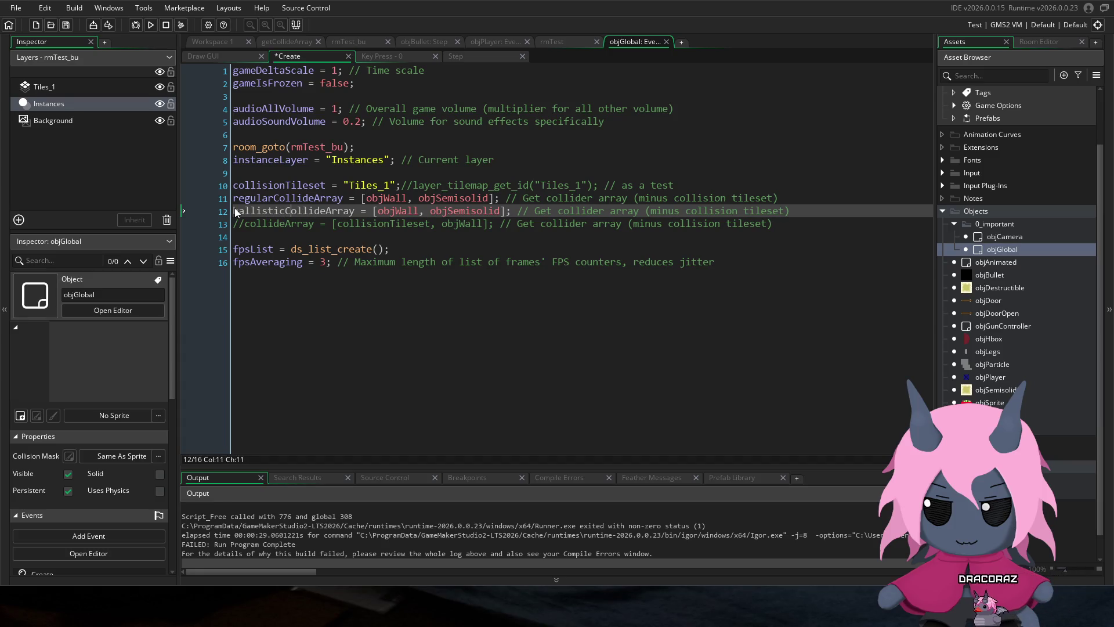
left_click(404, 178)
left_click(487, 221)
left_click(485, 211)
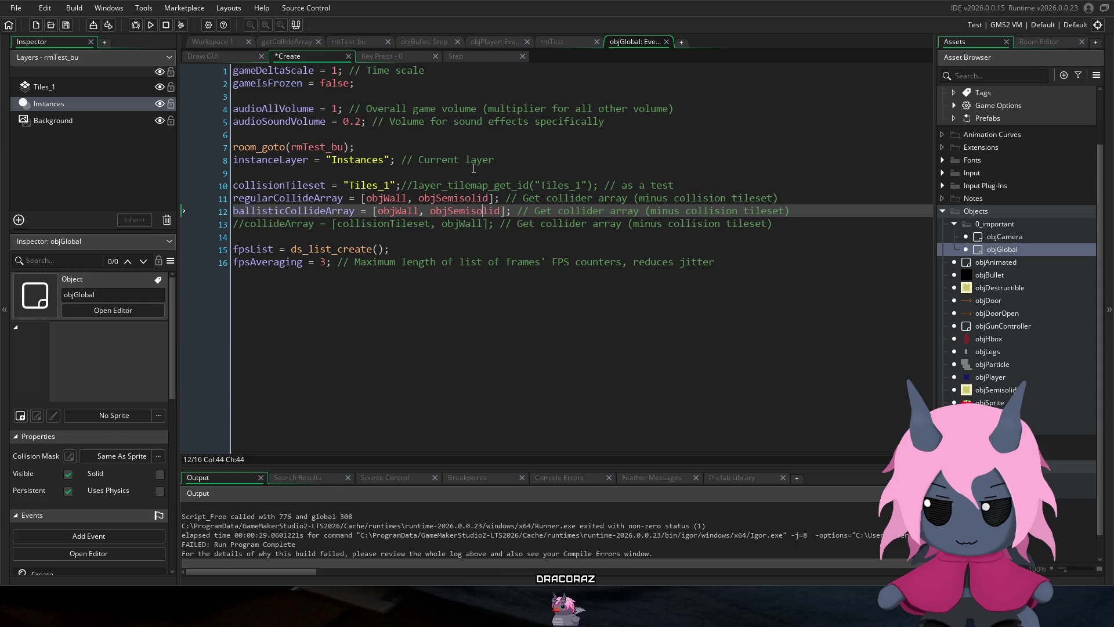
Step: Add 'ballisticPenetrateArray = [objDestructible];' below ballisticCollideArray and save the Create event
key("End")
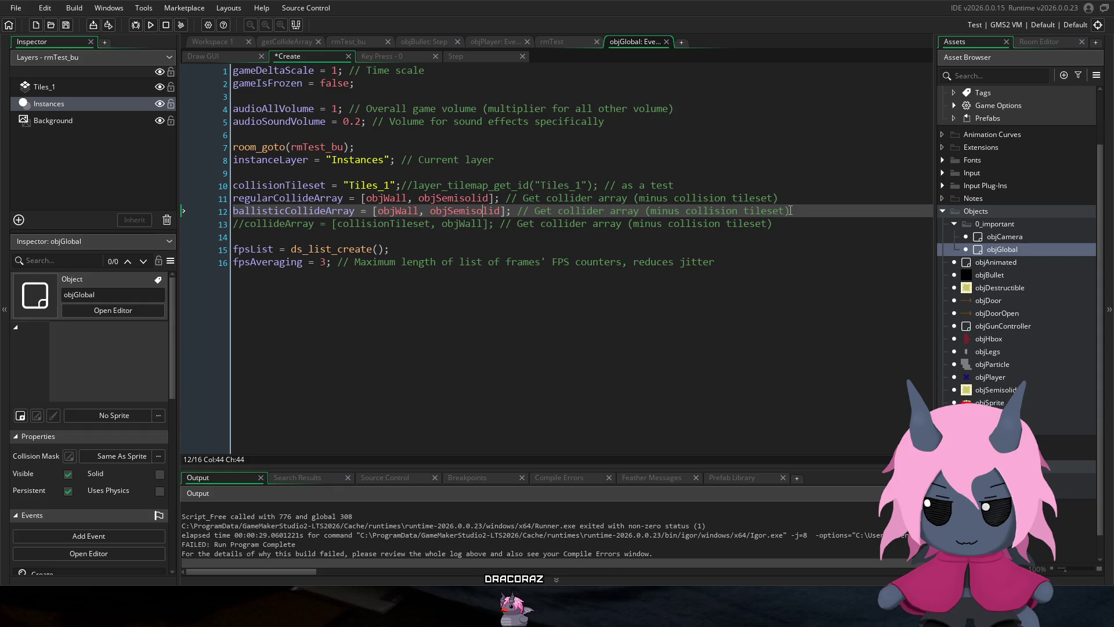
key("Return")
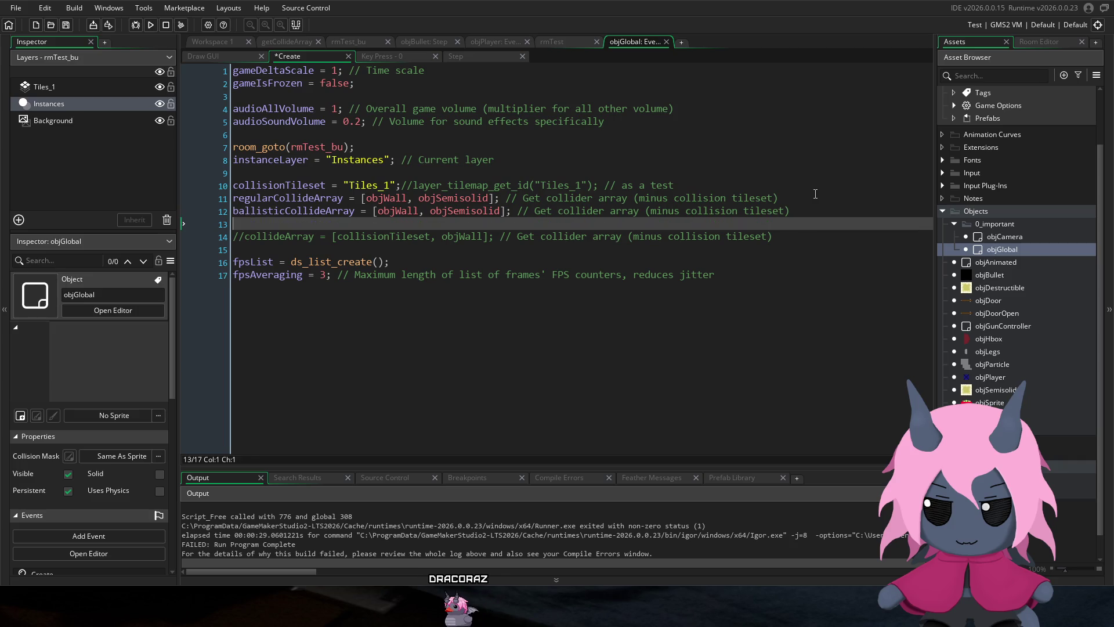
type("ballisticPenetrateArray")
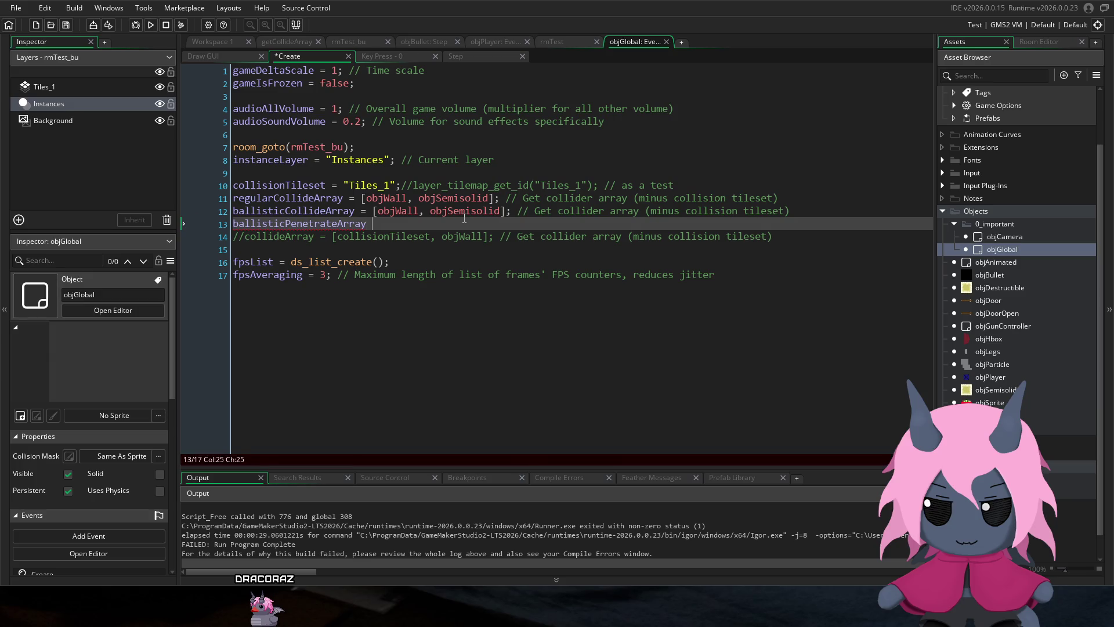
type(" =")
key("ctrl+s")
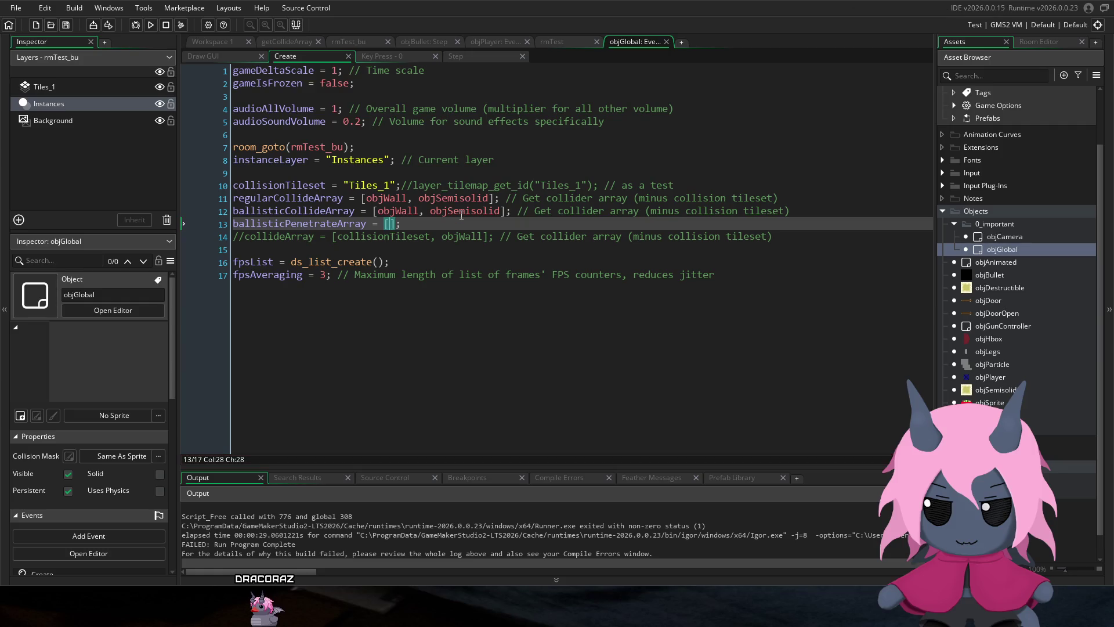
type("objSemiso")
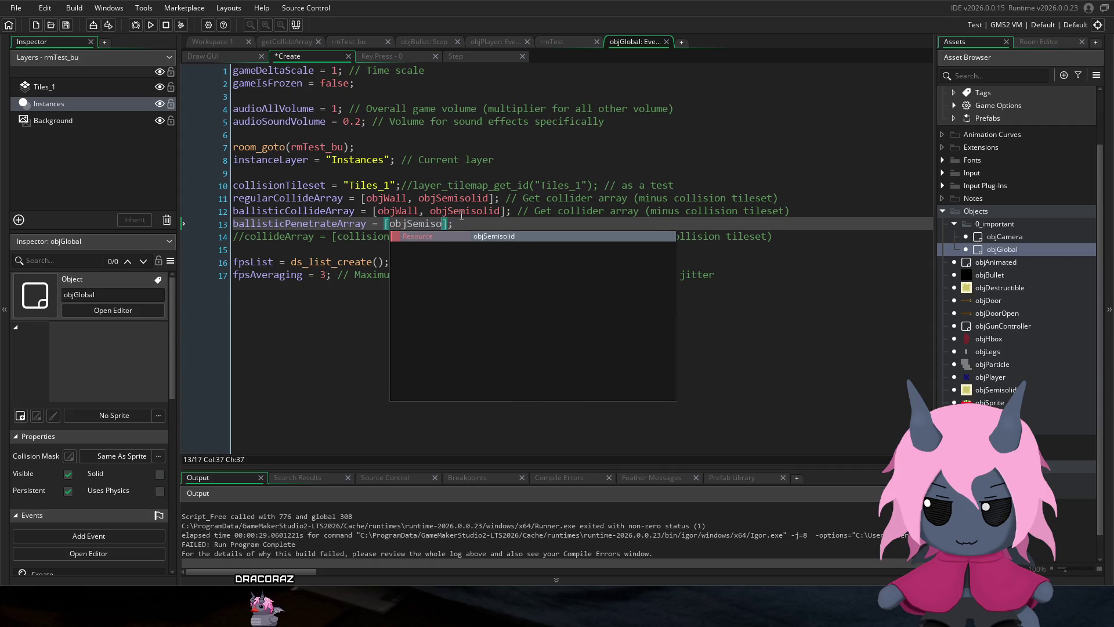
type("lid")
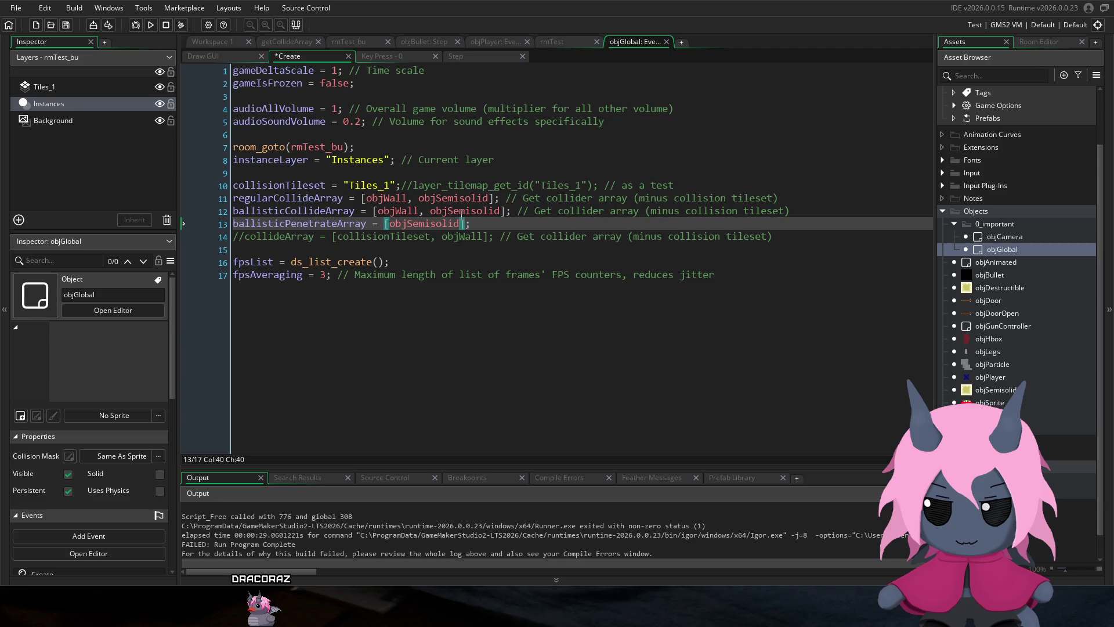
key("BackSpace")
key("BackSpace")
key("BackSpace")
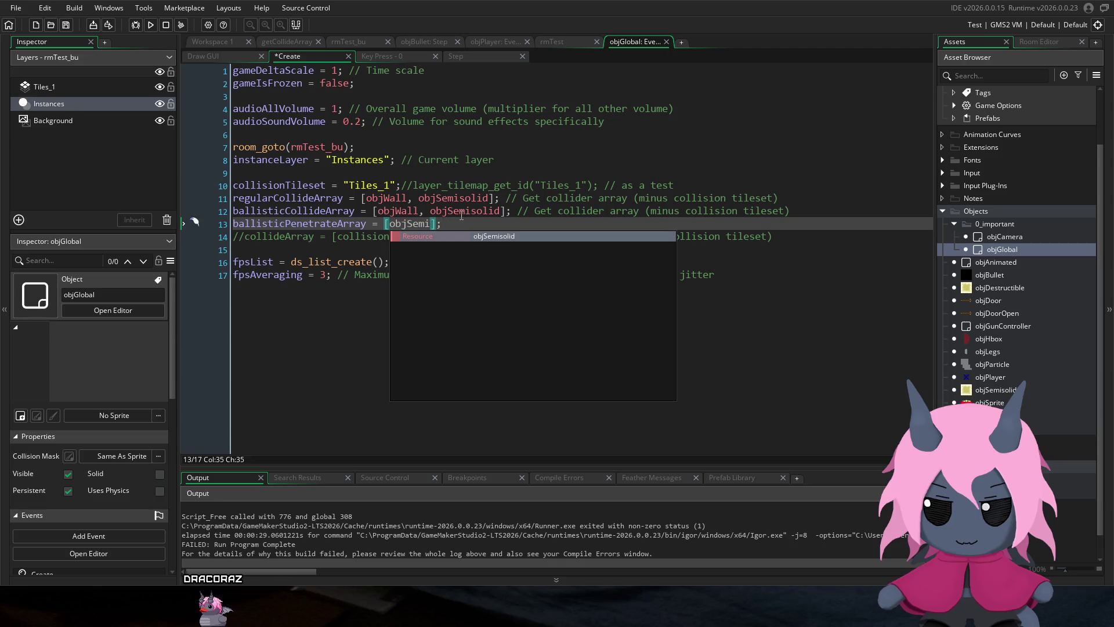
key("BackSpace")
key("BackSpace")
key("BackSpace")
key("BackSpace")
type("Destructible")
key("End")
key("ctrl+s")
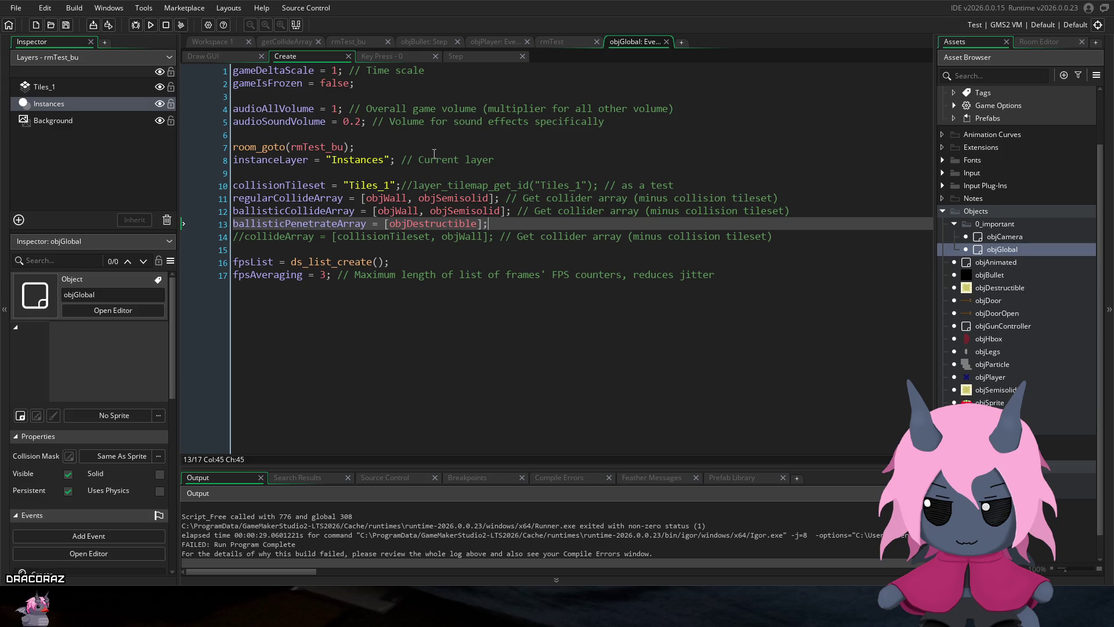
left_click(477, 198)
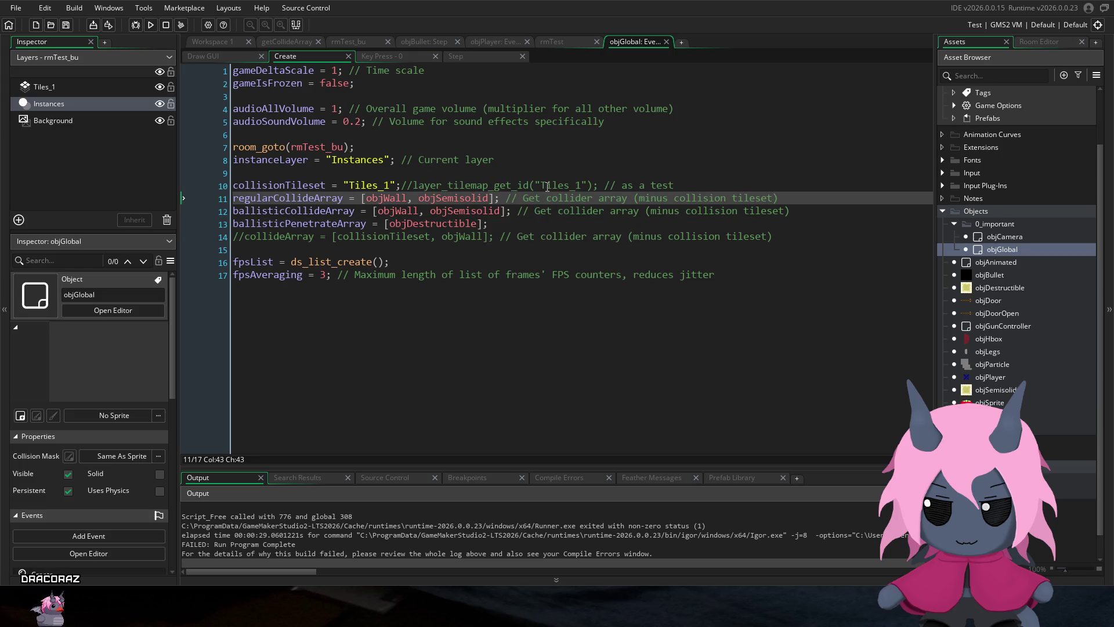
Step: Delete objSemisolid from ballisticCollideArray, leaving [objWall], then select the regularCollideArray name
left_click(501, 210)
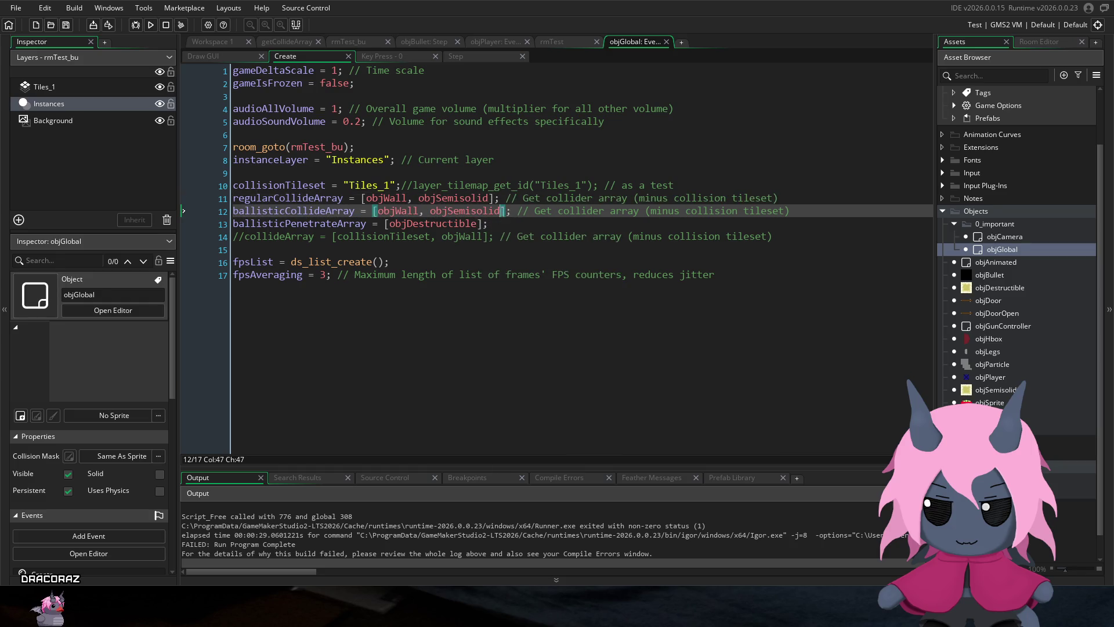
left_click_drag(452, 209, 415, 210)
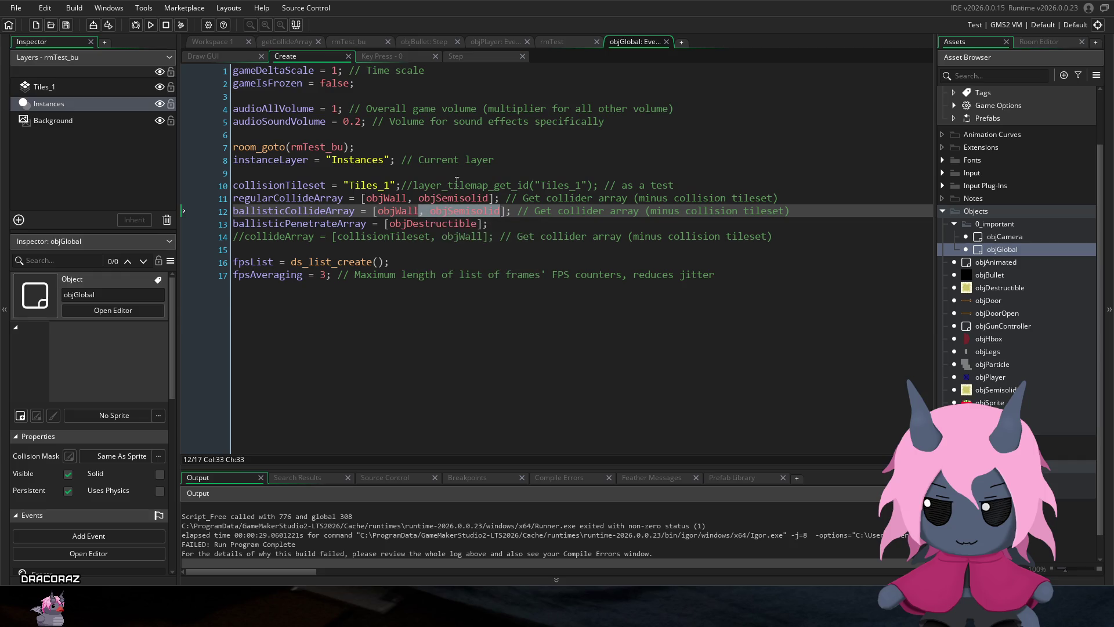
key("BackSpace")
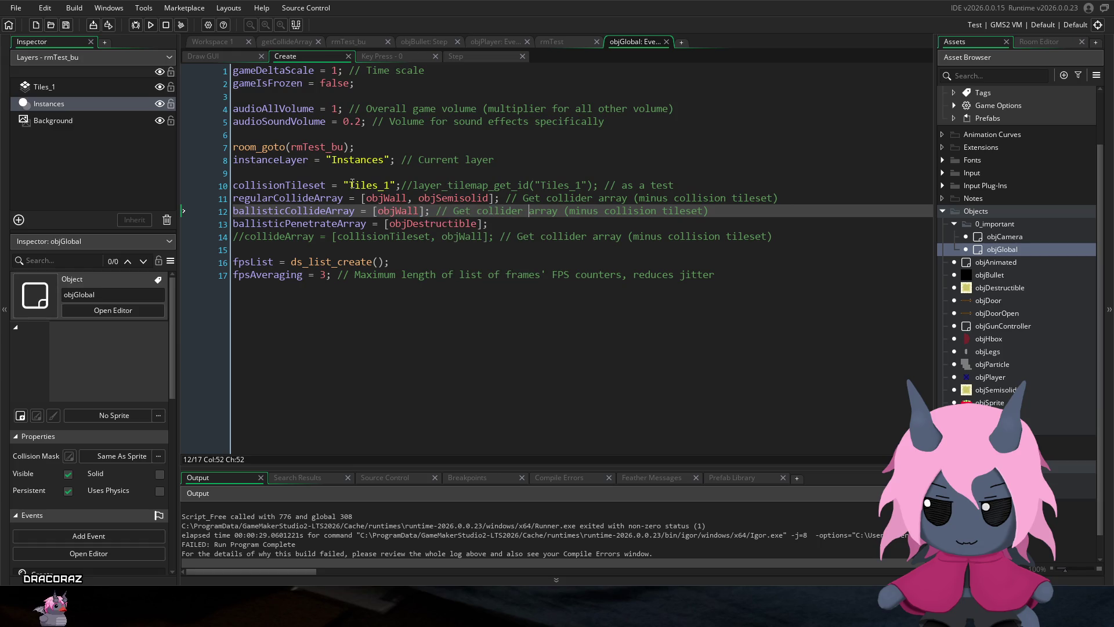
left_click(315, 210)
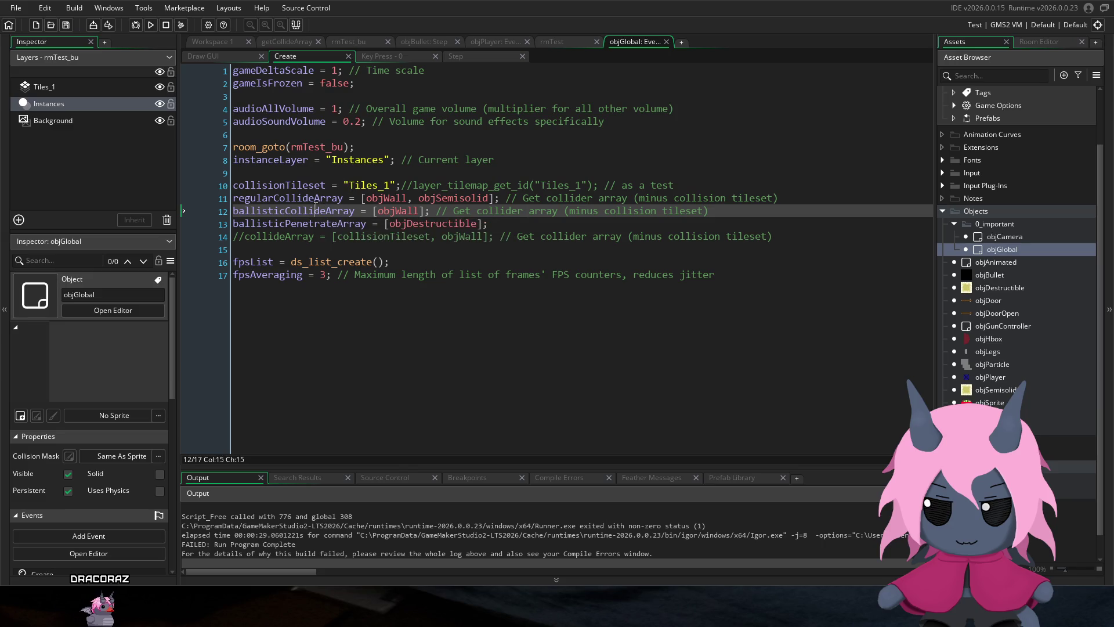
left_click(310, 198)
double_click(310, 197)
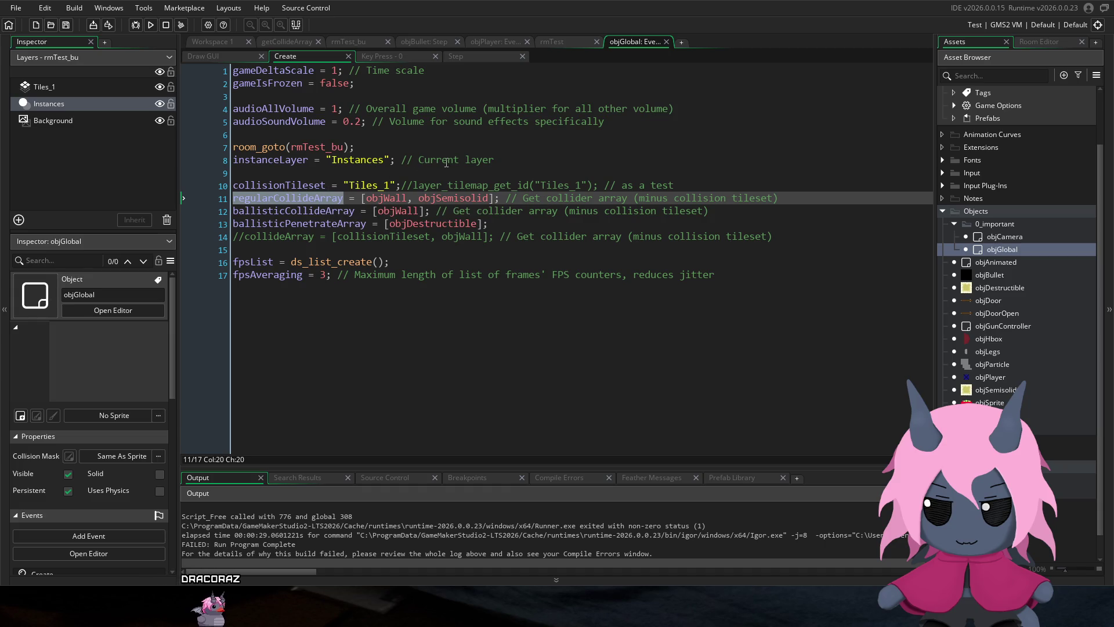
scroll(1016, 244, "down", 1)
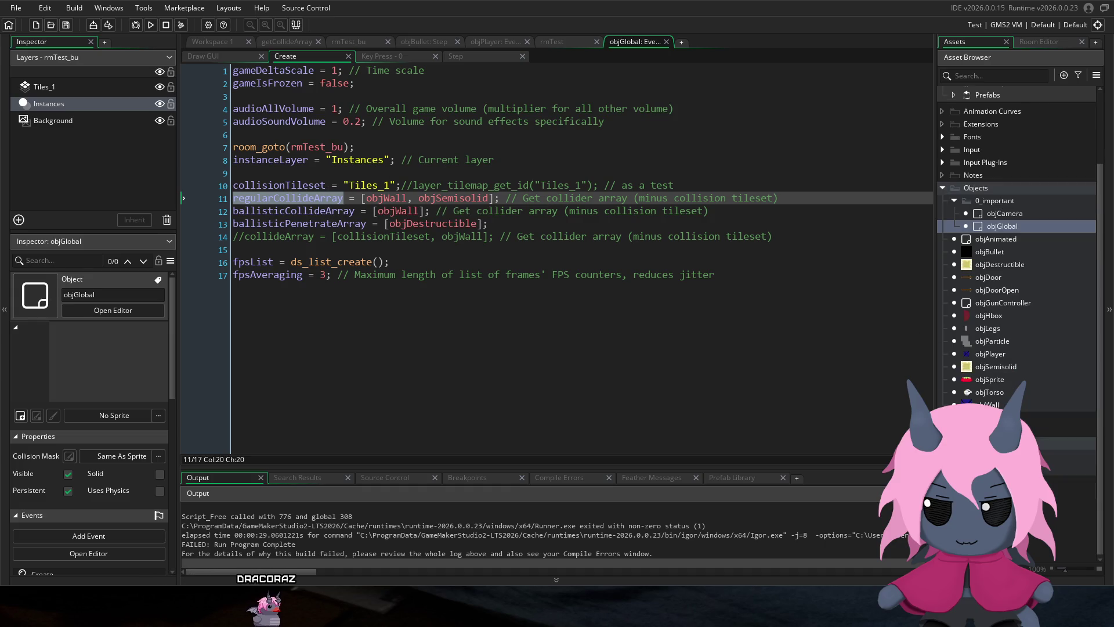
scroll(1015, 244, "down", 2)
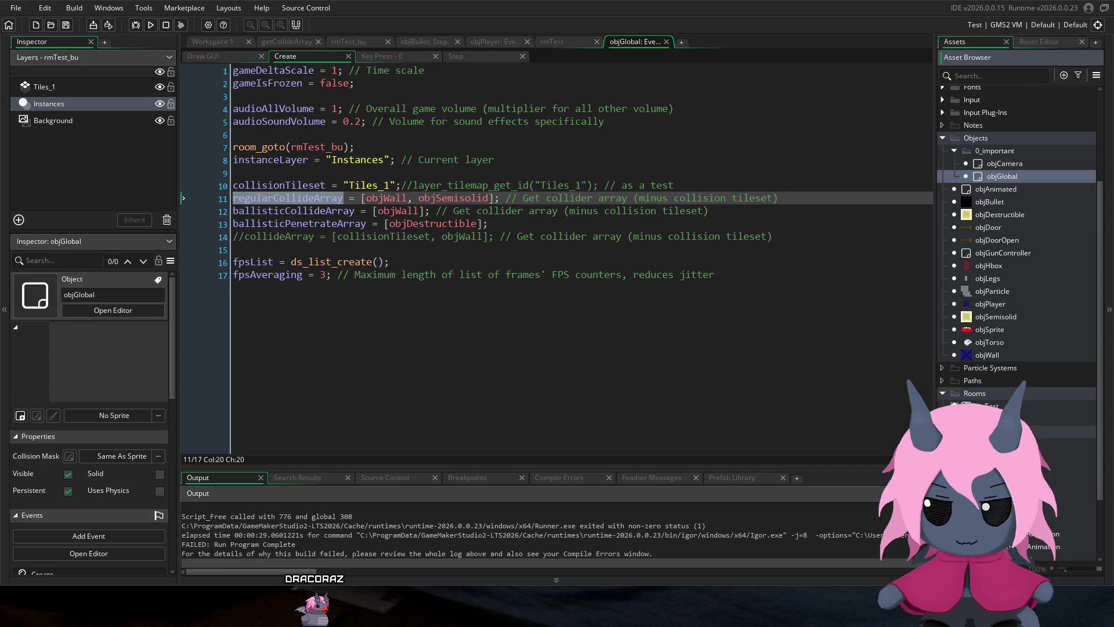
left_click(286, 42)
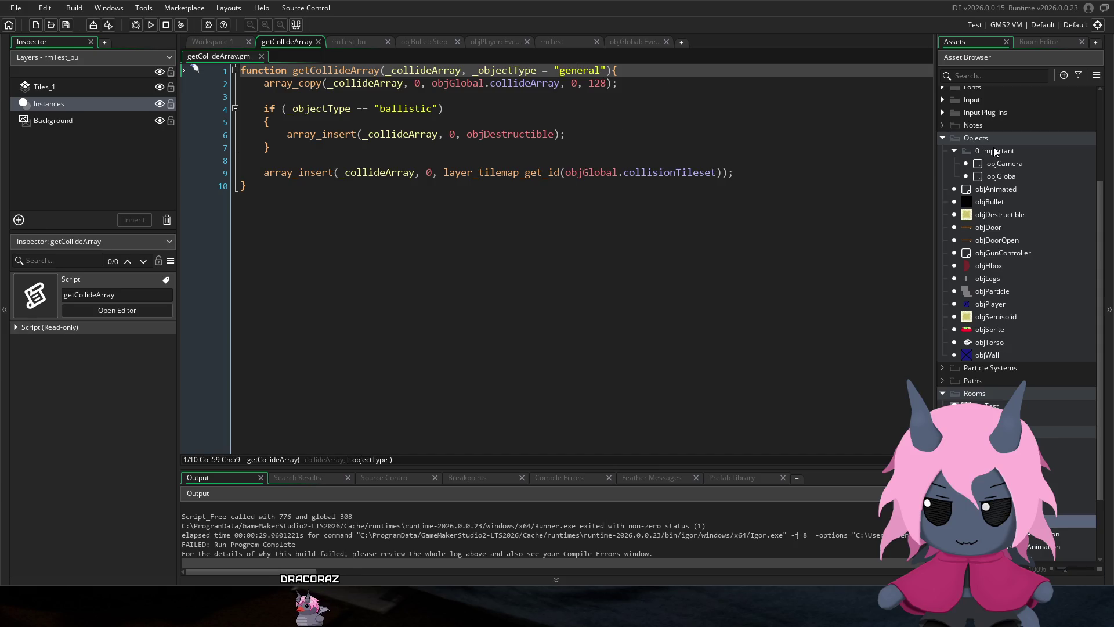
double_click(1009, 179)
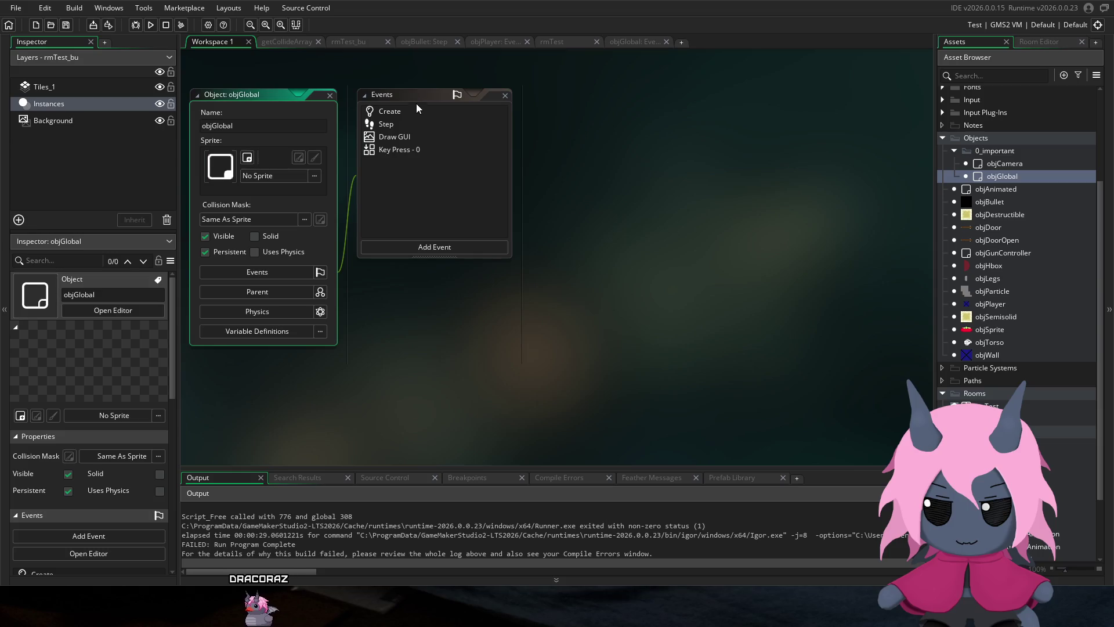
double_click(418, 110)
left_click(283, 201)
left_click_drag(274, 200, 232, 200)
Step: Rename regularCollideArray to generalCollideArray and move into the line 12 comment
type("general")
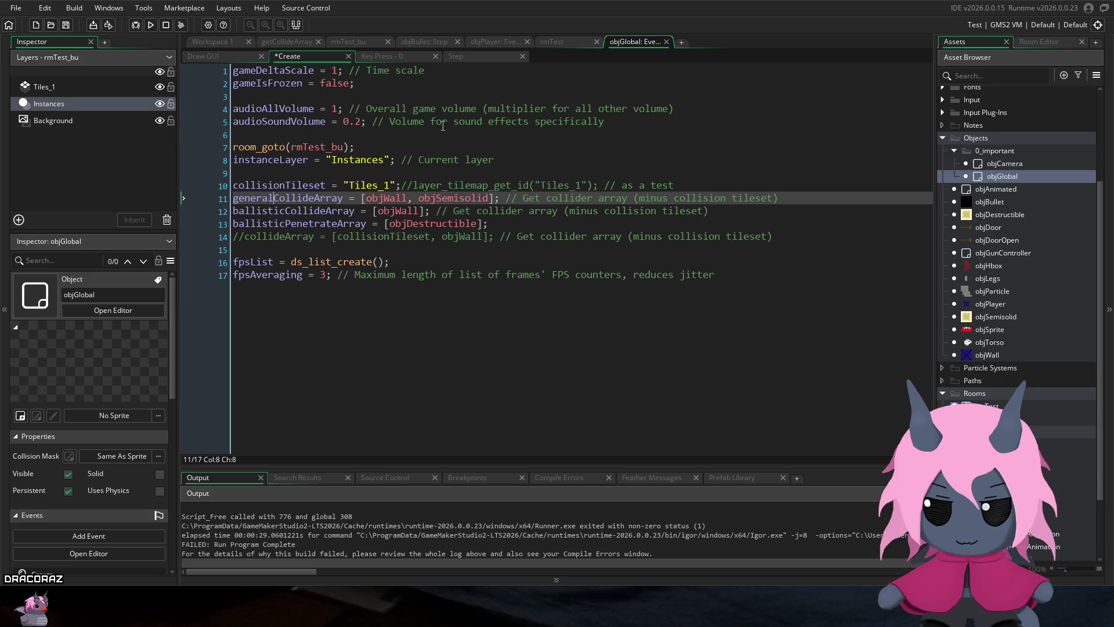
left_click(473, 210)
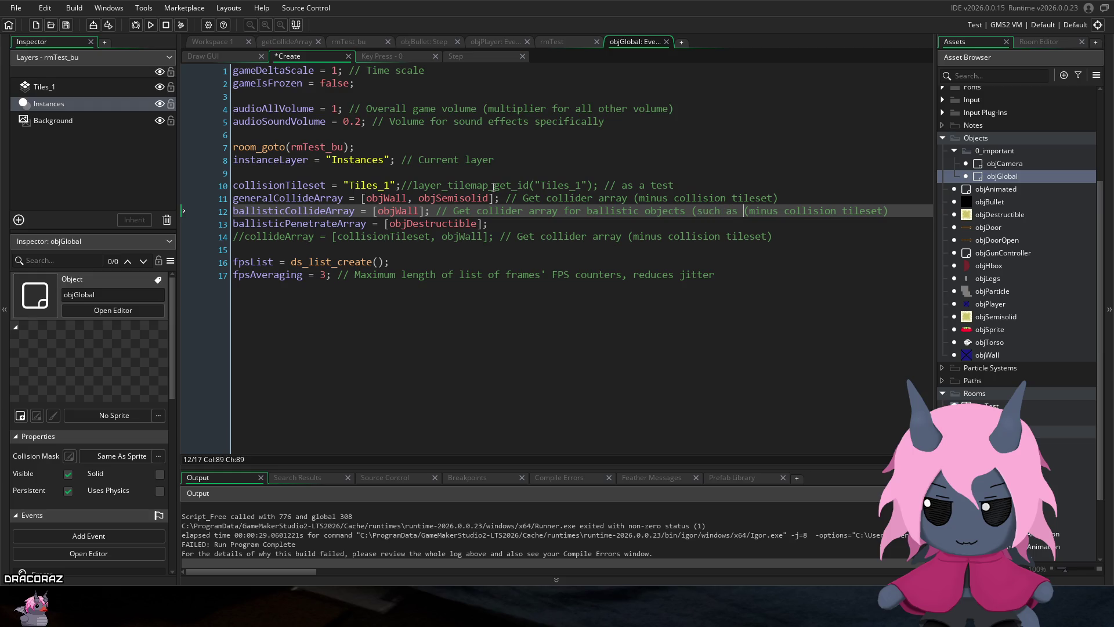
Step: Finish the line 12 comment with '(such as bullets)', fixing the typo, and save
type("bulelts)")
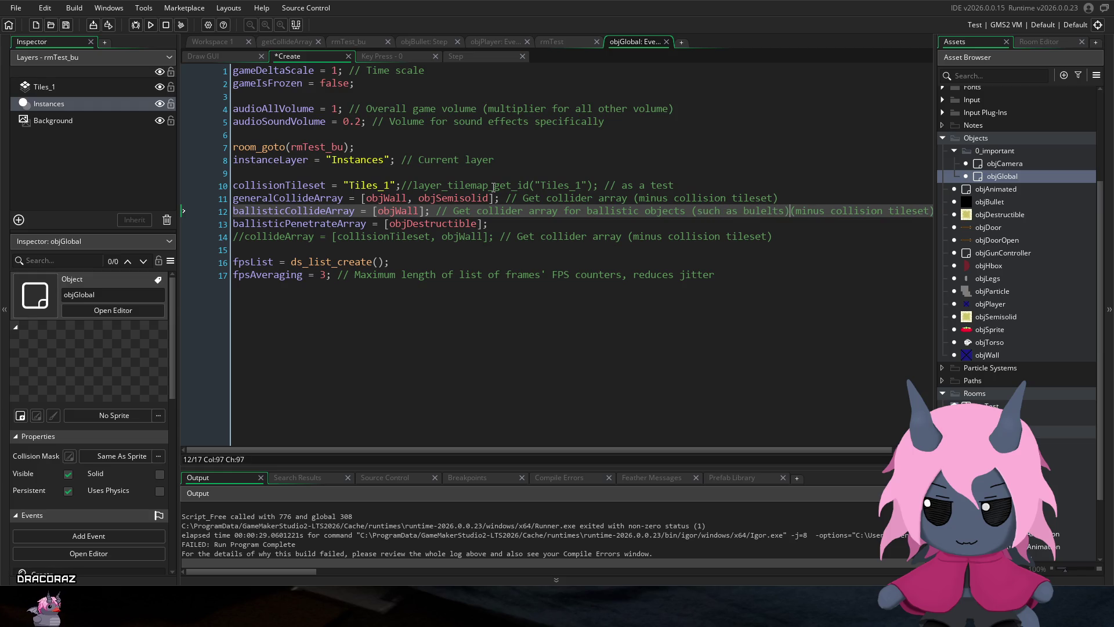
key("Left")
key("Left")
key("Left")
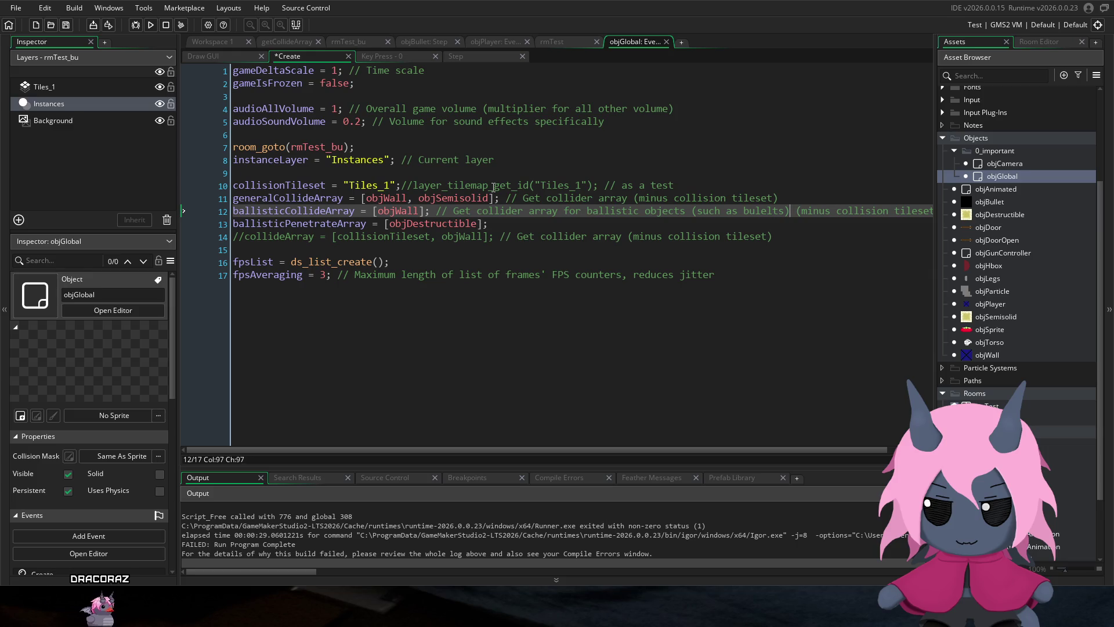
key("Left")
key("BackSpace")
key("BackSpace")
type("le")
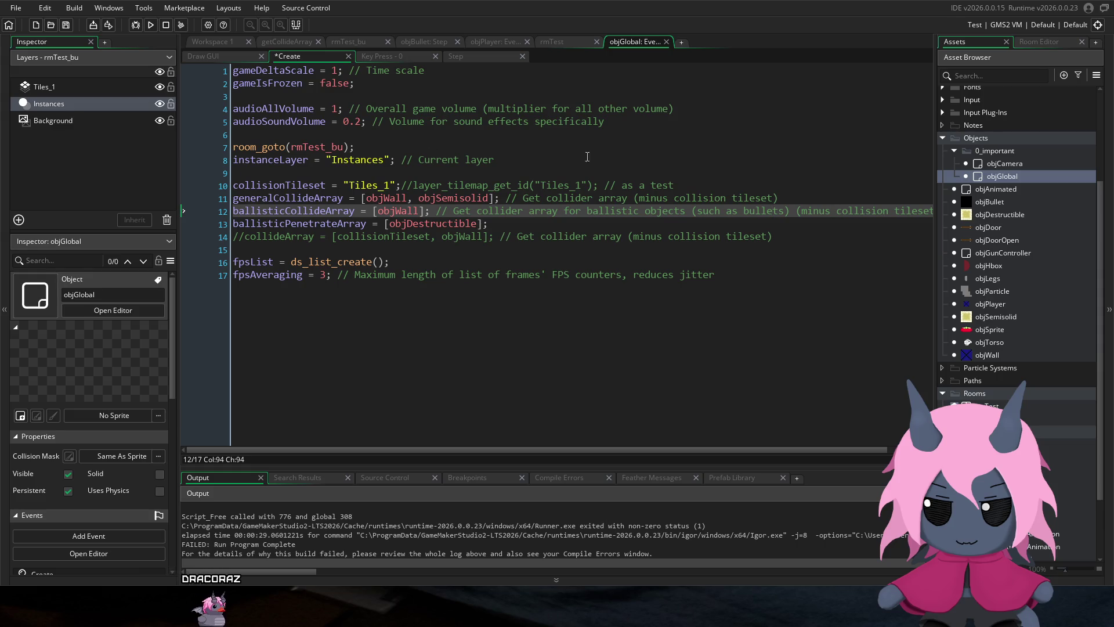
left_click(627, 197)
key("ctrl+s")
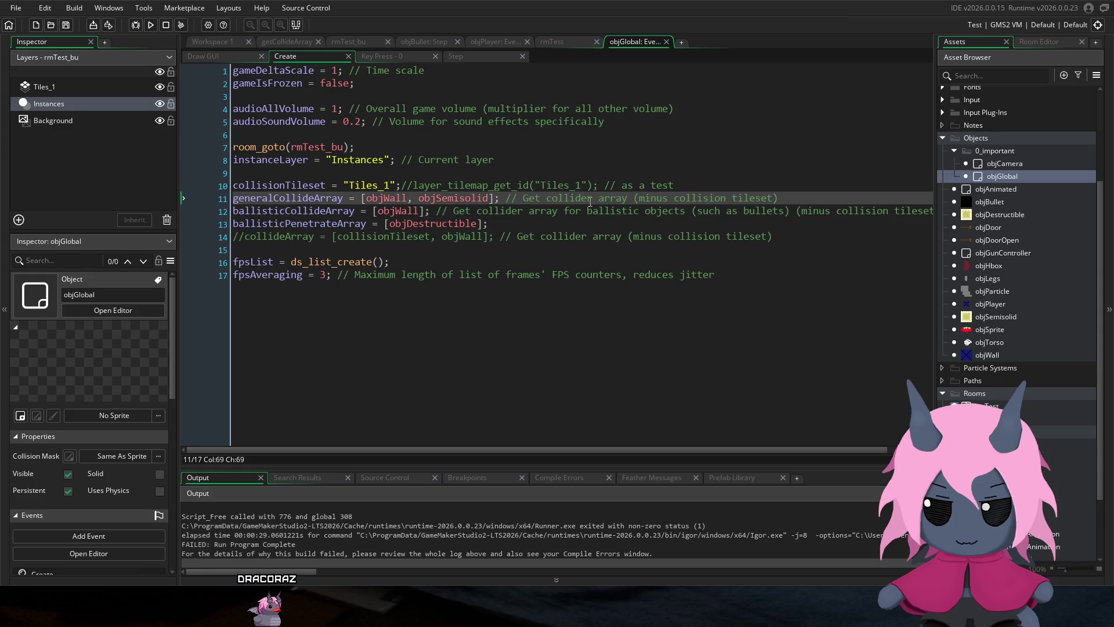
Step: Comment ballisticPenetrateArray as the things ballistic objects can penetrate, and save
left_click(538, 222)
type("//")
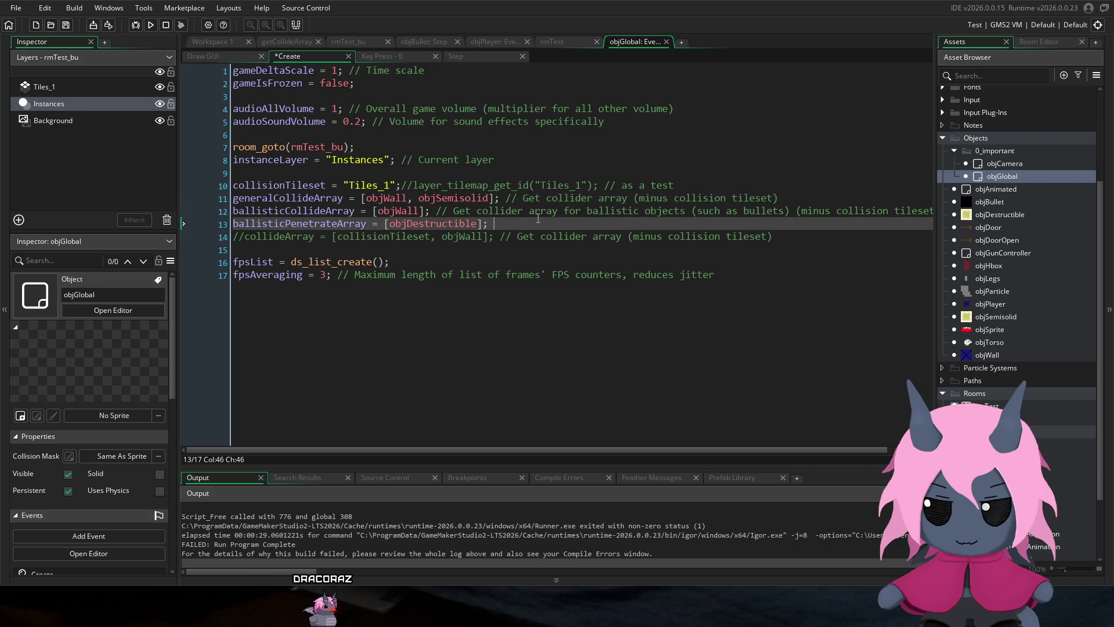
type(" Get arra")
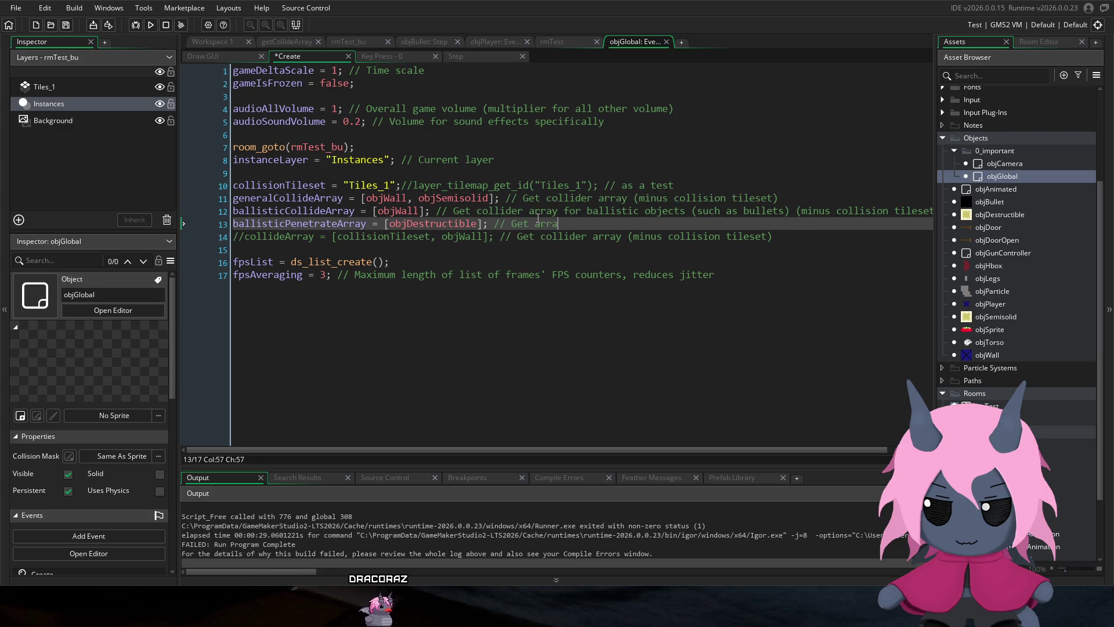
type("y for things ballistic objects can penetrate")
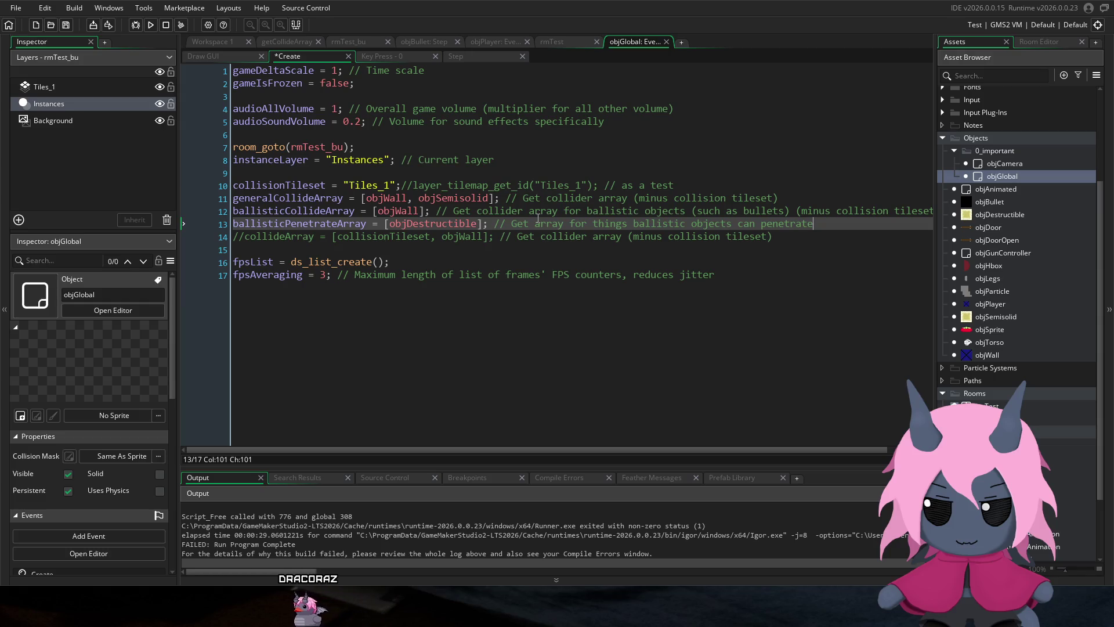
key("ctrl+s")
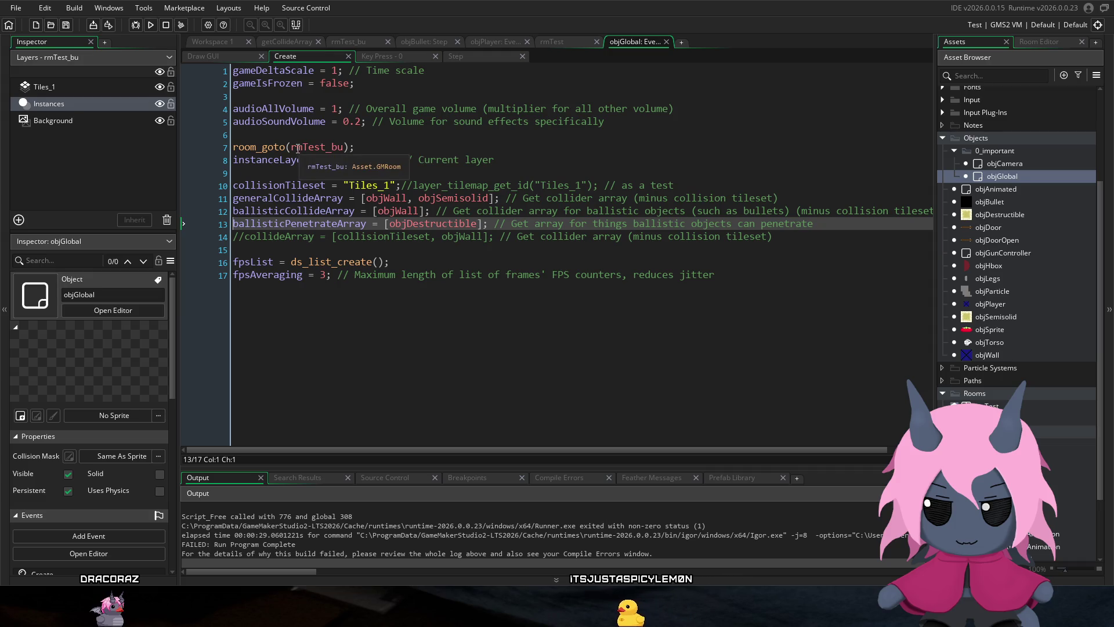
left_click(541, 211)
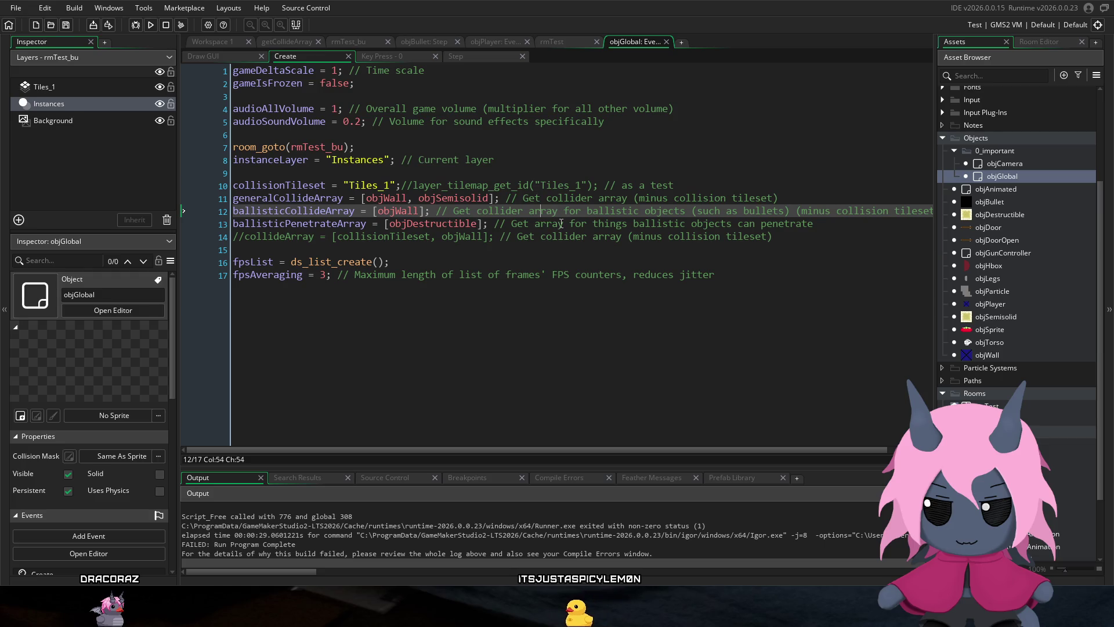
left_click(477, 224)
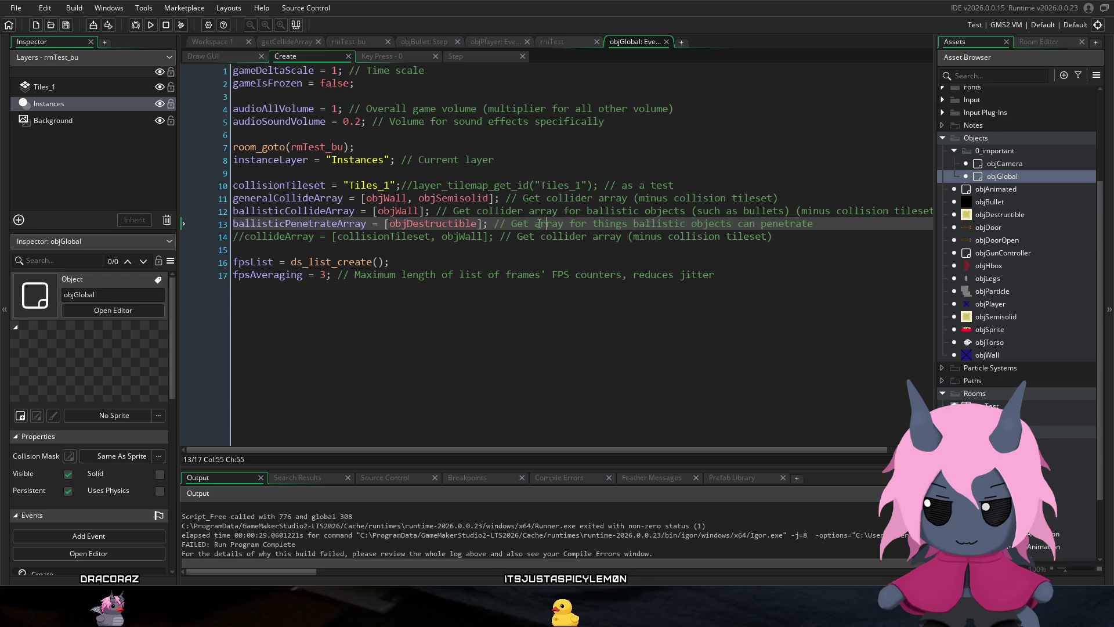
double_click(393, 211)
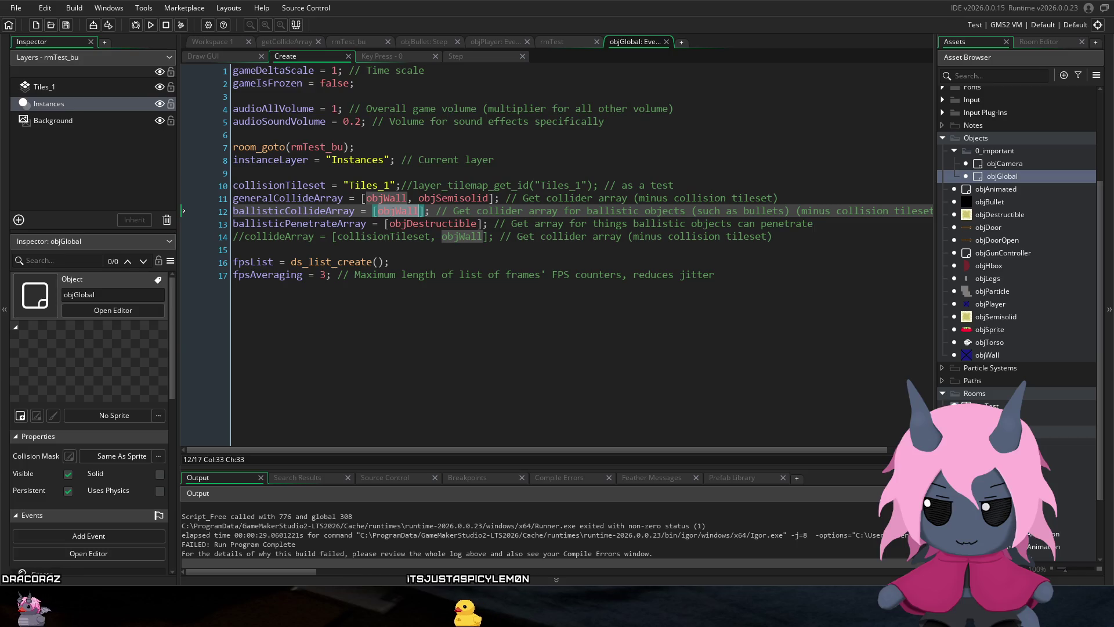
mouse_move(388, 210)
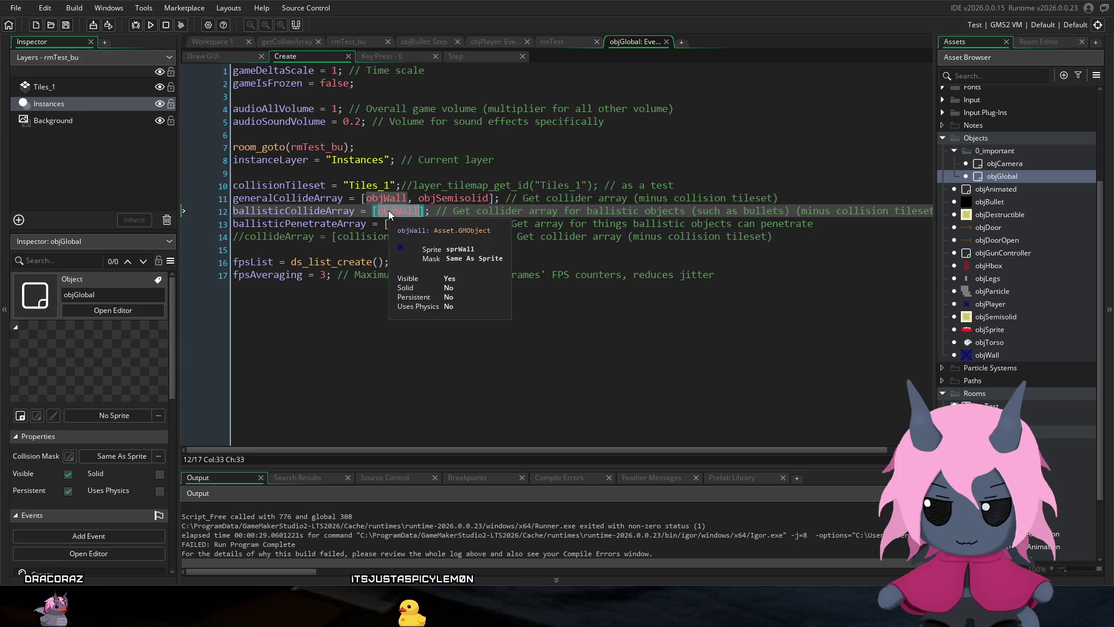
left_click(368, 210)
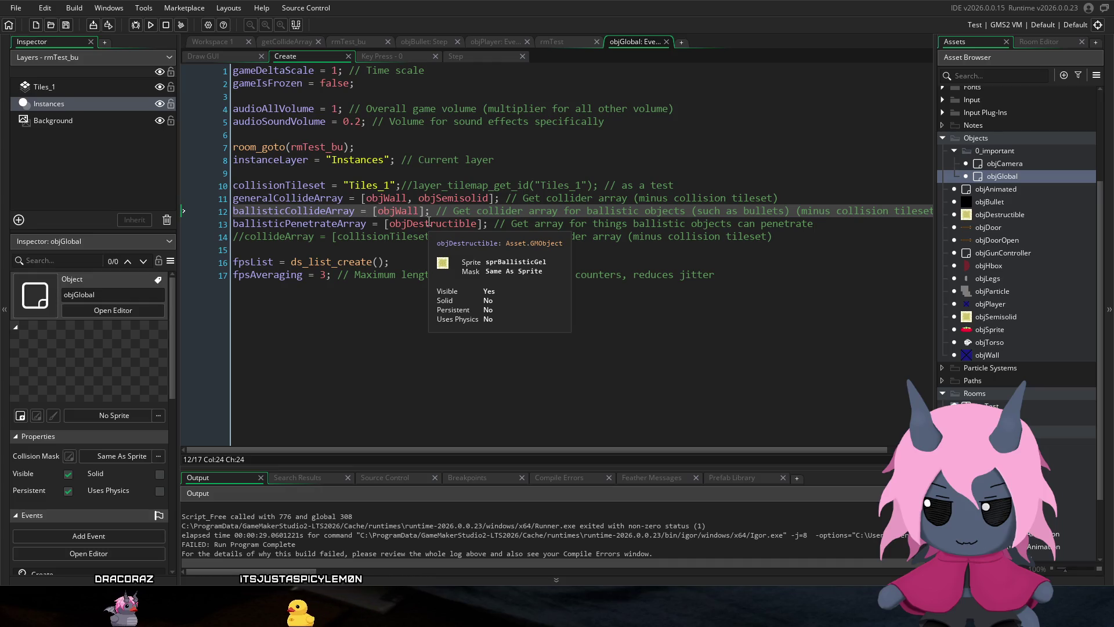
left_click(432, 225)
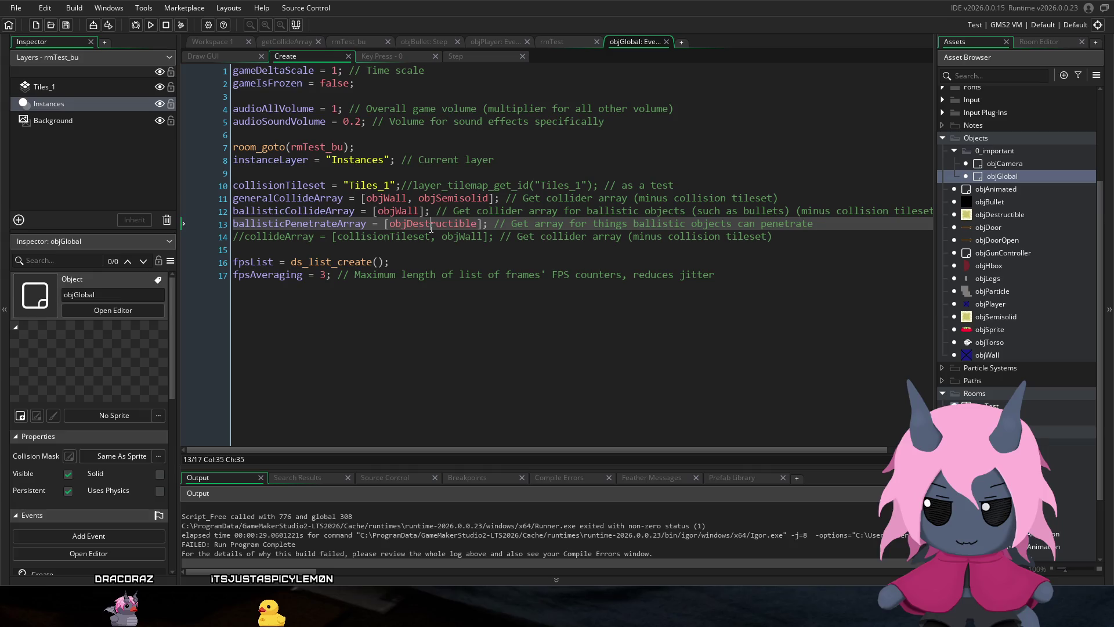
mouse_move(429, 228)
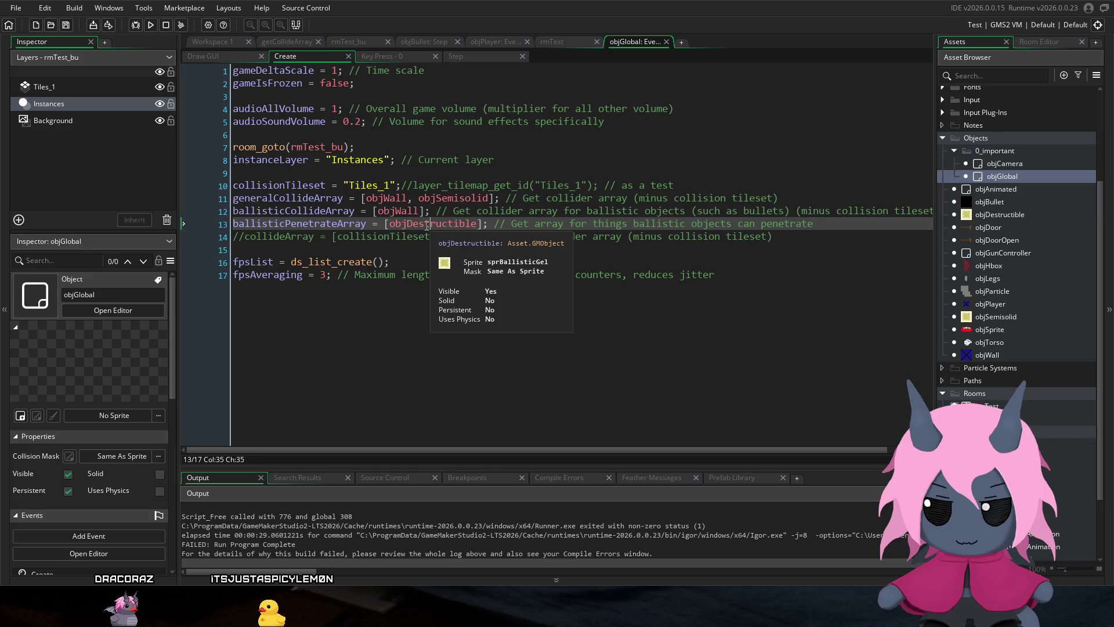
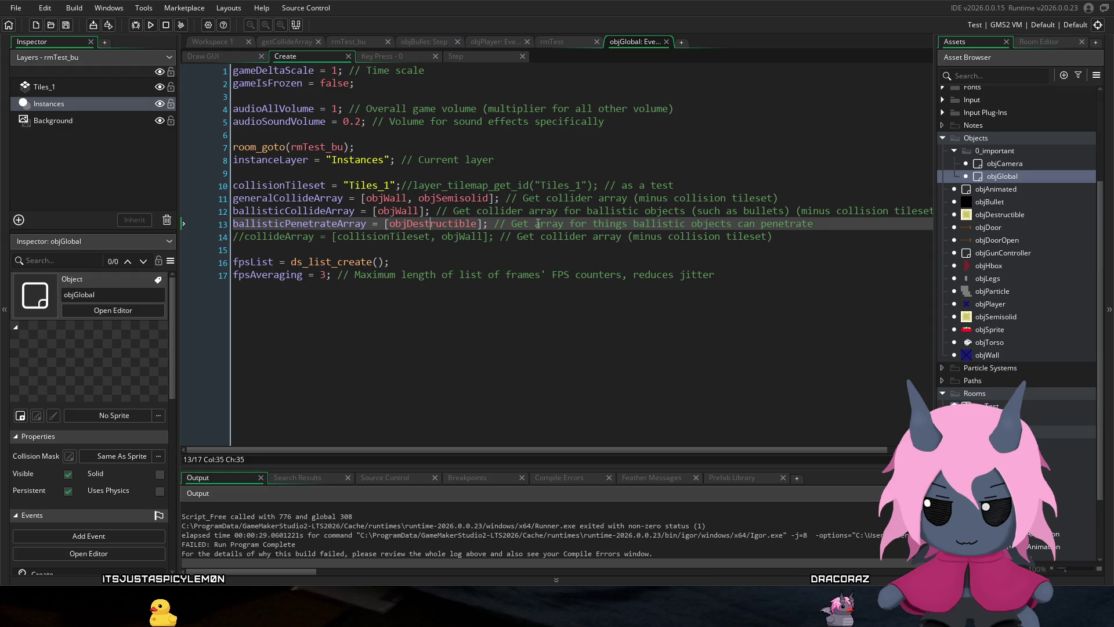
Step: Review the ballisticCollideArray and ballisticPenetrateArray definitions and their comments in objGlobal
left_click(580, 198)
left_click(632, 212)
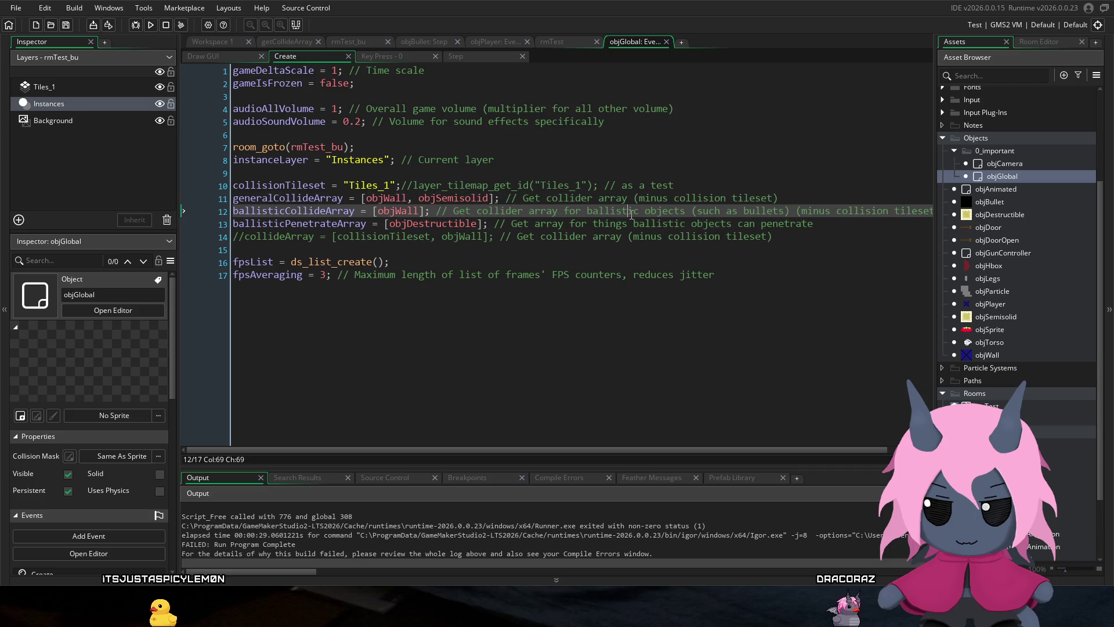
left_click(629, 224)
left_click(539, 211)
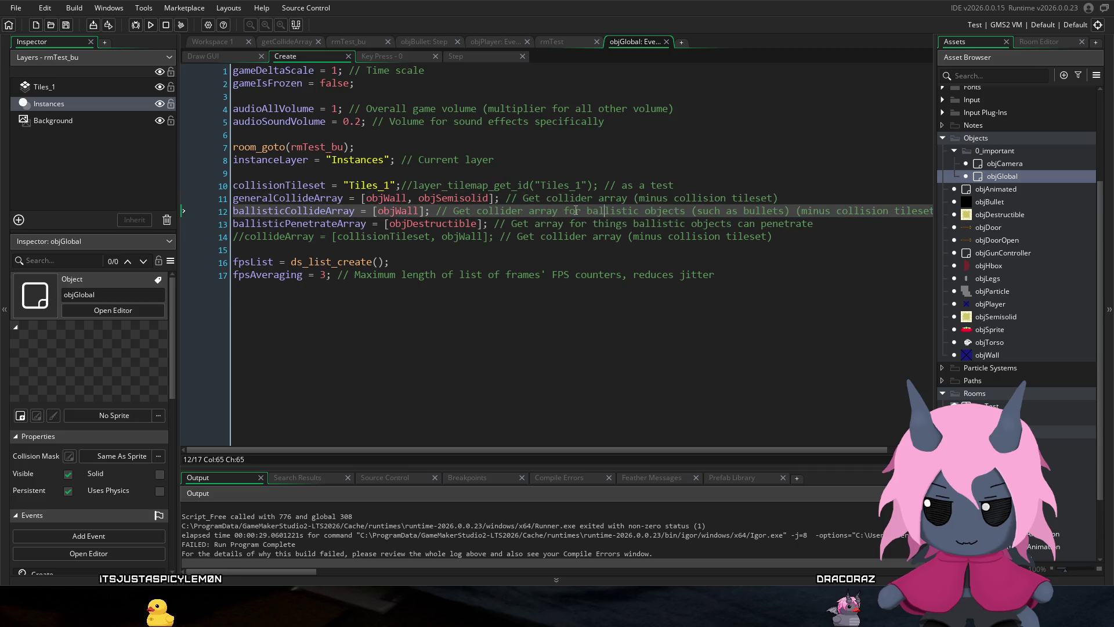
left_click(467, 198)
left_click(472, 211)
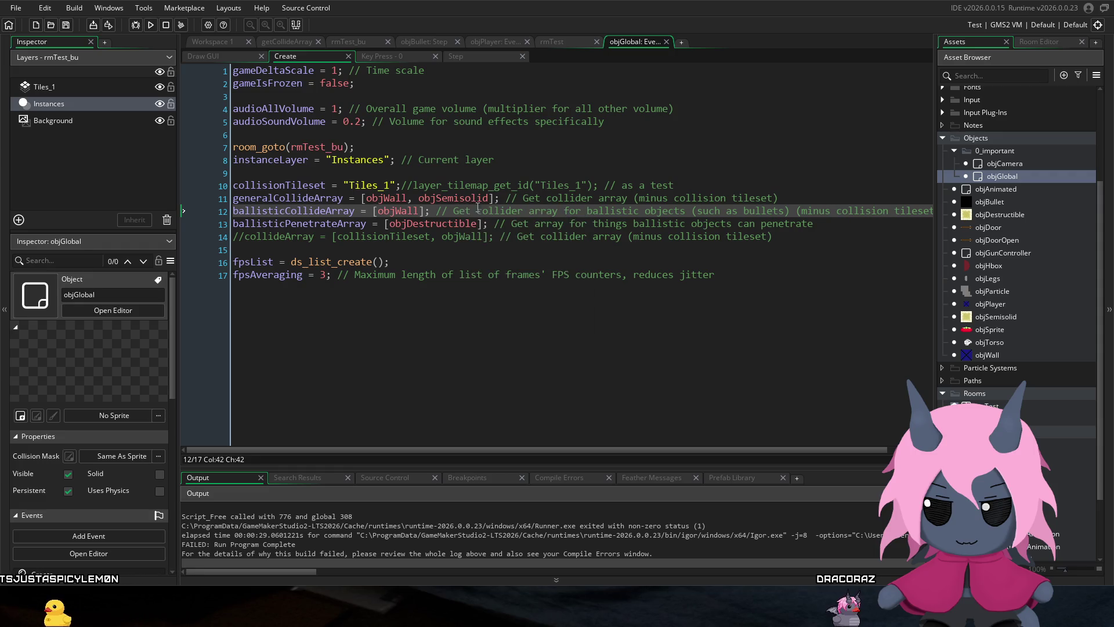
left_click(467, 198)
left_click(532, 211)
left_click(541, 198)
left_click(533, 211)
left_click(541, 198)
left_click(532, 211)
left_click(541, 198)
left_click(541, 213)
left_click(541, 198)
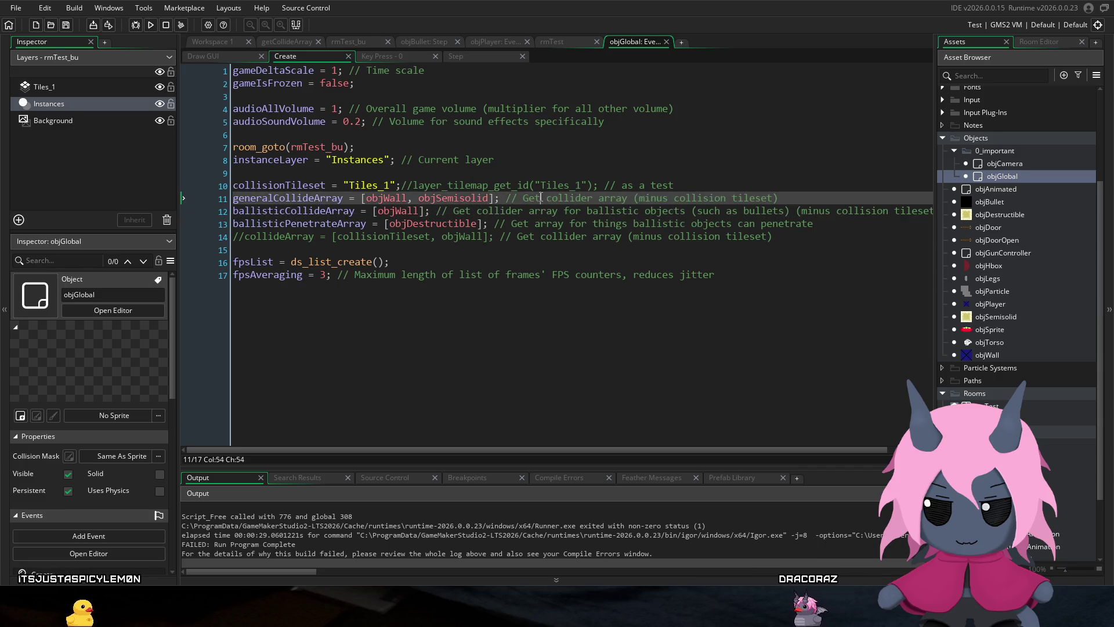
left_click(541, 213)
left_click(541, 198)
left_click(541, 212)
left_click(541, 198)
left_click(541, 210)
left_click(541, 197)
left_click(541, 210)
left_click(540, 197)
left_click(541, 211)
left_click(540, 198)
left_click(541, 210)
key("Up")
key("Down")
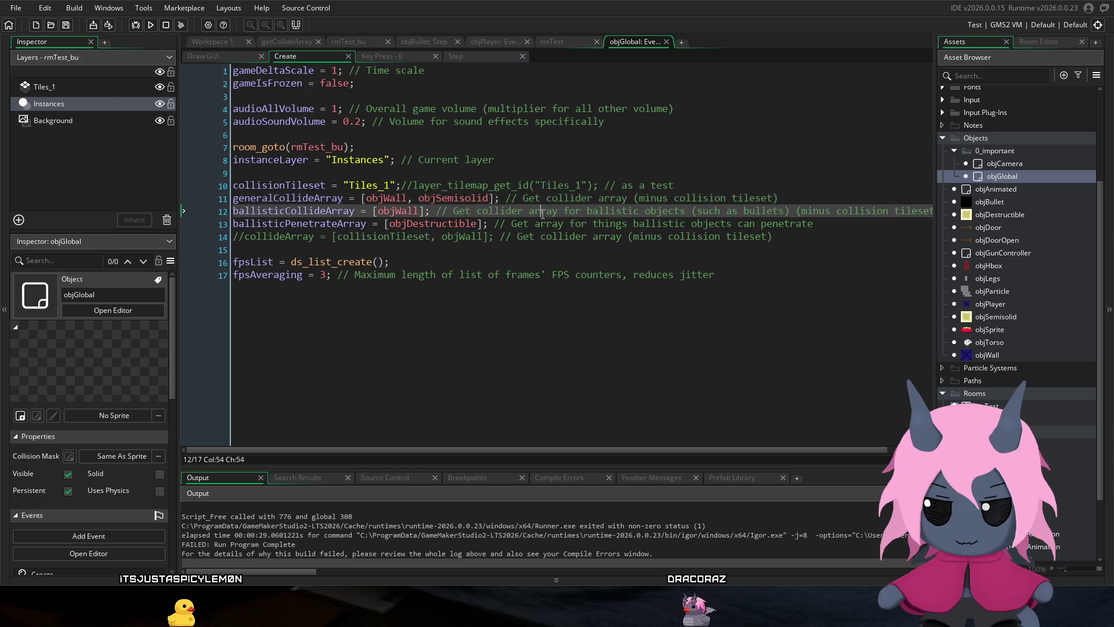
key("Up")
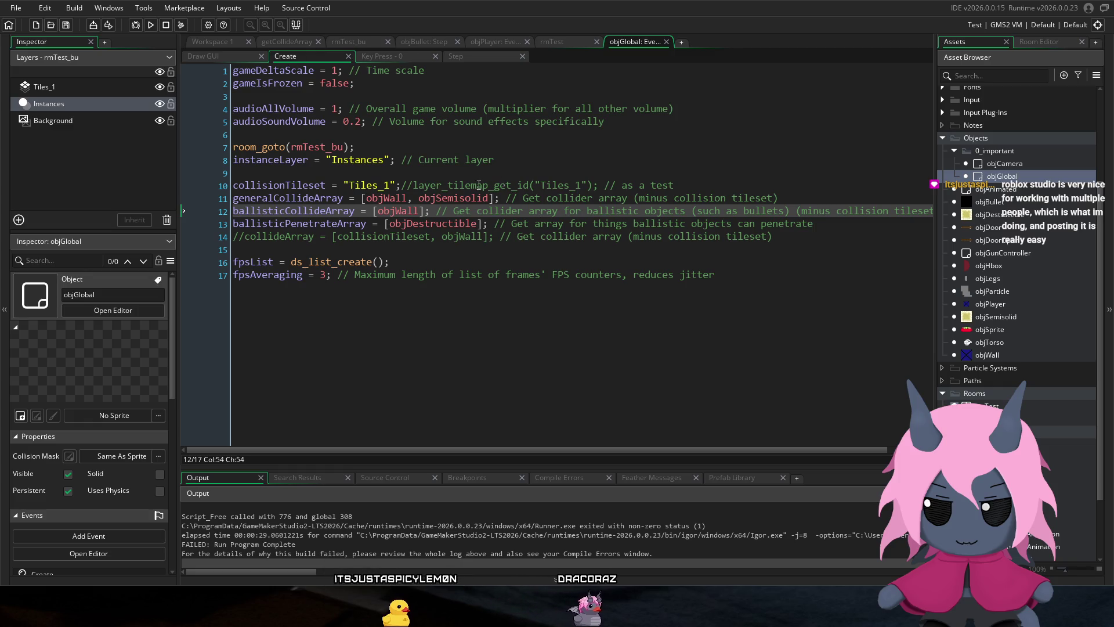
Step: Inspect generalCollideArray's objSemisolid entry and the nearby room_goto and instanceLayer lines
left_click(482, 212)
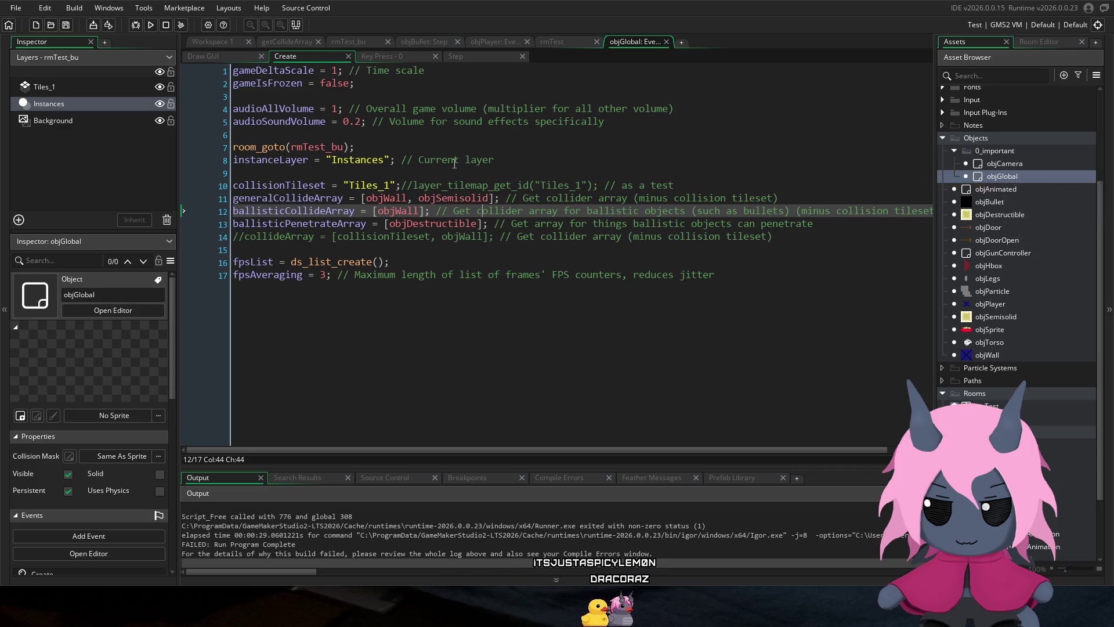
left_click(476, 198)
left_click(437, 198)
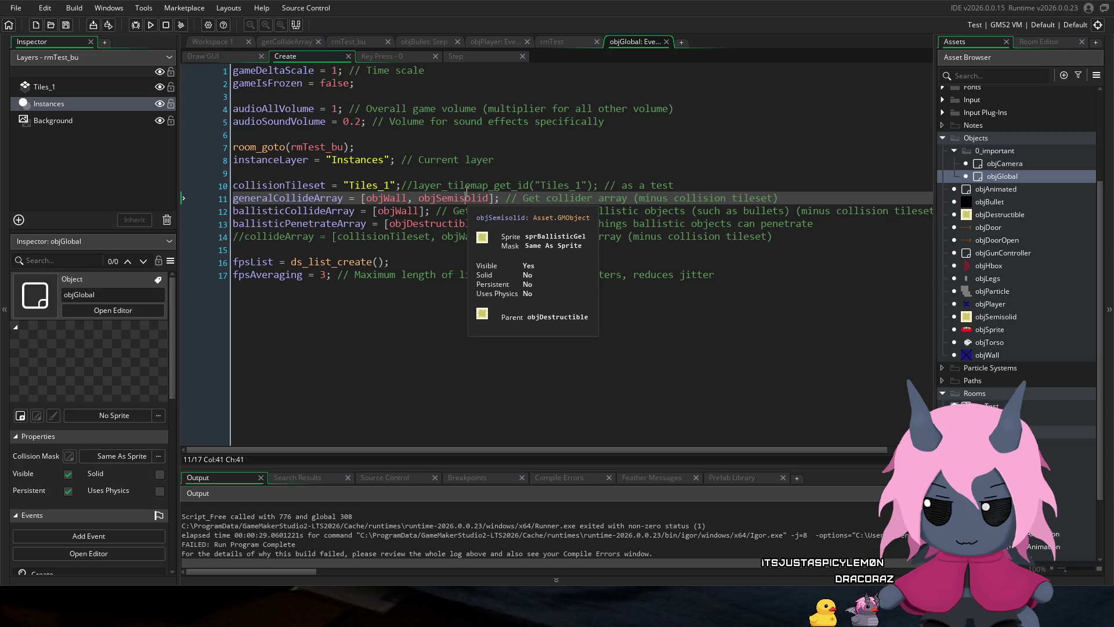
left_click(553, 212)
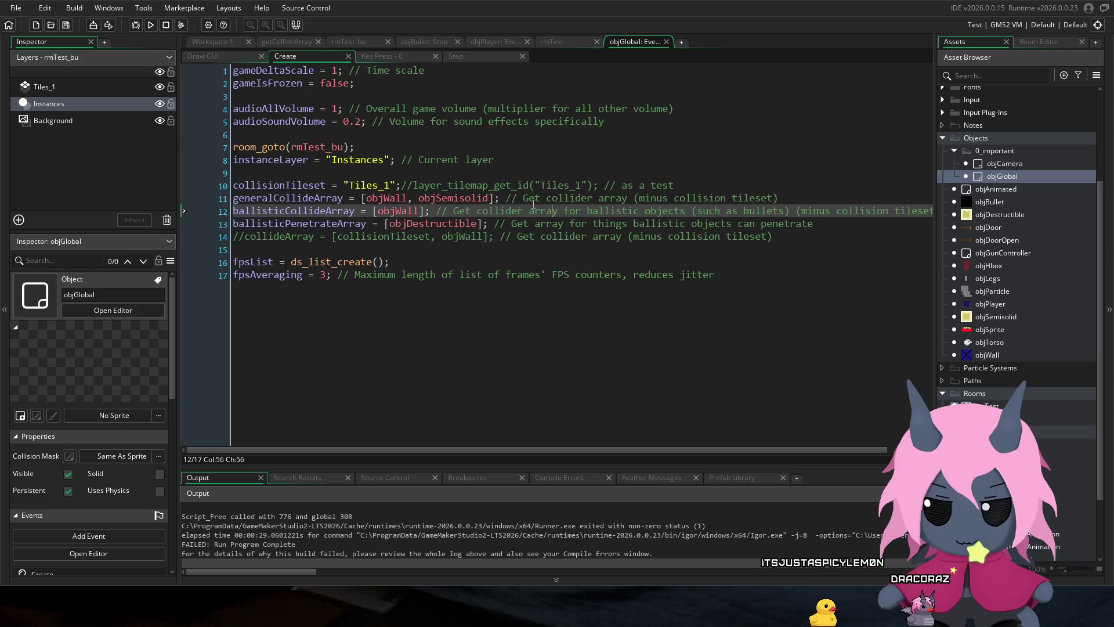
left_click(332, 211)
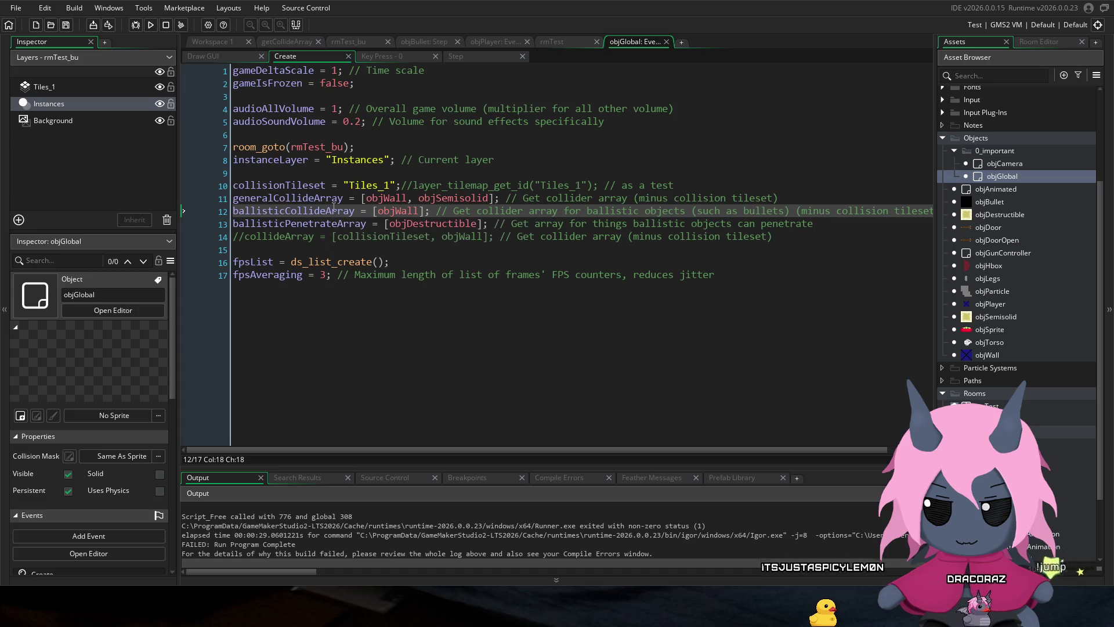
left_click(361, 198)
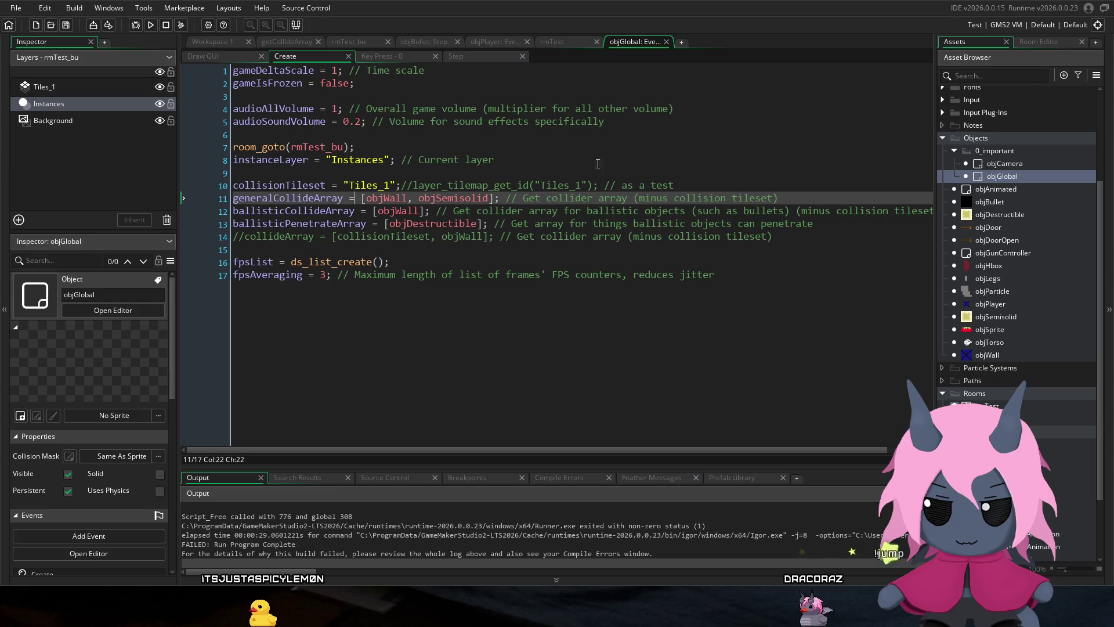
left_click(464, 138)
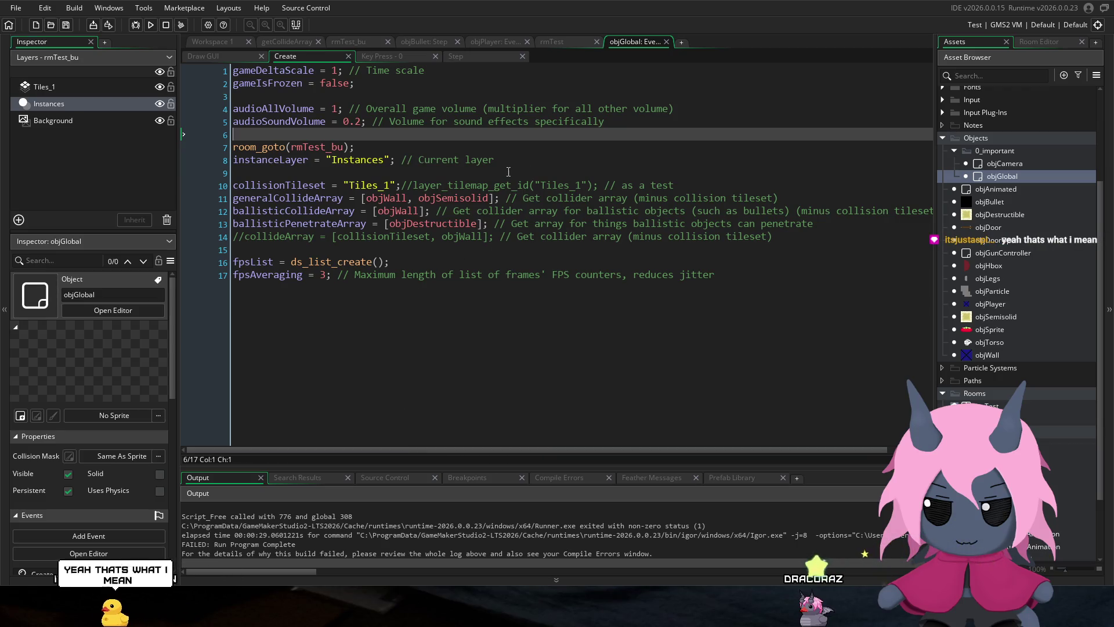
left_click(512, 149)
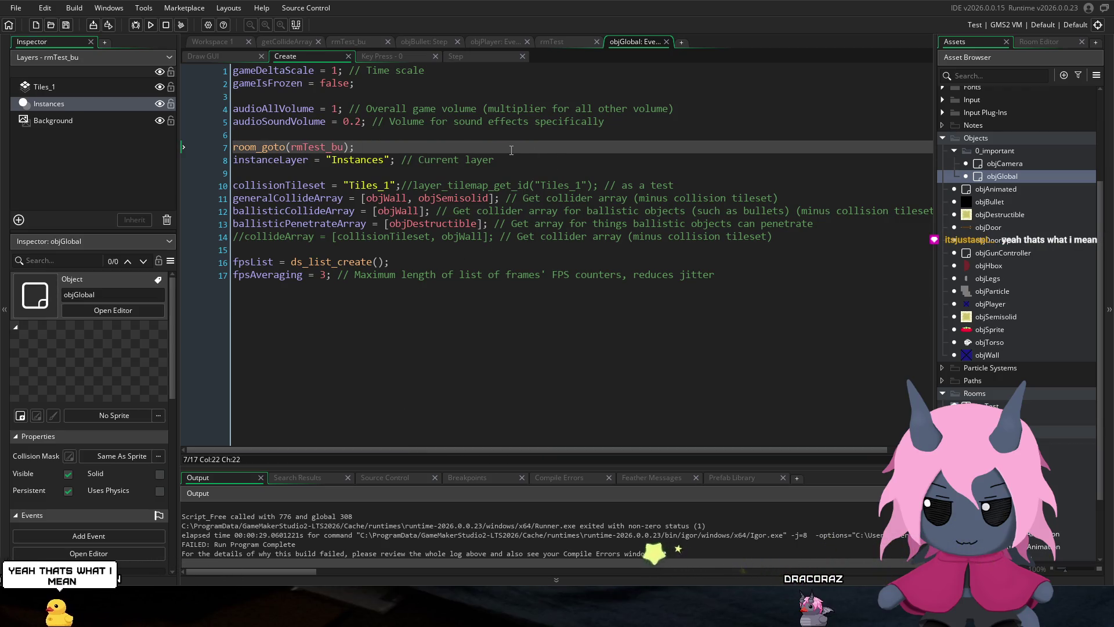
left_click(524, 158)
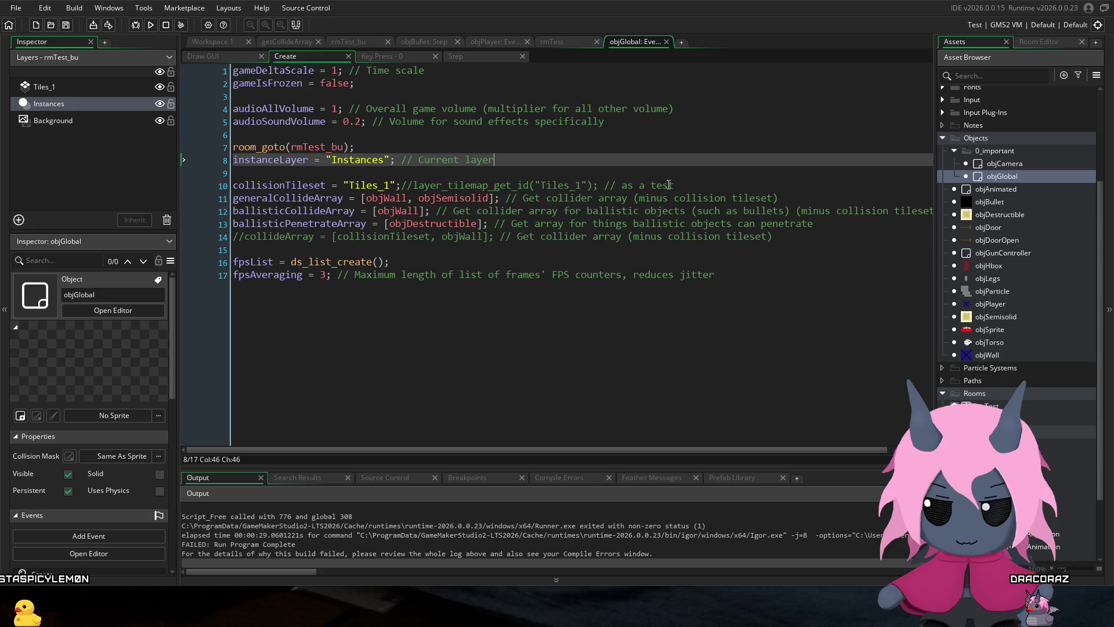
left_click(813, 202)
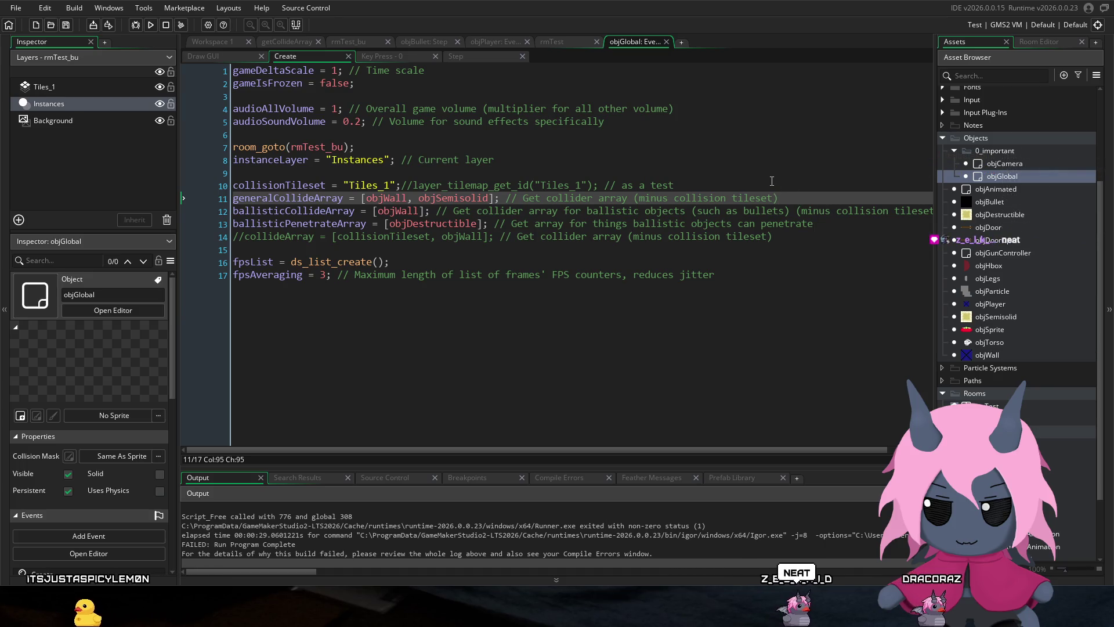
key("Up")
key("Up")
key("Up")
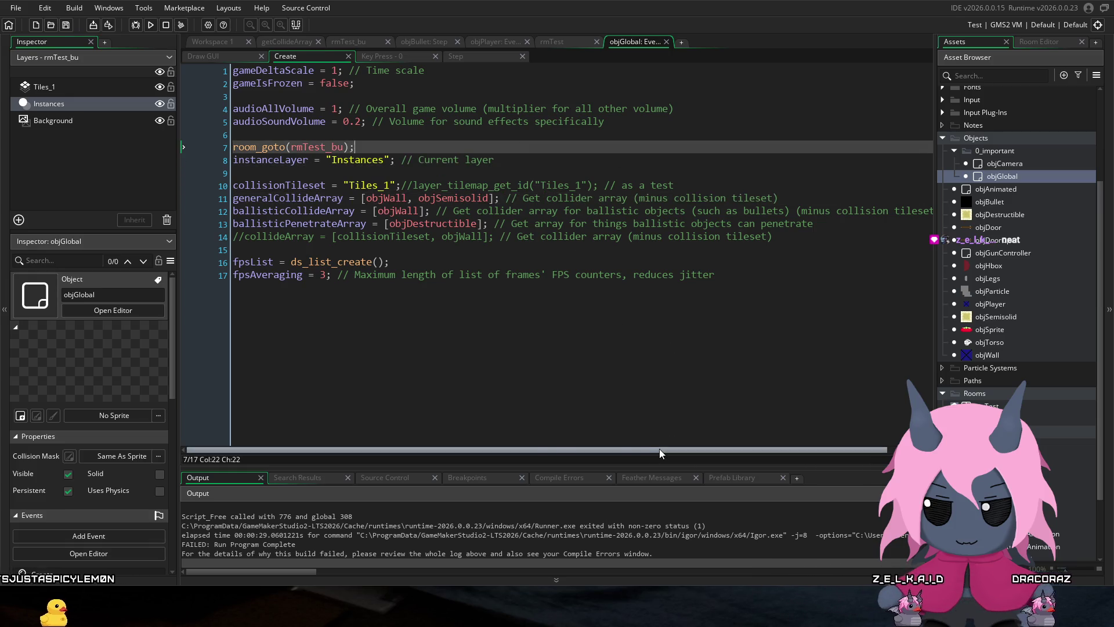
left_click(426, 172)
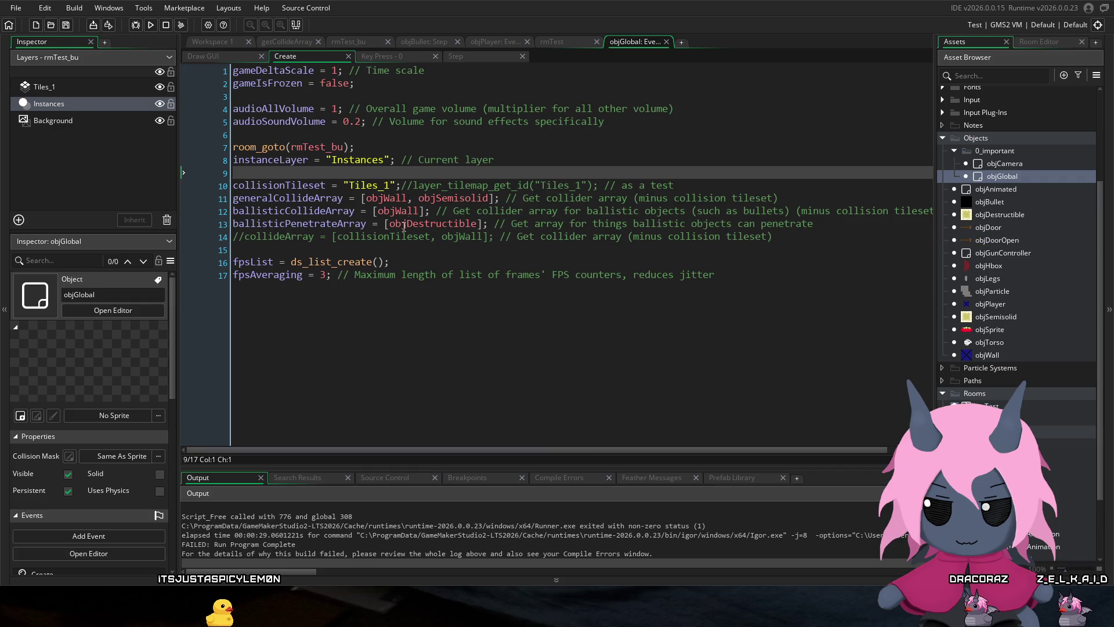
left_click(519, 147)
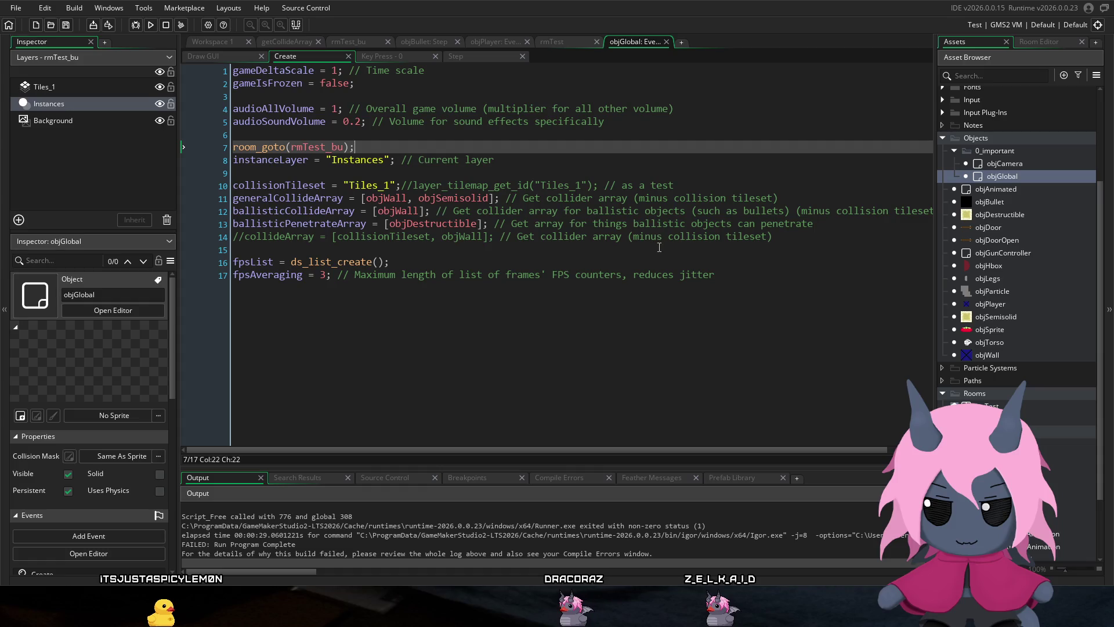
left_click(625, 197)
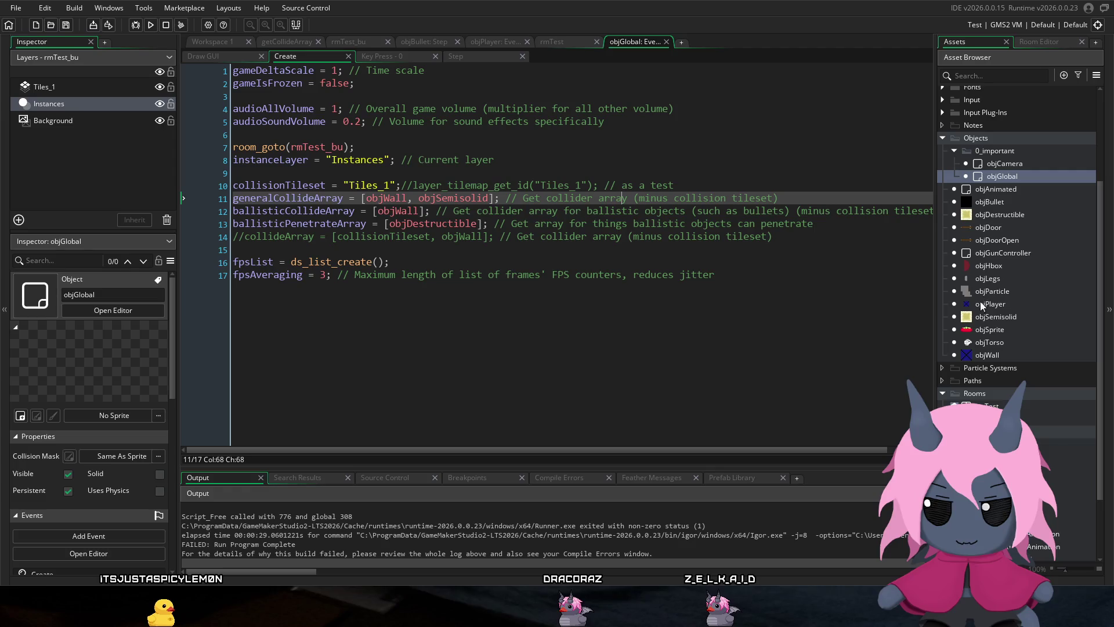
left_click(412, 198)
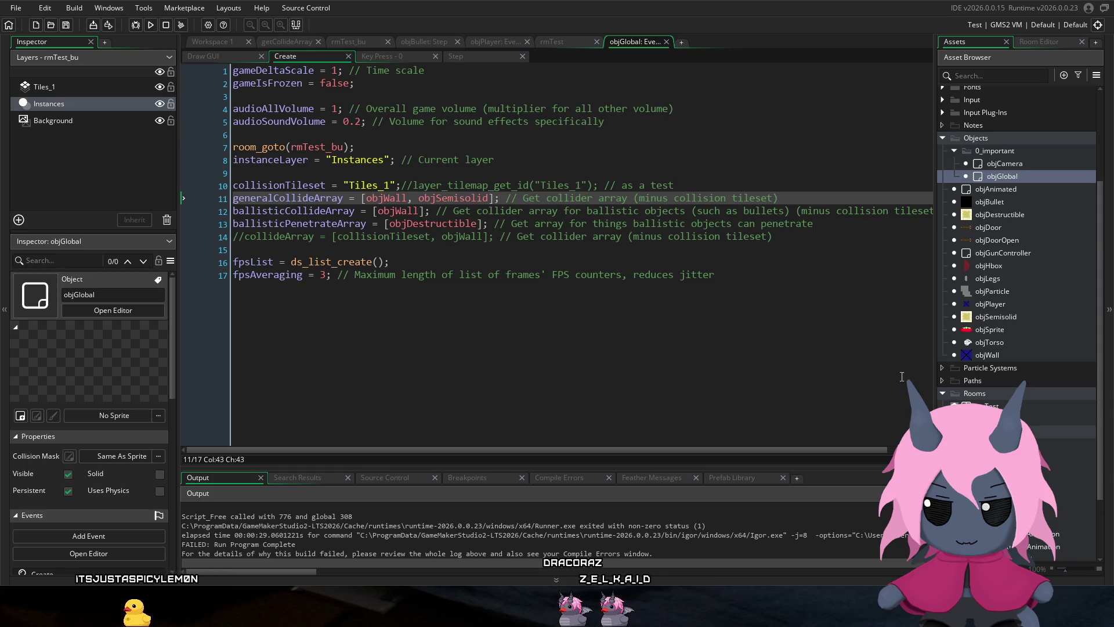
scroll(971, 382, "down", 2)
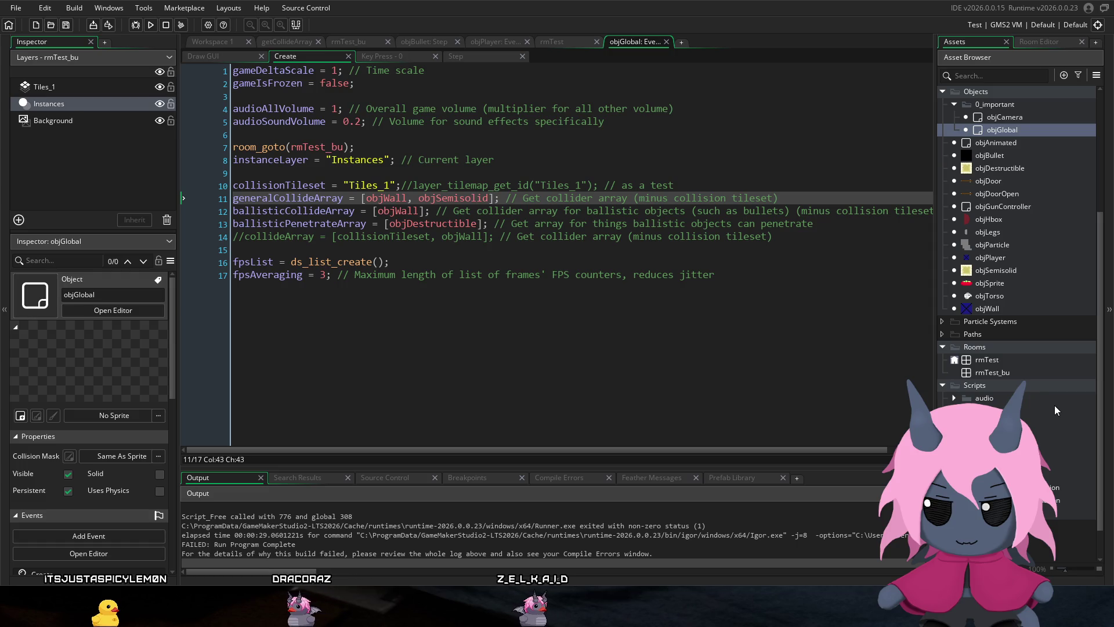
Step: In getCollideArray, add an if (_objectType == "general") check below the function header
key("ctrl+Tab")
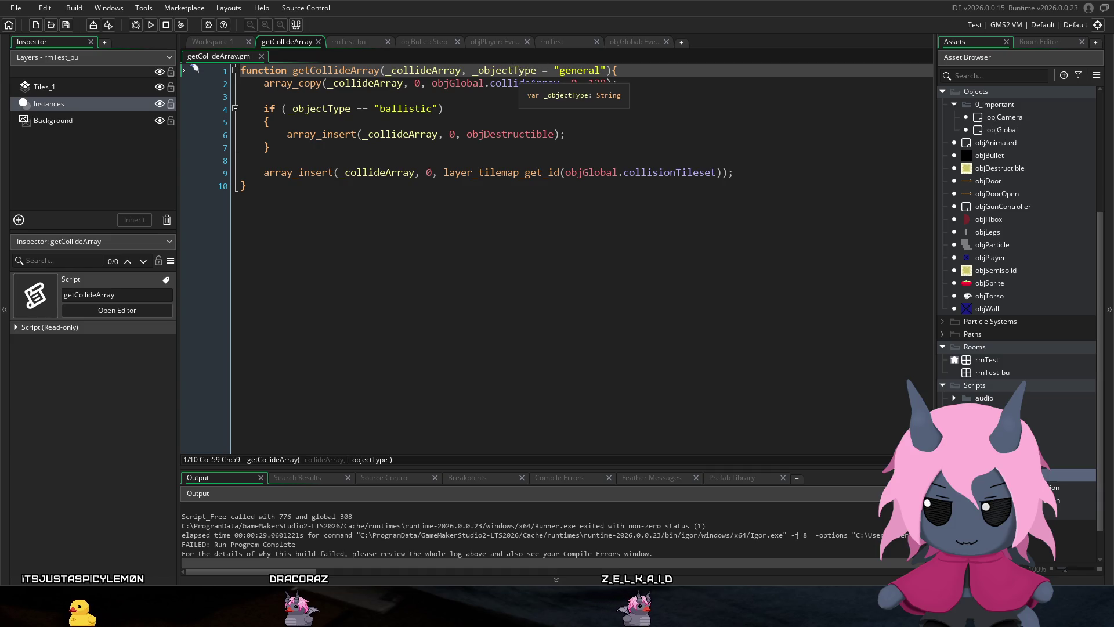
double_click(531, 71)
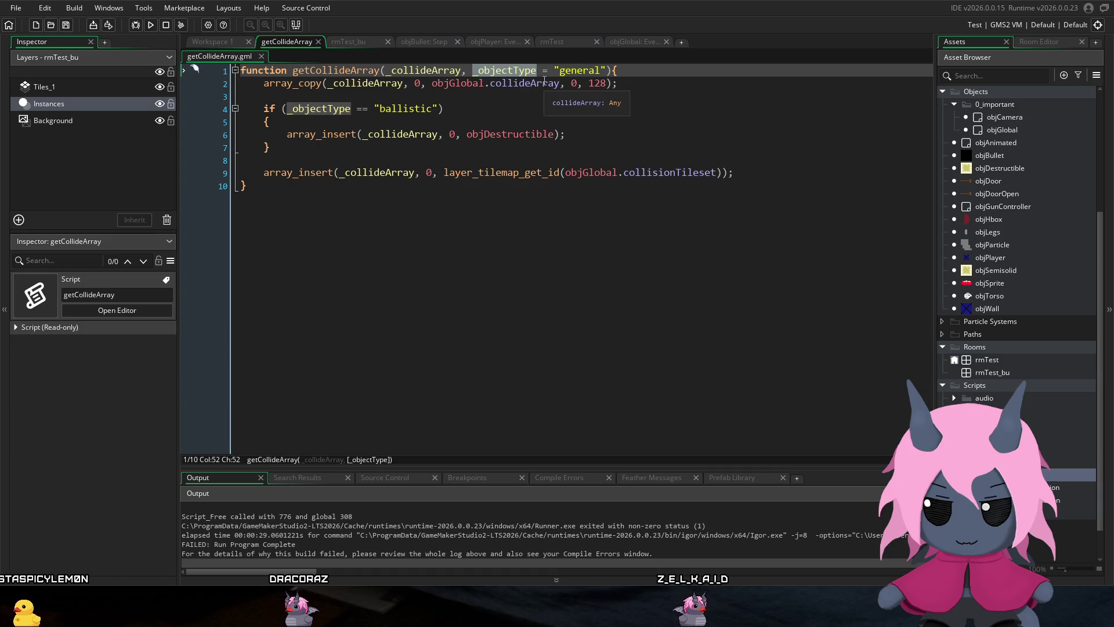
left_click(641, 72)
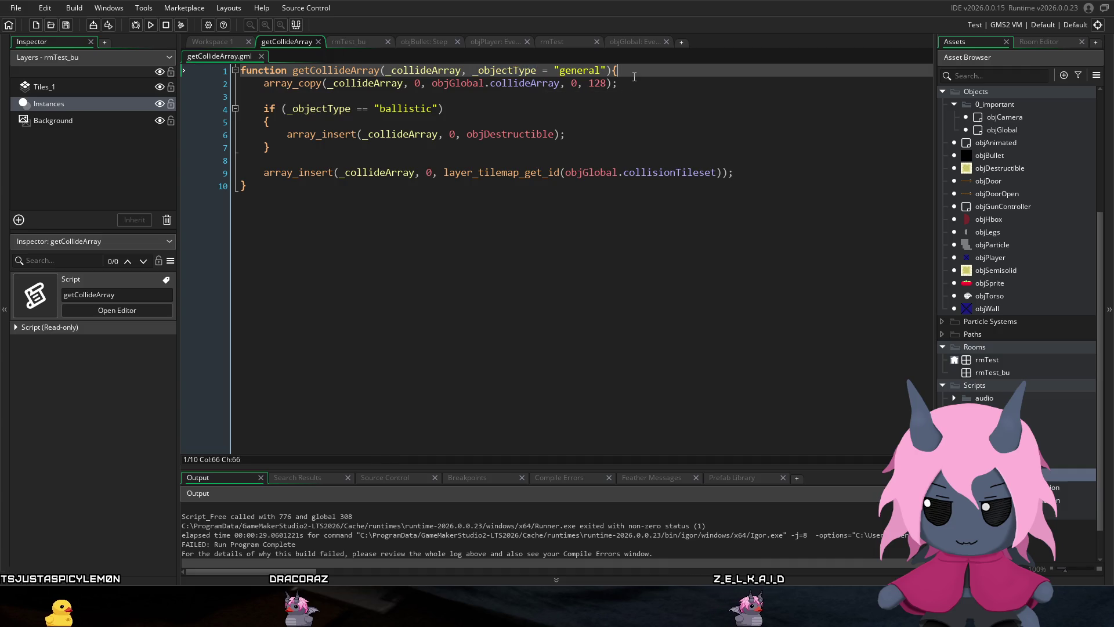
key("Return")
key("Return")
type("if (_objectType == ")
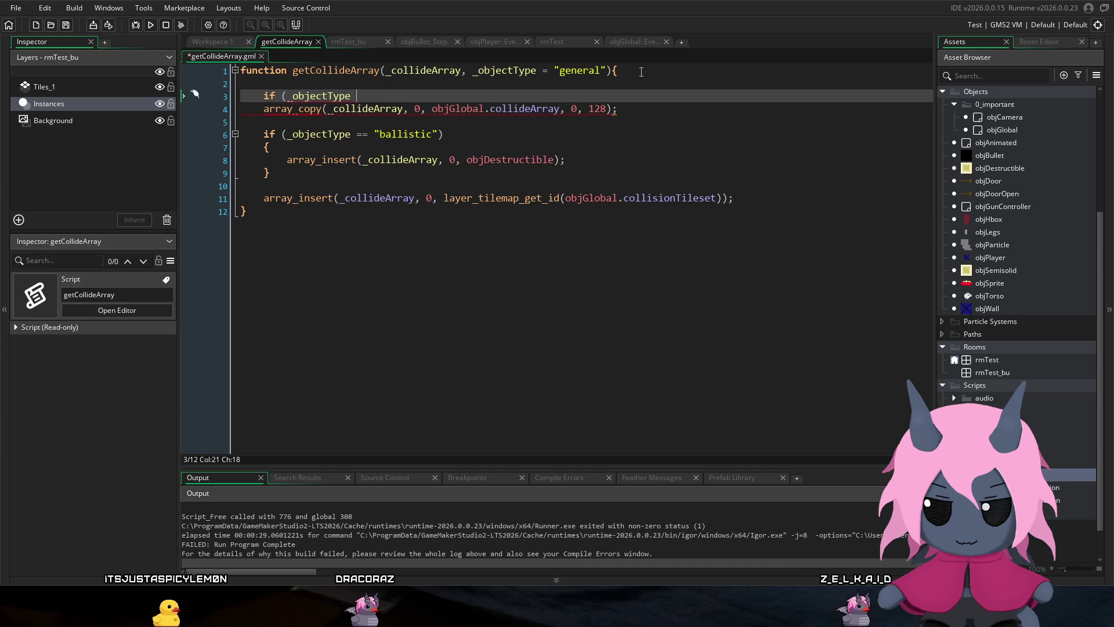
type("\"ge")
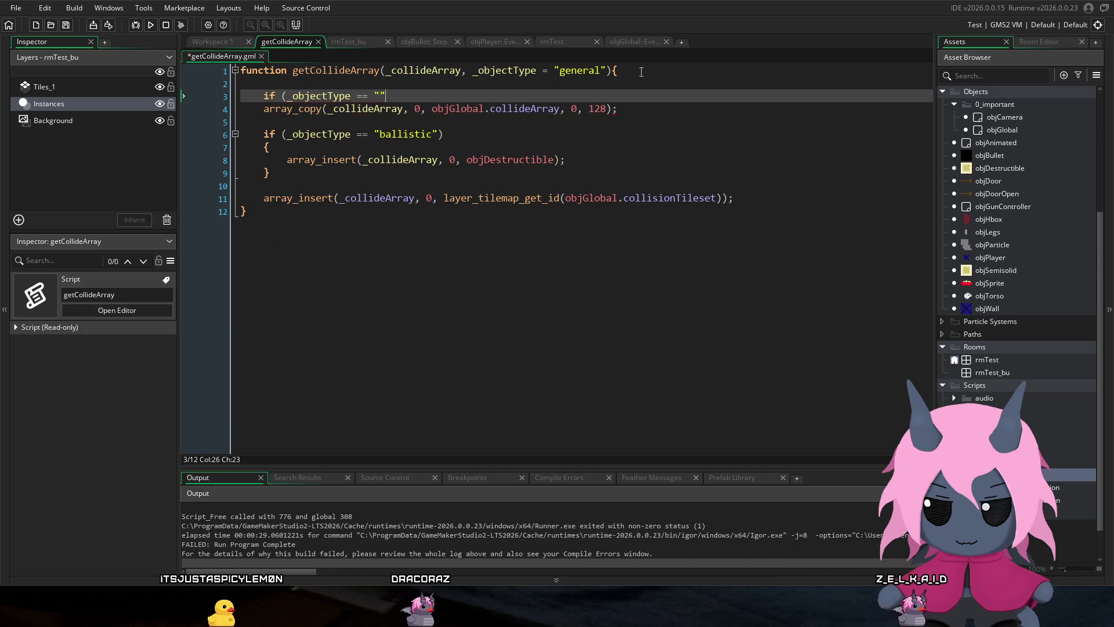
type("neral")
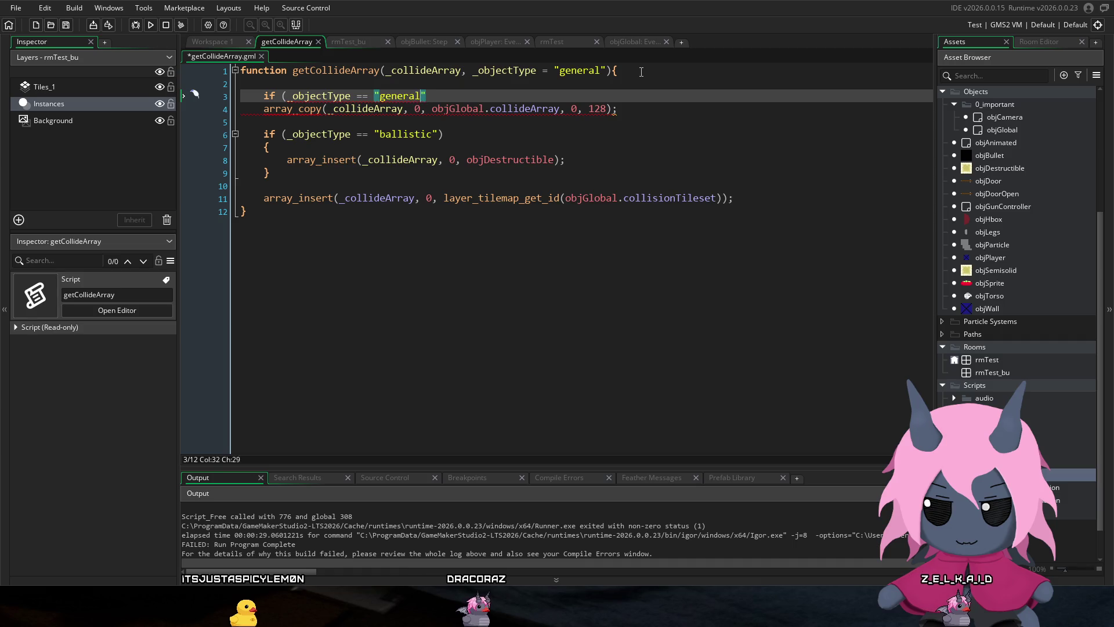
type(")")
key("Return")
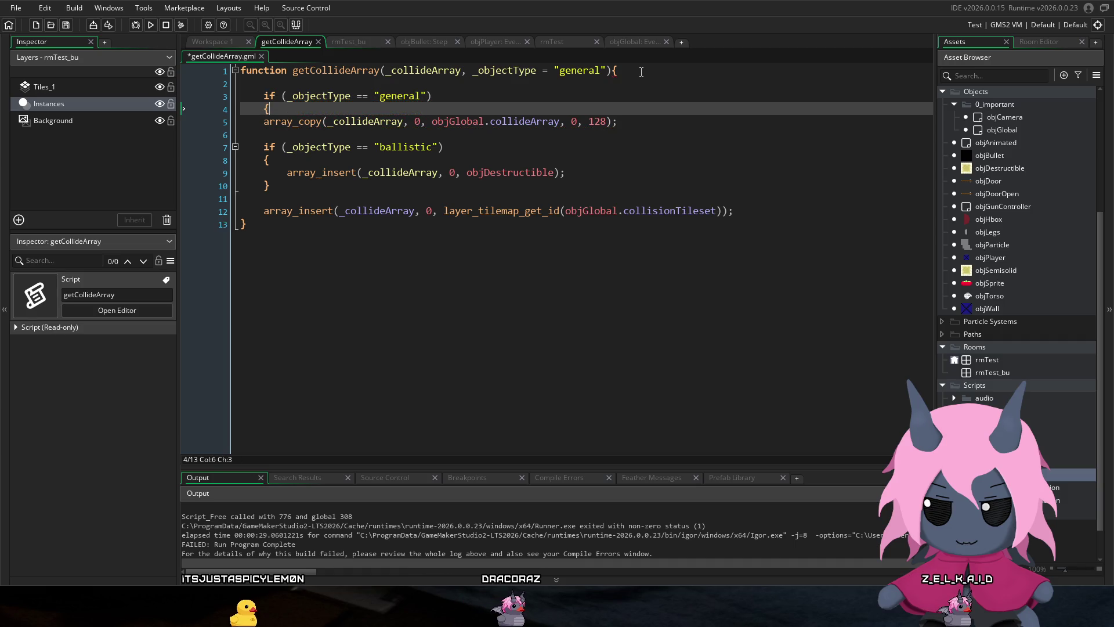
Step: Indent the array_copy line and change its source to objGlobal.generalCollideArray
left_click(684, 118)
key("Return")
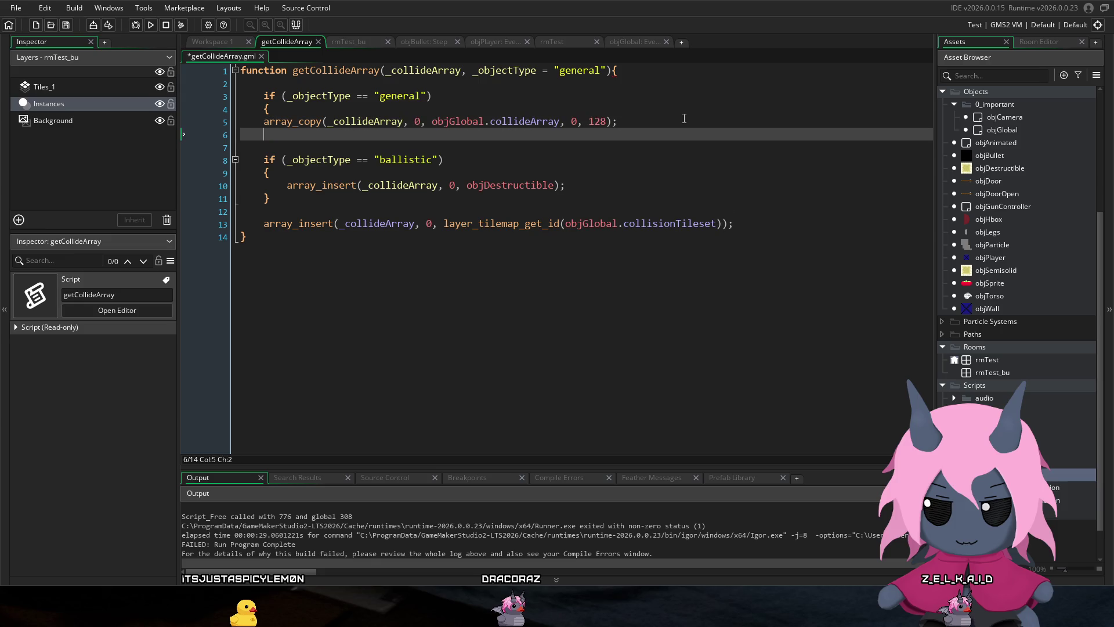
type("}")
key("Up")
key("Home")
key("Tab")
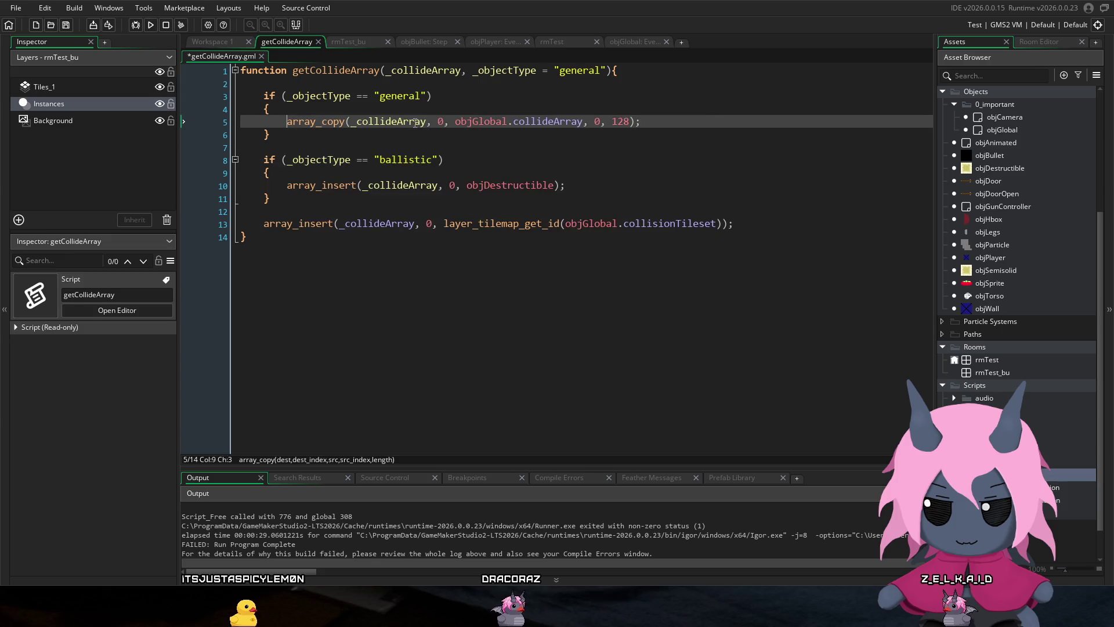
type("gheneral")
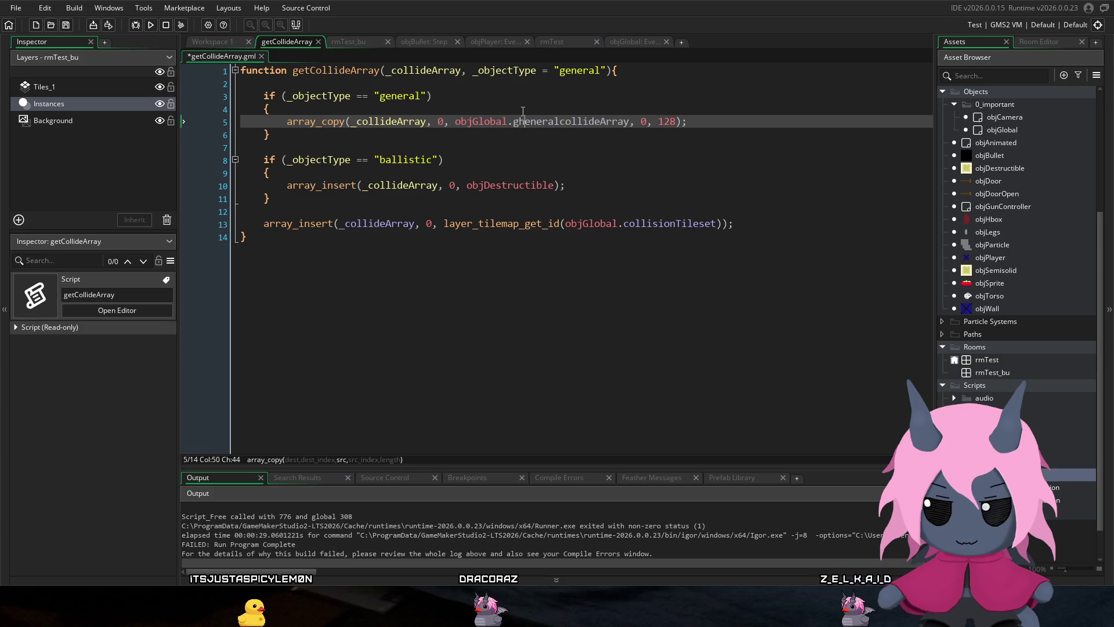
key("Left")
key("Left")
key("Left")
key("BackSpace")
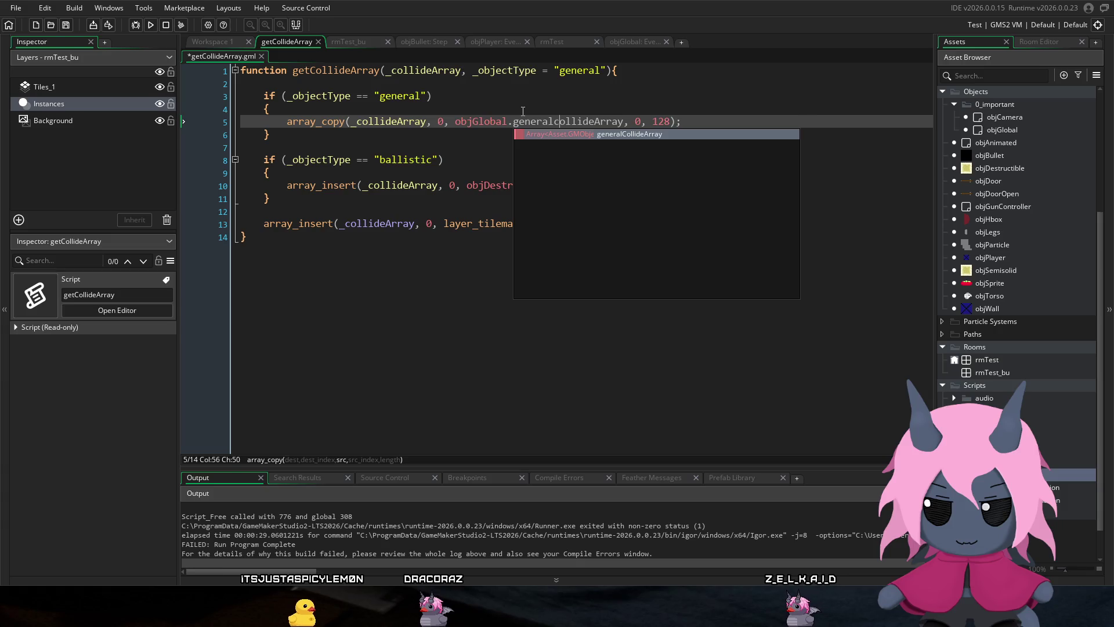
key("Right")
key("Right")
key("Right")
key("BackSpace")
type("C")
key("End")
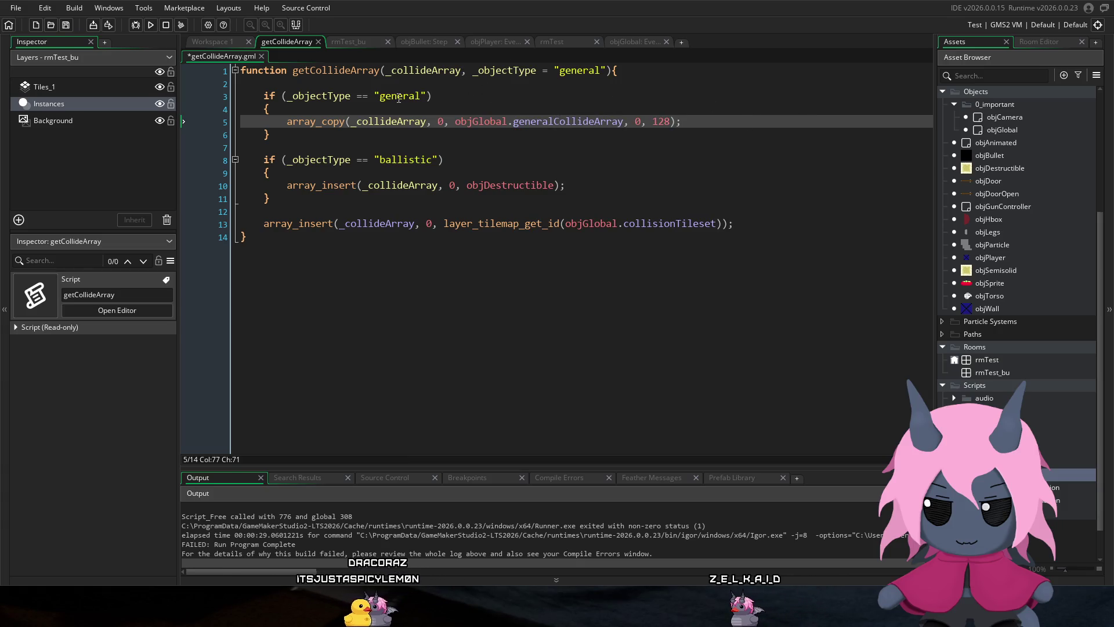
key("Down")
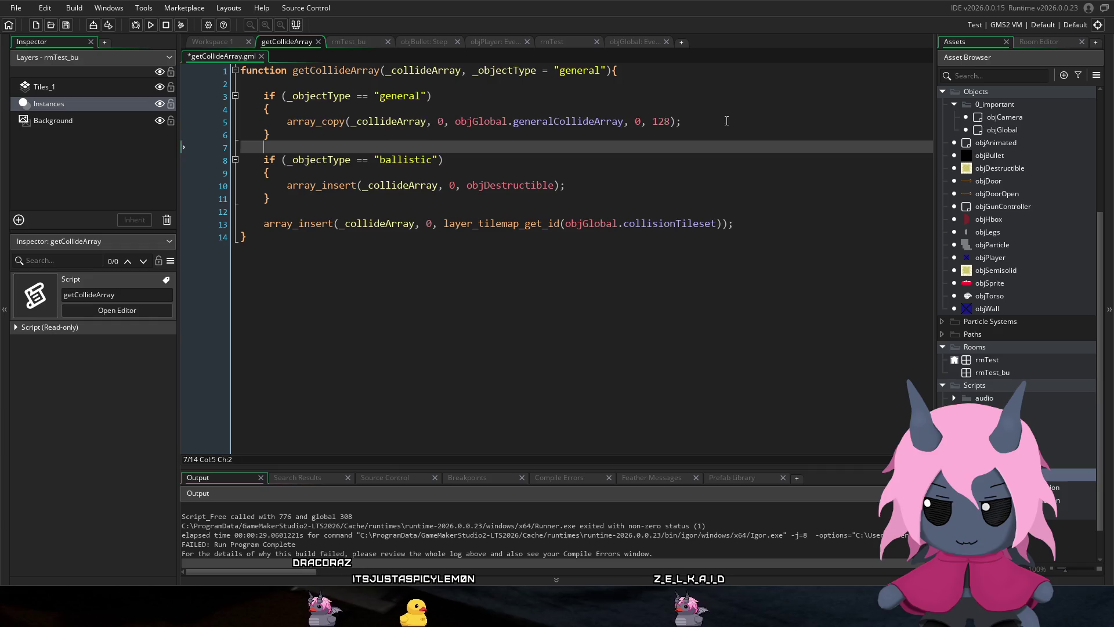
Step: Paste the general array_copy line over line 10's objDestructible array_insert and change general to ballistic
key("Up")
key("shift+Down")
left_click(289, 123, "shift")
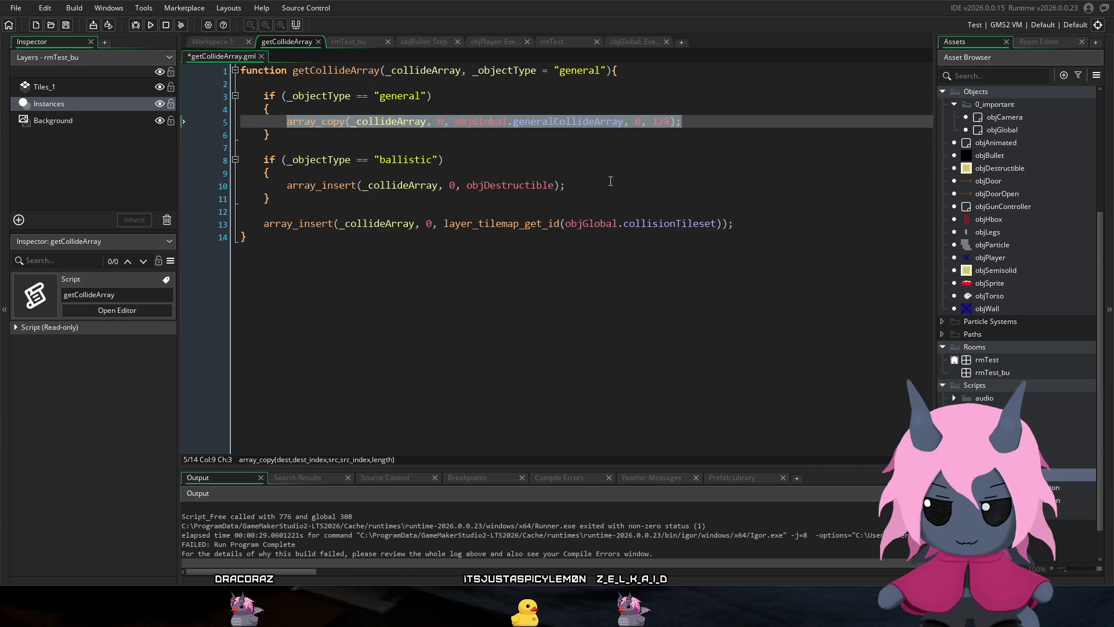
left_click_drag(608, 189, 287, 184)
type("array_copy(_collideArray, 0, objGlobal.generalCollideArray, 0, 128);")
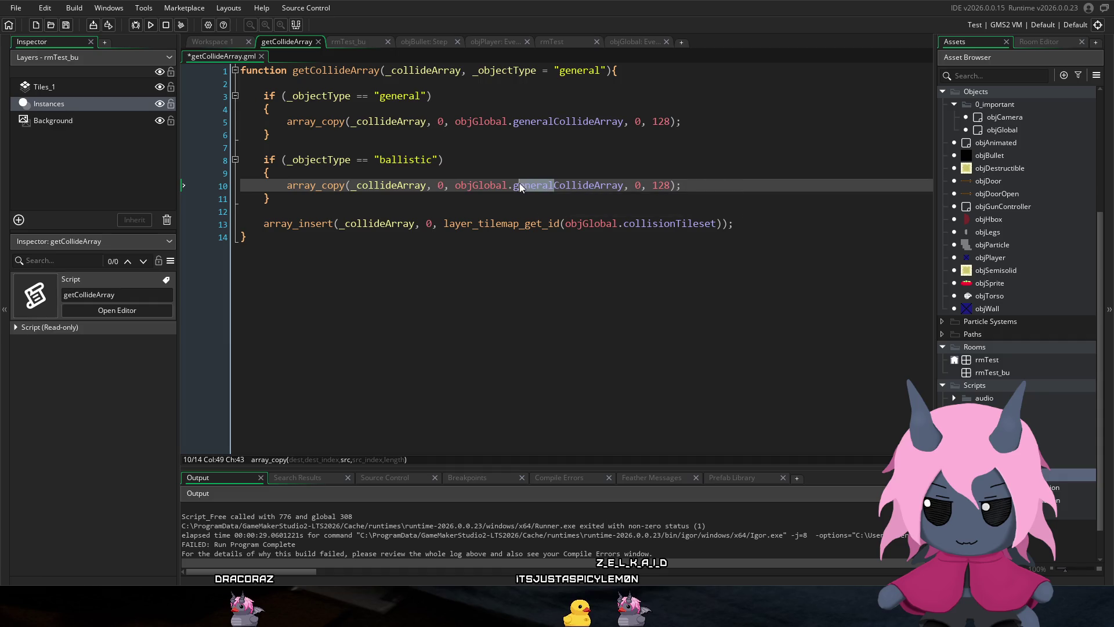
type("ballistic")
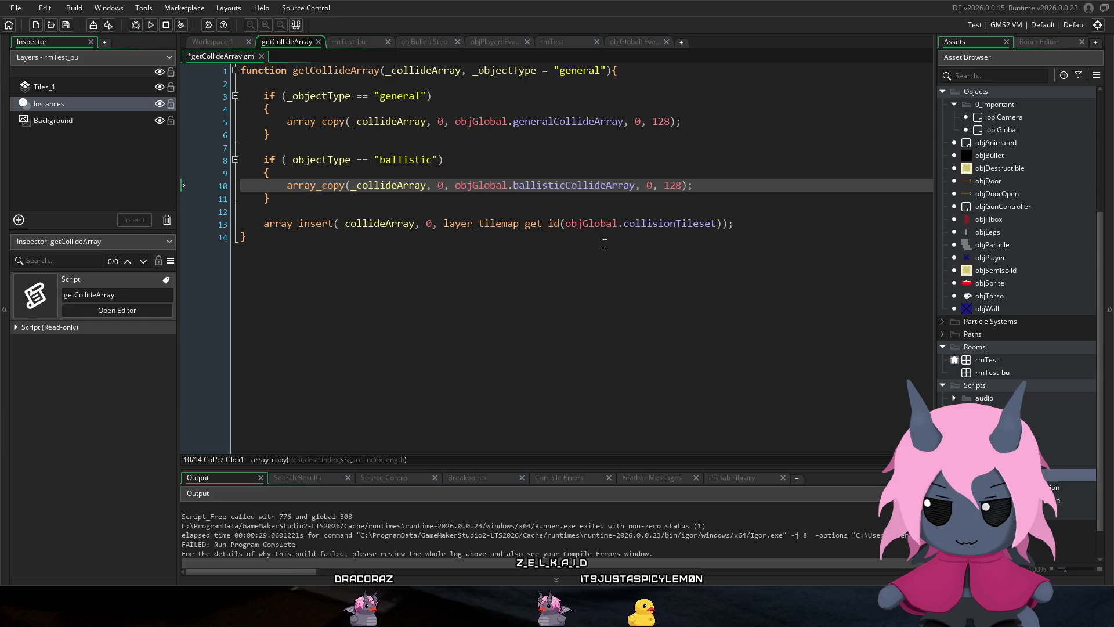
mouse_move(673, 227)
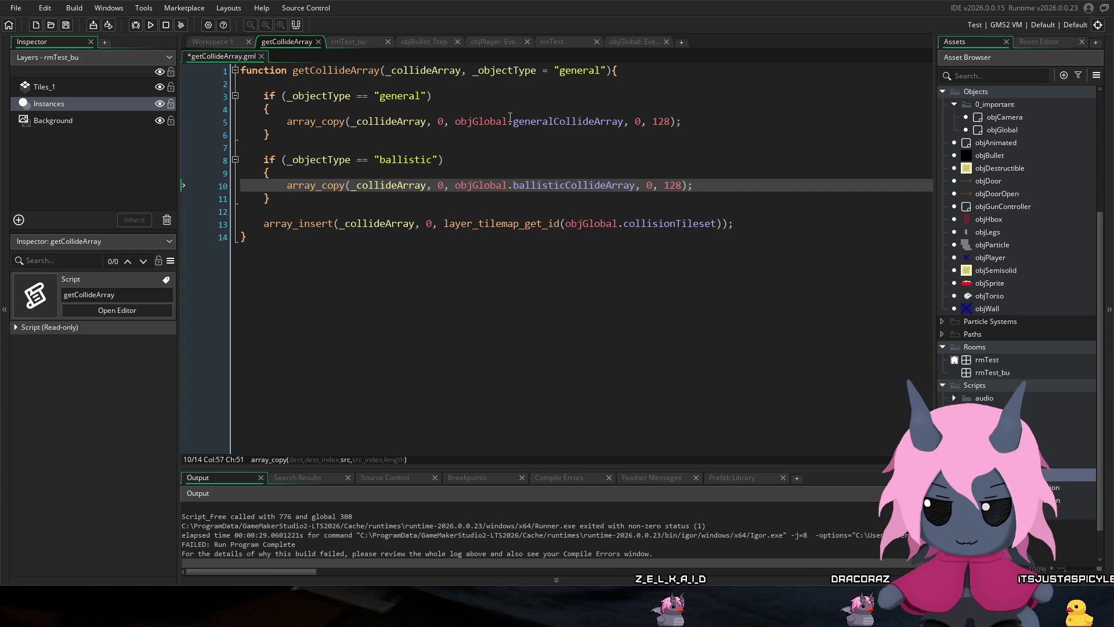
Step: Save the getCollideArray script with Ctrl+S
mouse_move(497, 118)
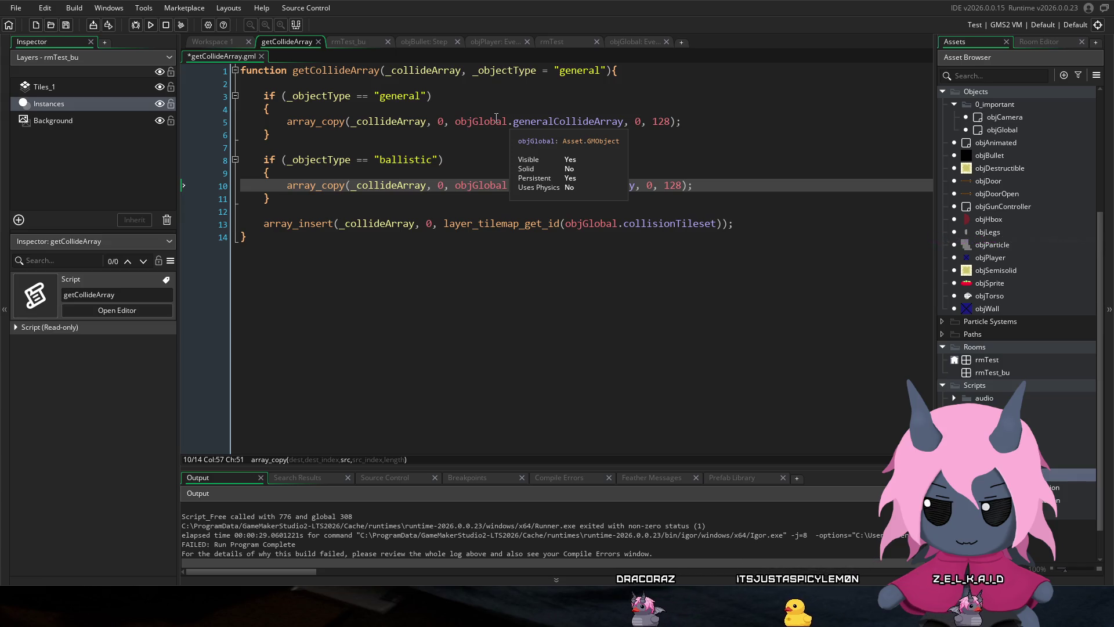
left_click(445, 95)
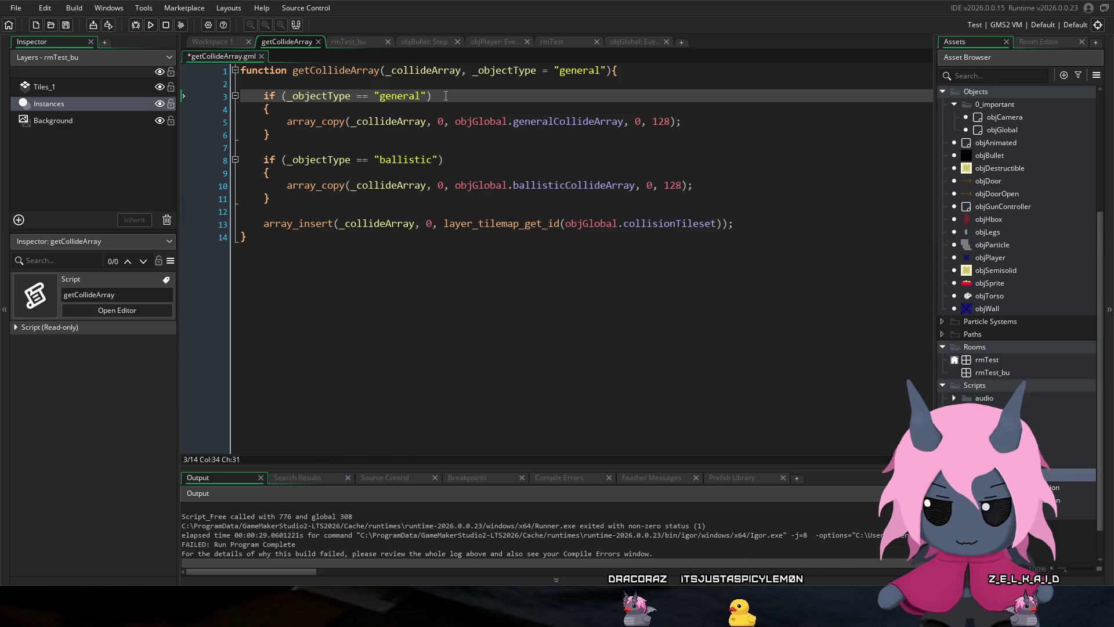
key("ctrl+s")
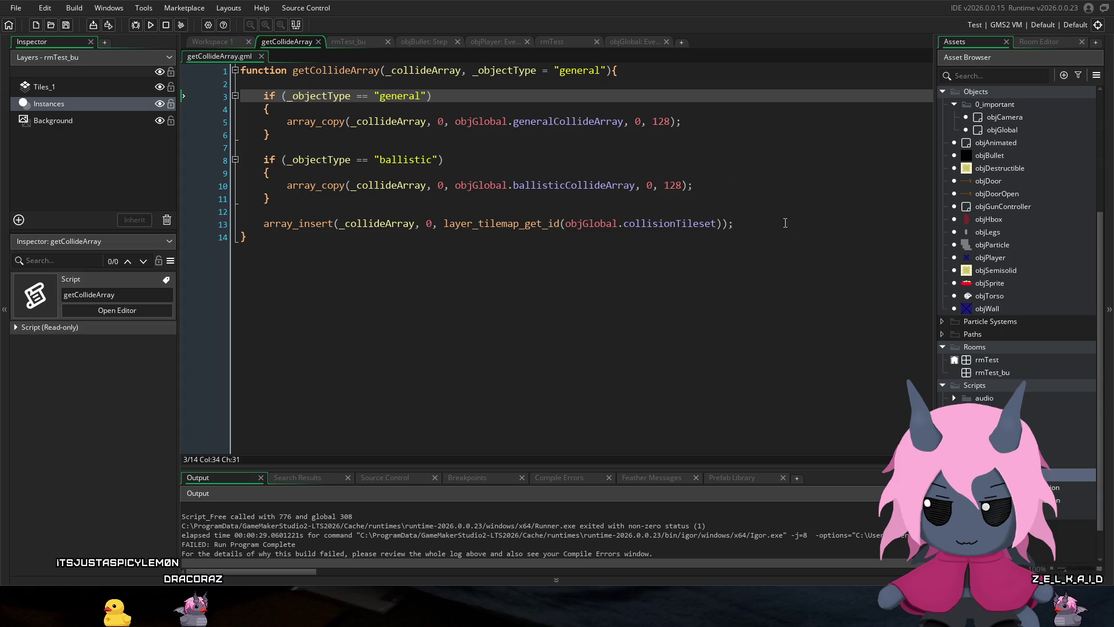
Step: Select the ballistic array_copy statement and open the objBullet object editor
left_click(754, 224)
left_click(747, 162)
left_click(743, 185)
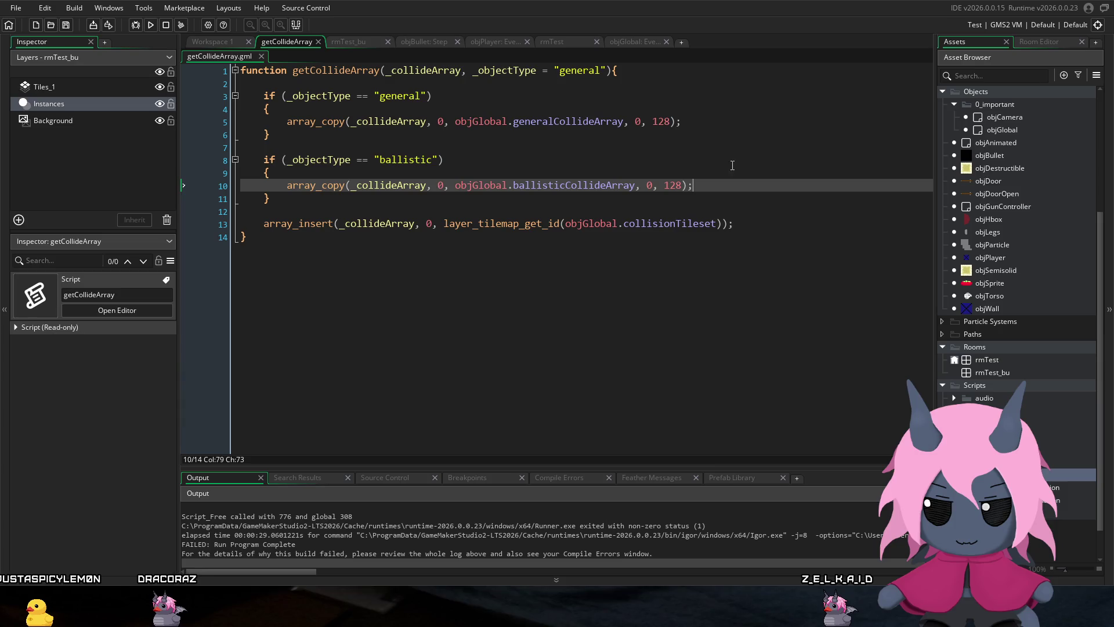
left_click_drag(382, 176, 287, 187)
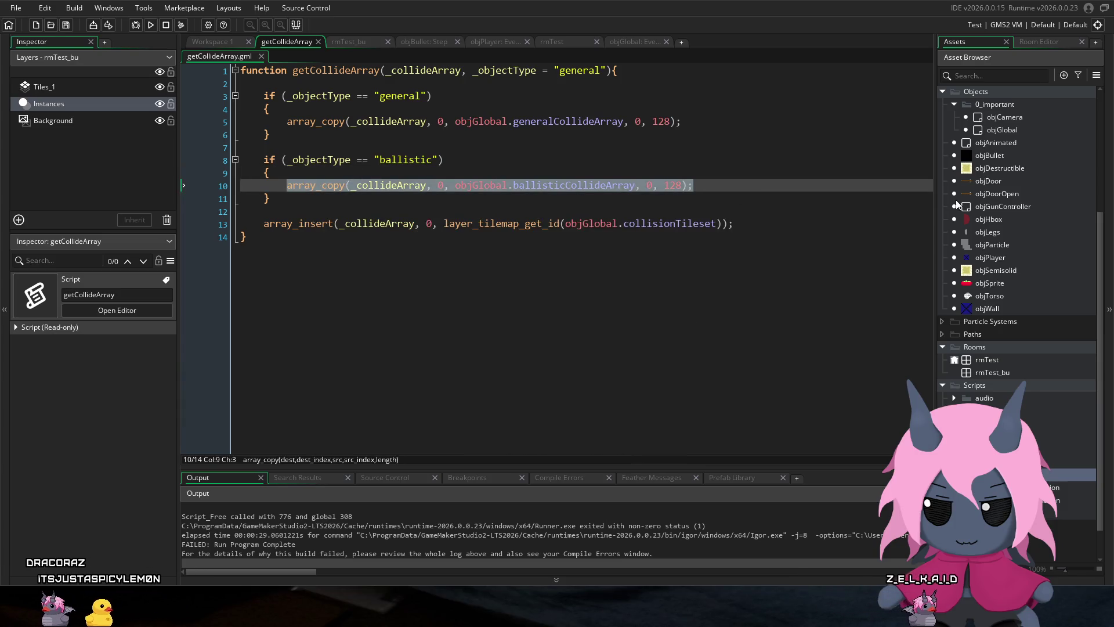
left_click(1021, 156)
double_click(1022, 156)
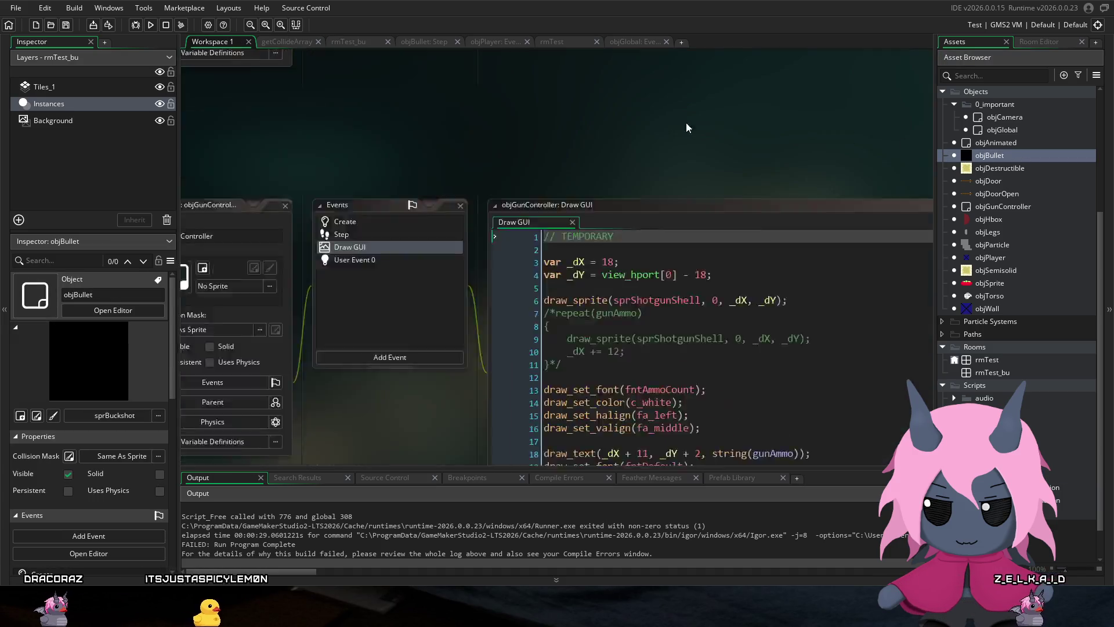
Step: In objBullet's Create event, add 'rigid' to line 8's collideArray comment
left_click(463, 103)
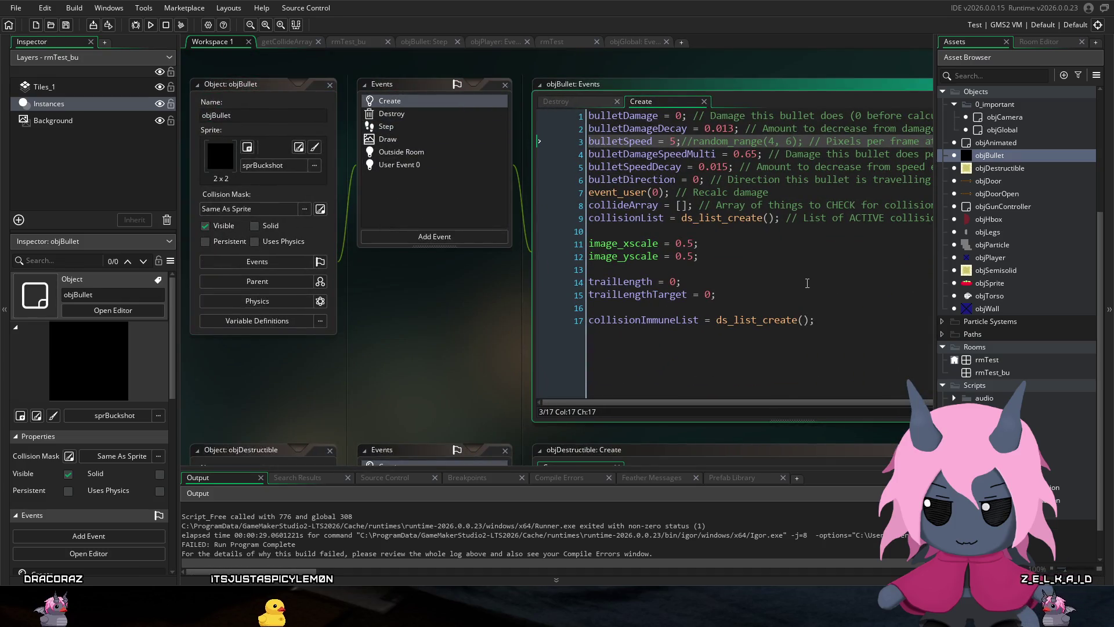
key("Down")
key("Down")
key("Down")
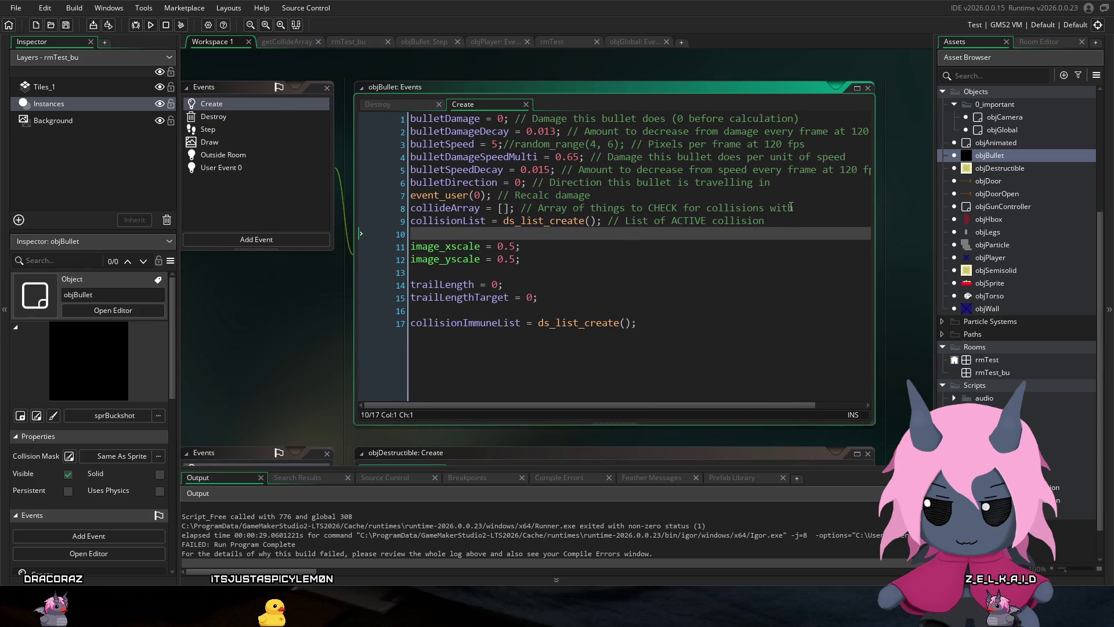
left_click(816, 208)
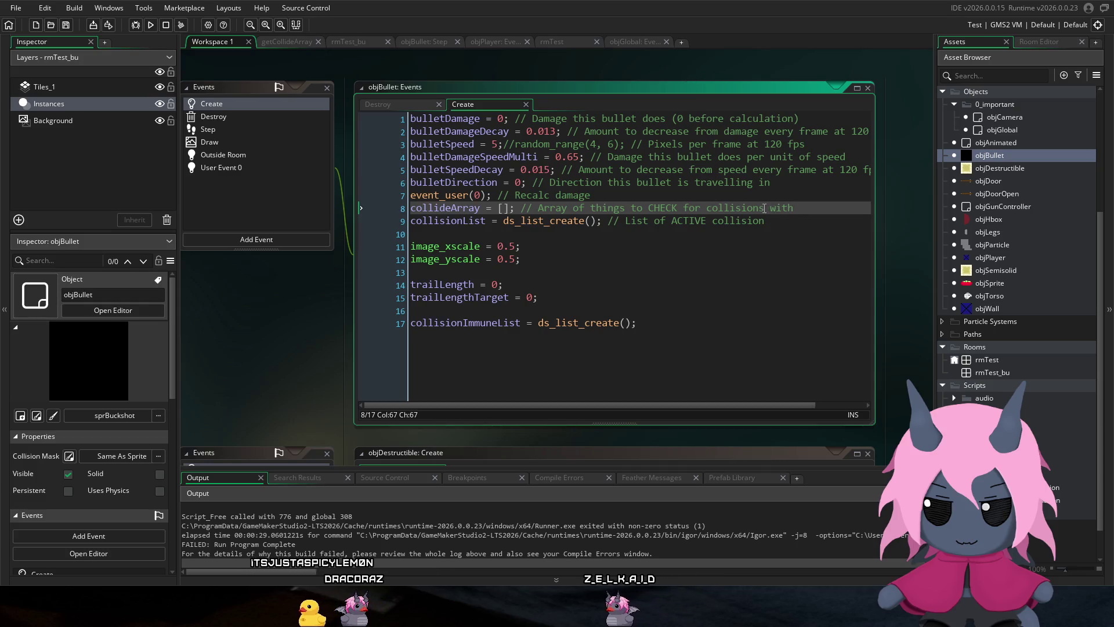
left_click(707, 208)
type("r")
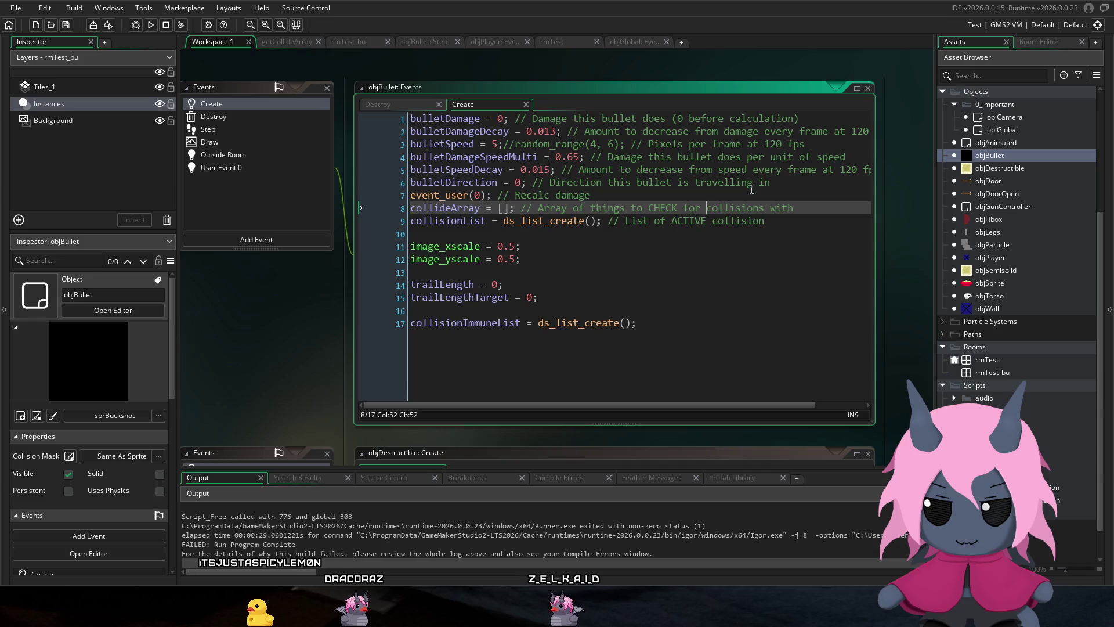
type("igid")
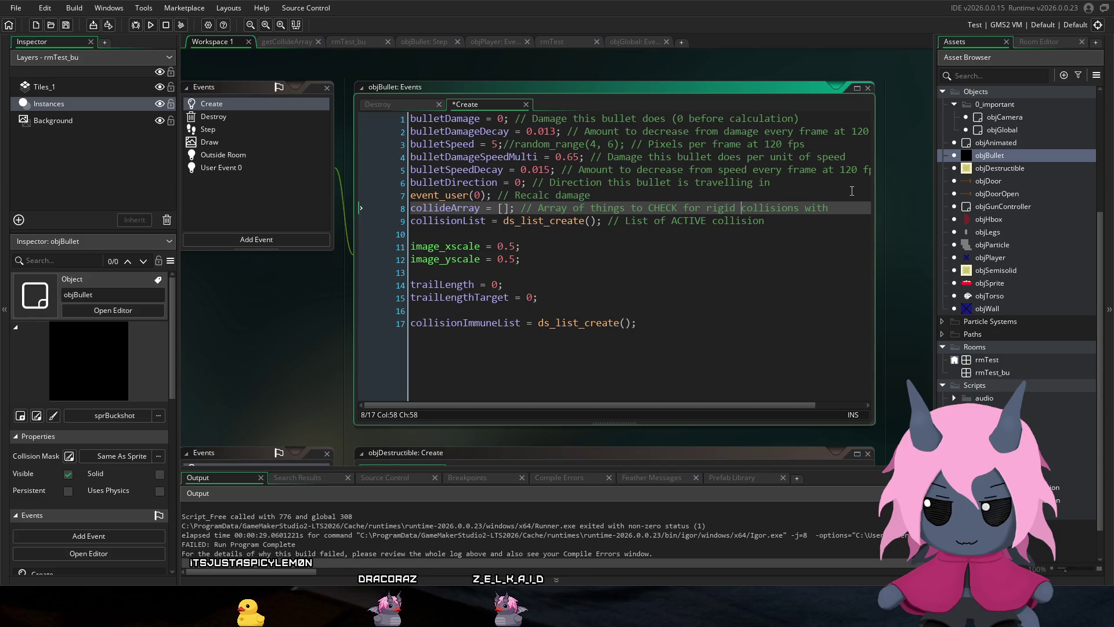
left_click(848, 208)
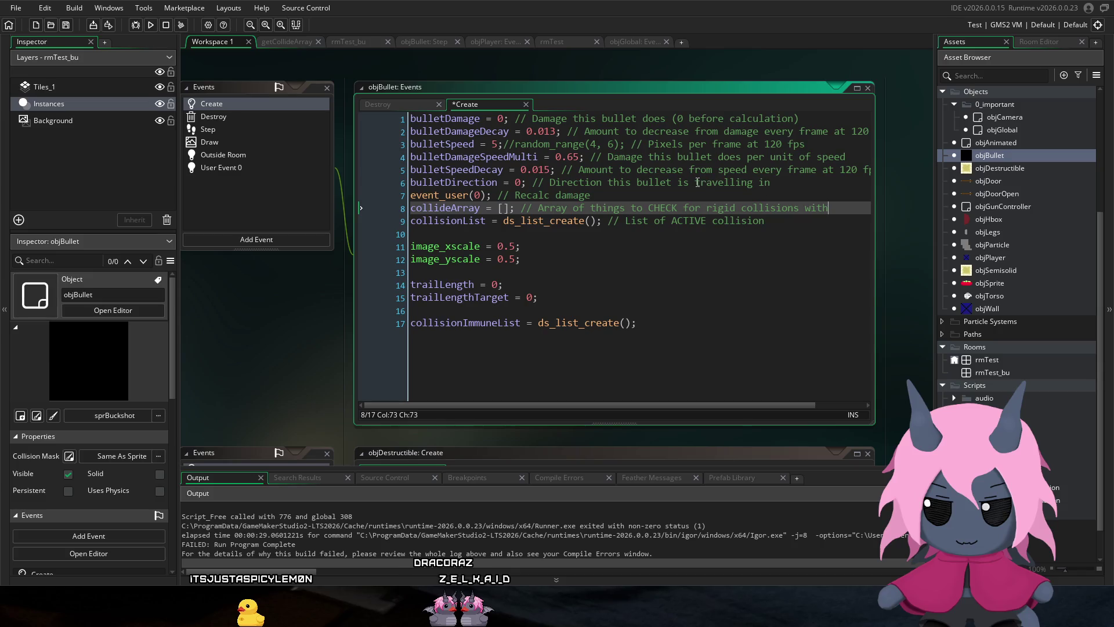
key("Return")
type("array_copy(_collideArray, 0, objGlobal.ballisticCollideArray, 0, 128);")
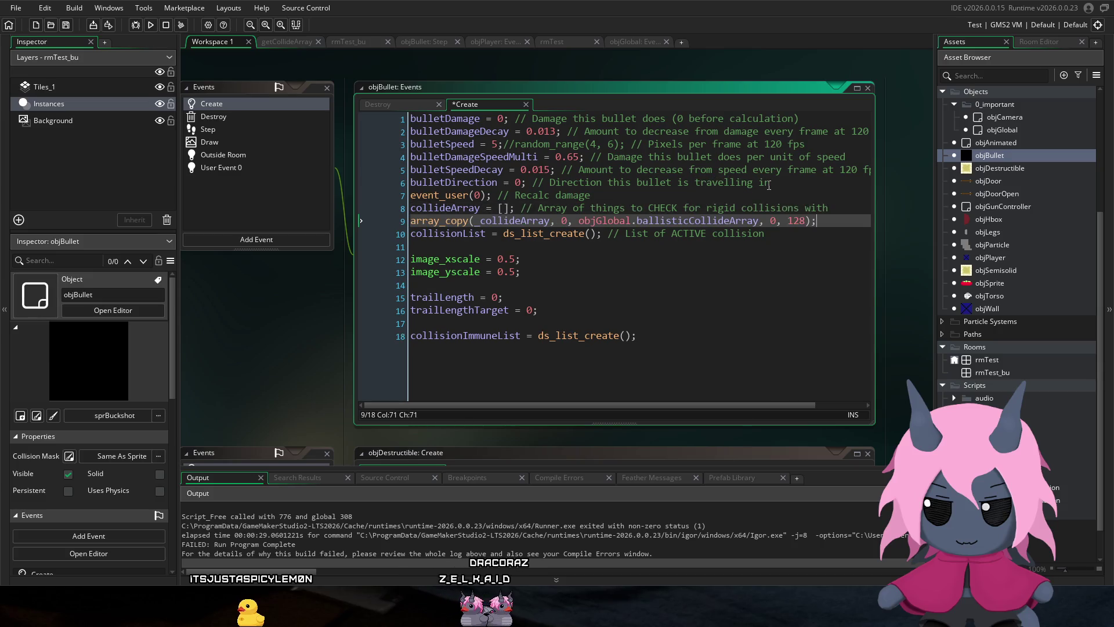
key("ctrl+z")
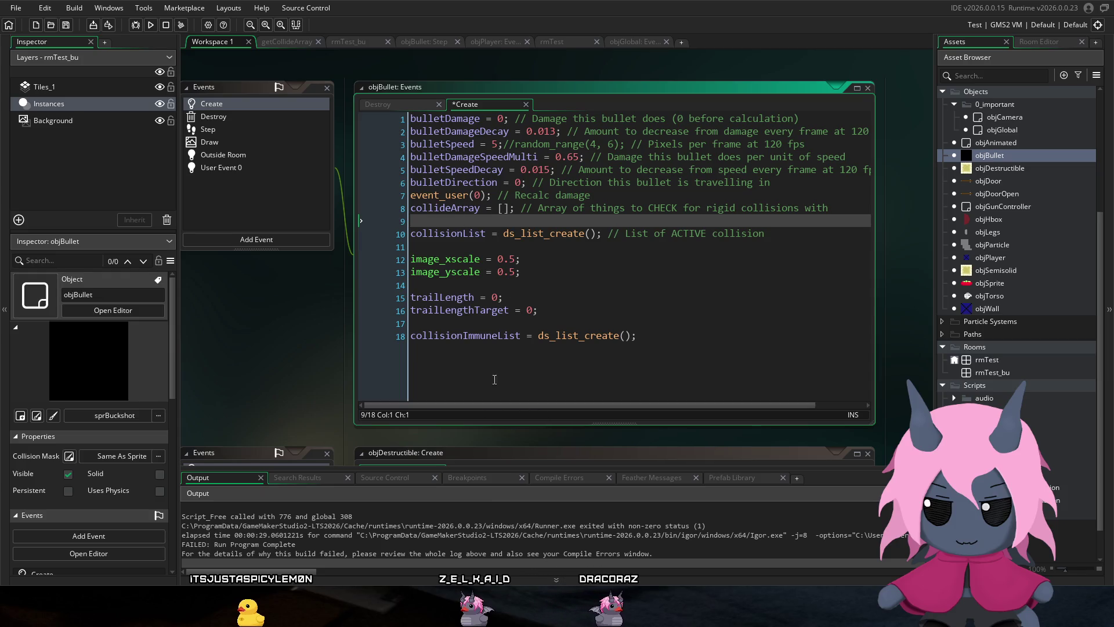
Step: Add penetrateArray = []; with a comment for soft collisions, and save
type("penetrate")
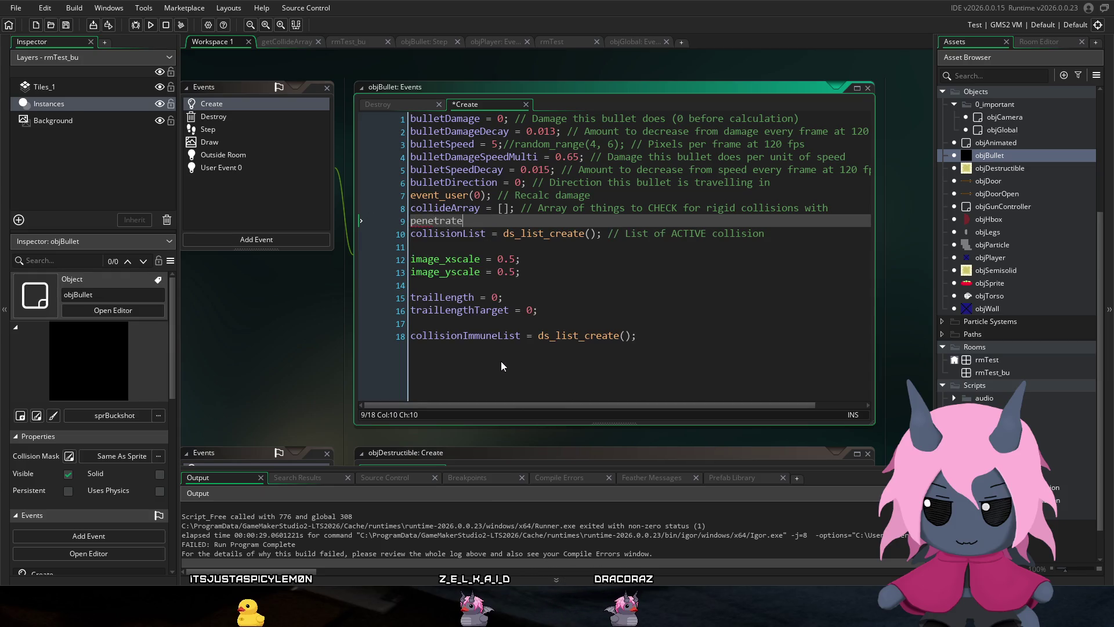
type("Array = [];")
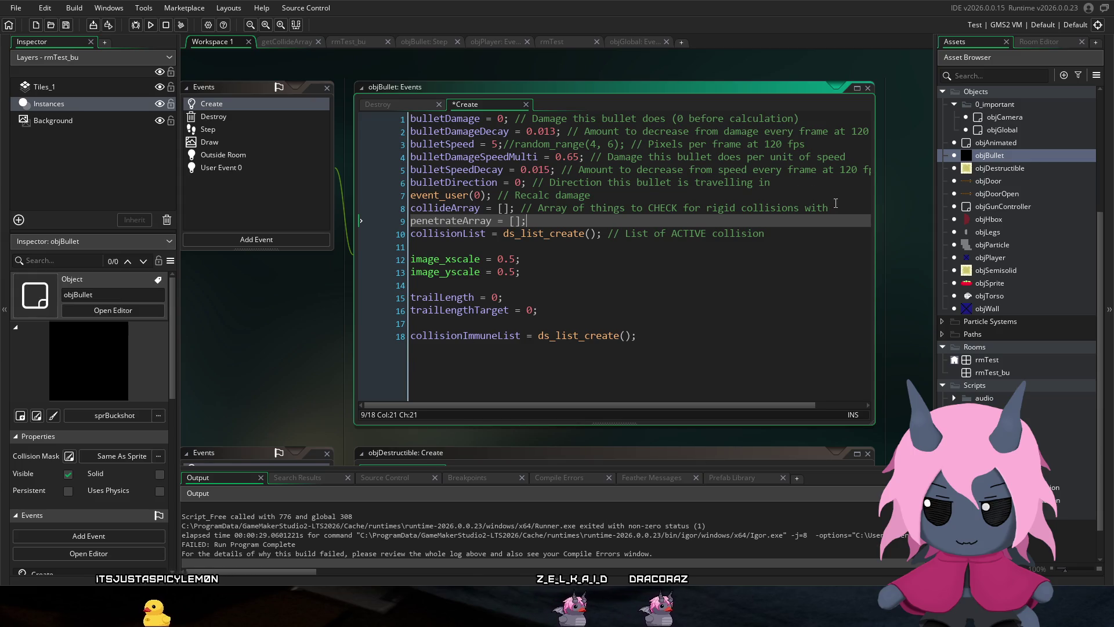
left_click_drag(836, 203, 521, 208)
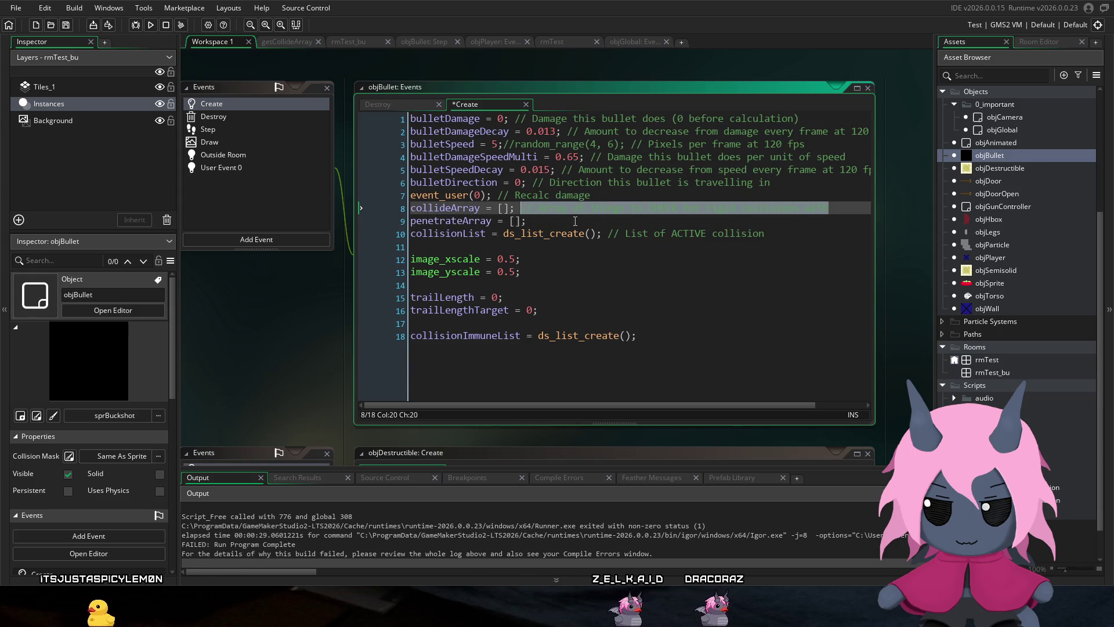
key("ctrl+c")
left_click(575, 221)
key("ctrl+v")
left_click(744, 221)
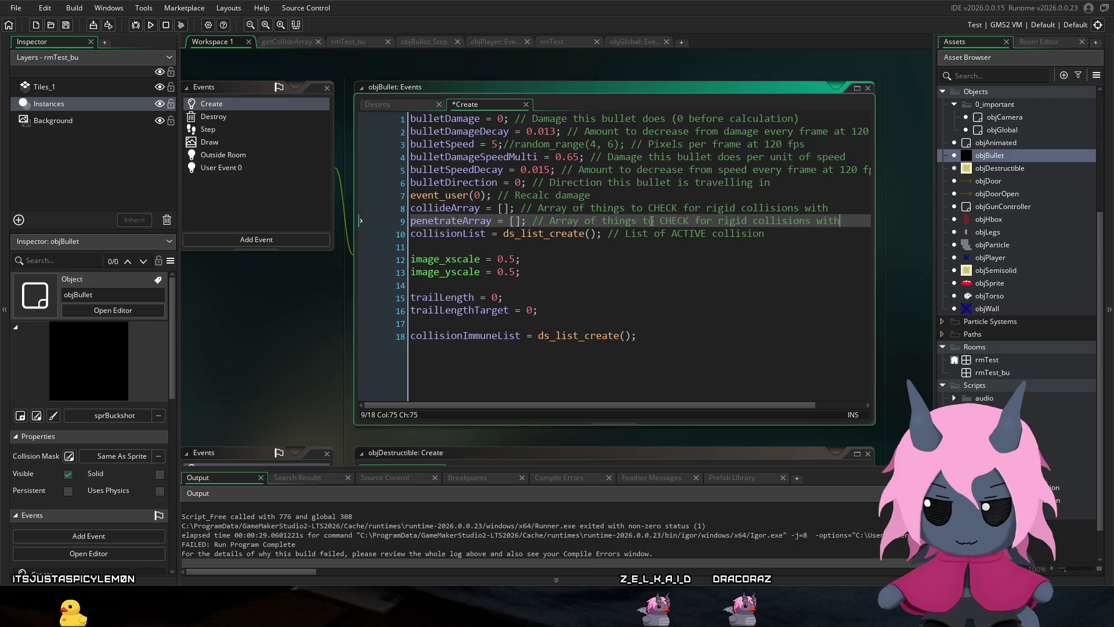
double_click(734, 221)
type("soft")
key("ctrl+s")
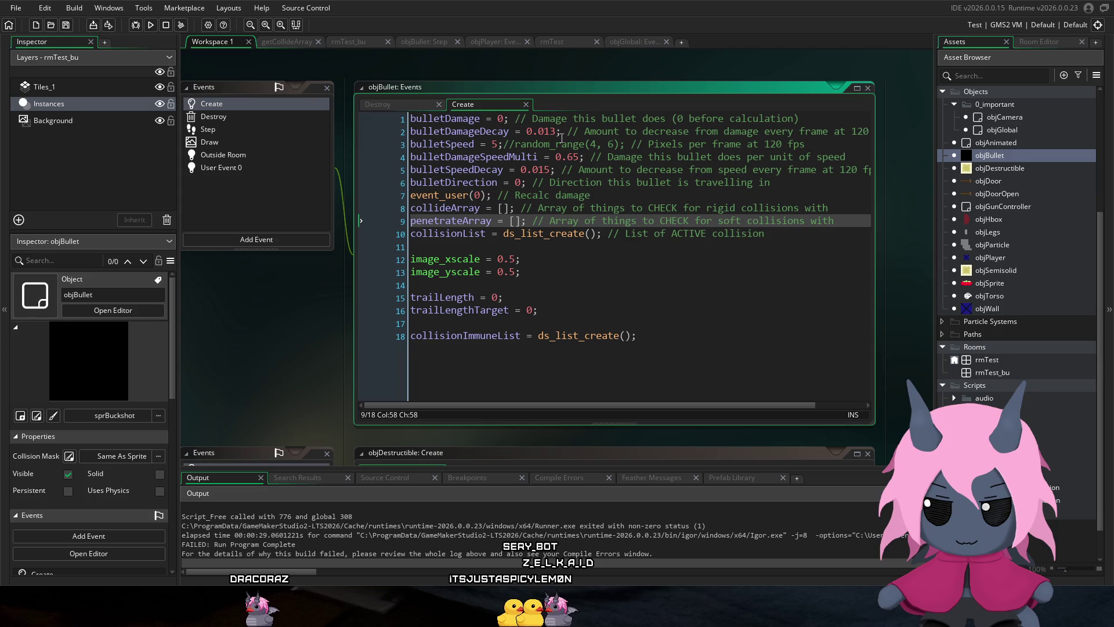
left_click(598, 182)
left_click(694, 208)
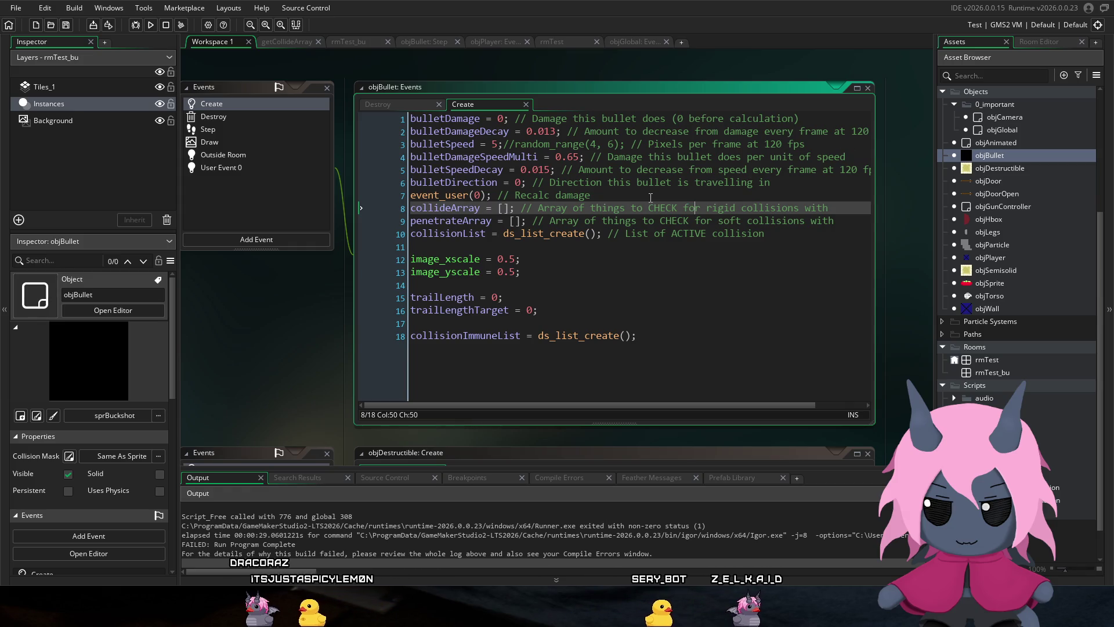
double_click(471, 222)
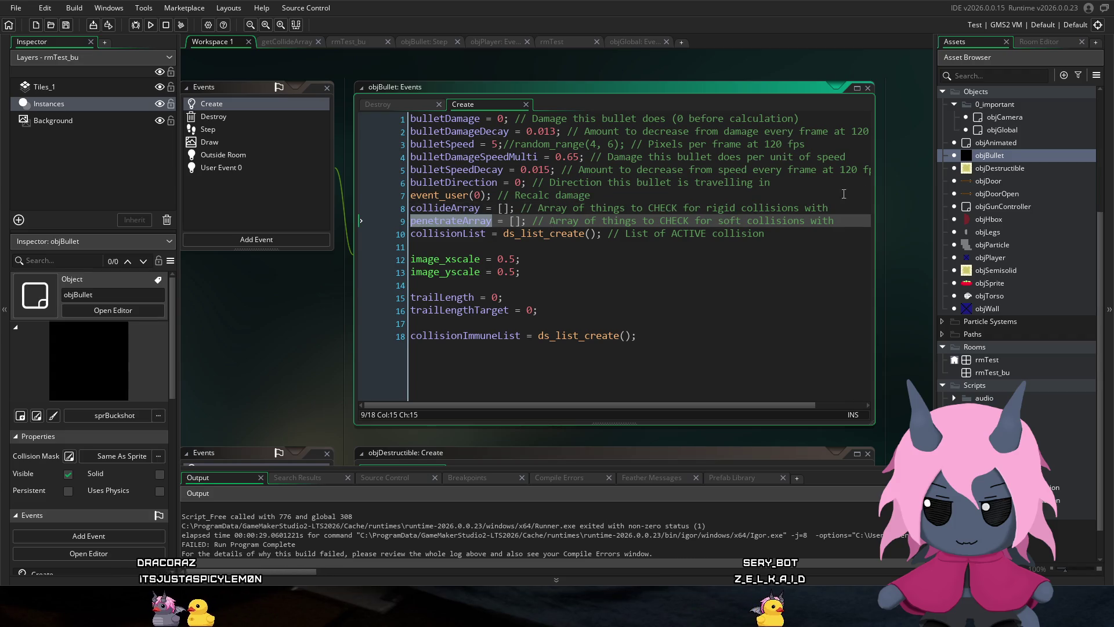
double_click(998, 257)
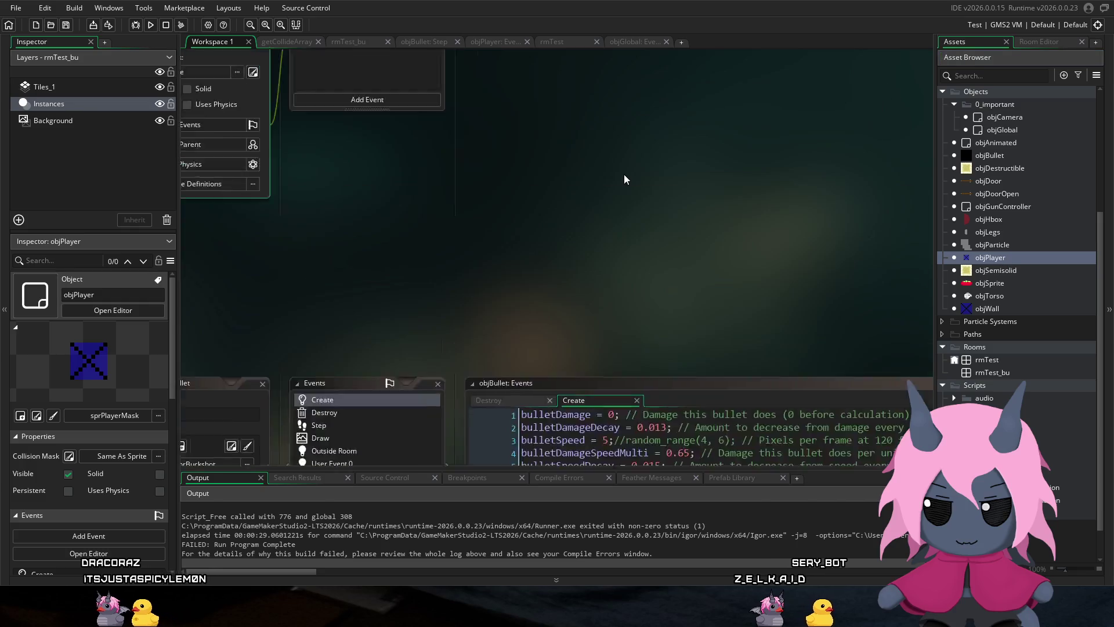
Step: Open objPlayer's Step event code after briefly checking getCollideArray and objBullet
double_click(391, 158)
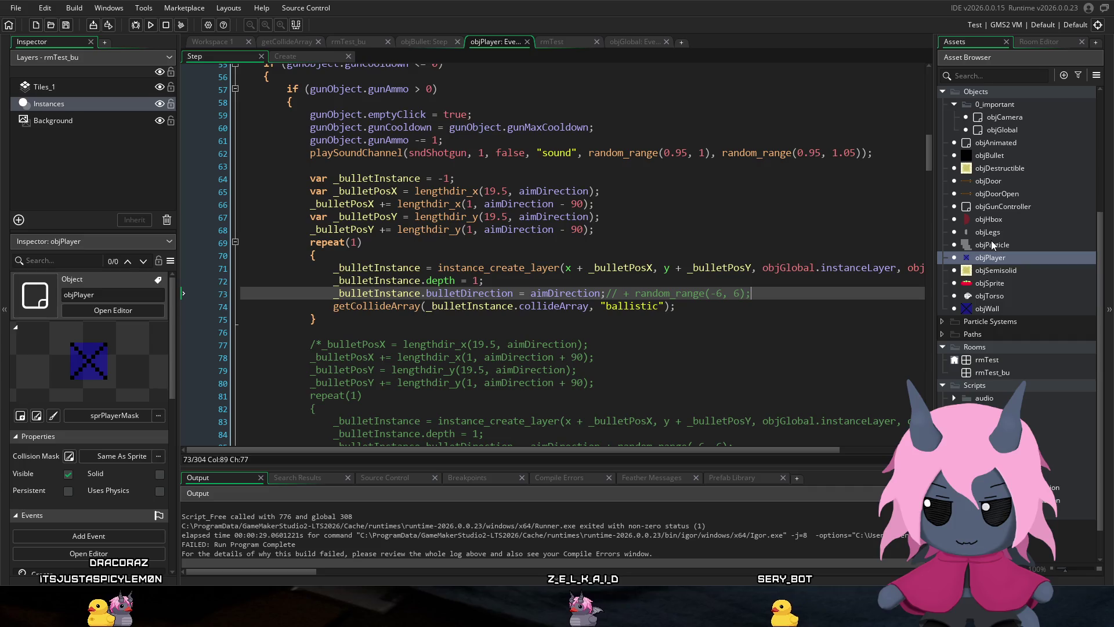
type("penetrateArray")
middle_click(372, 306)
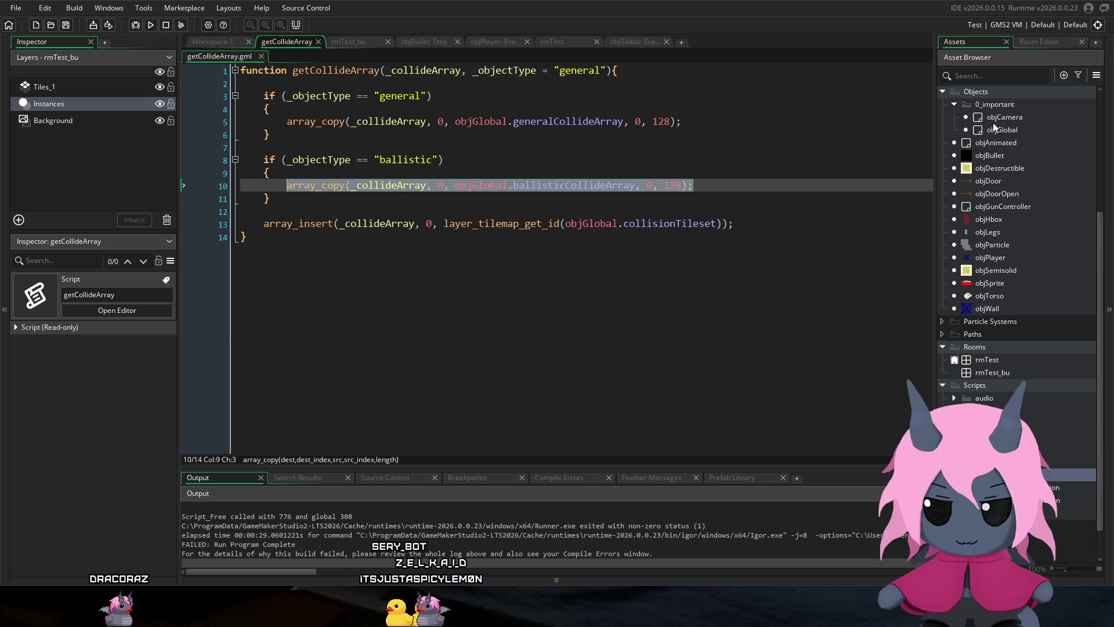
left_click(1009, 156)
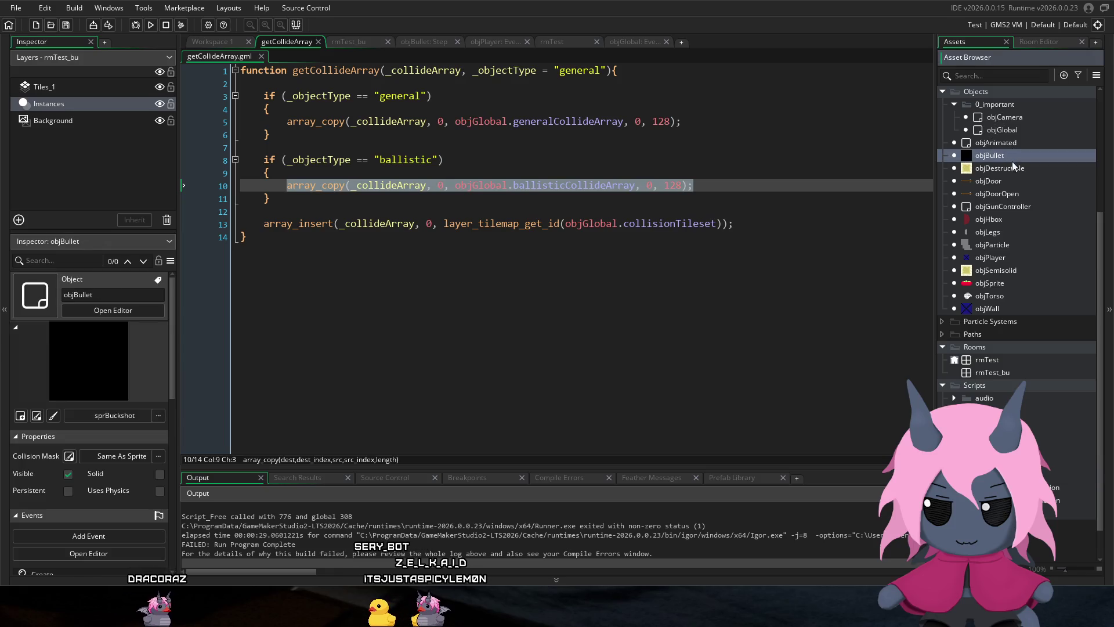
double_click(992, 257)
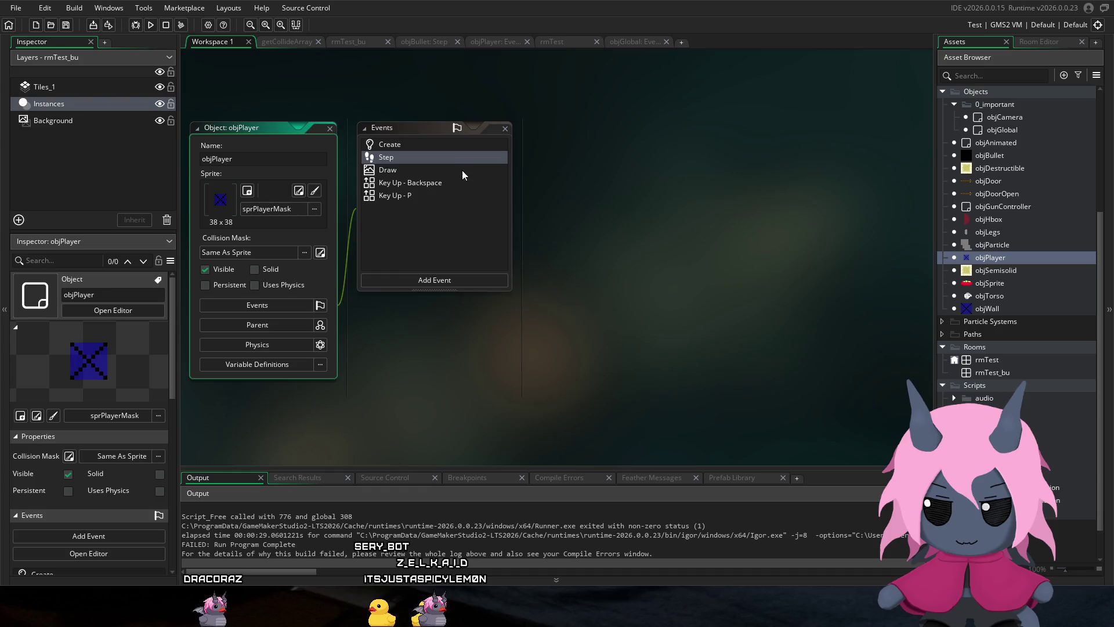
double_click(451, 161)
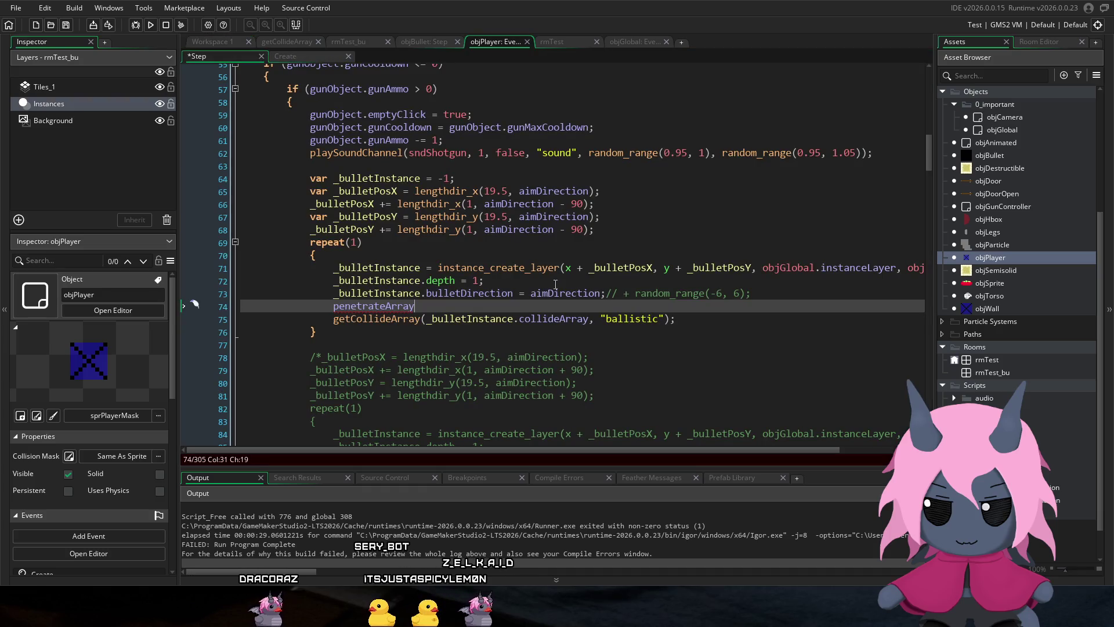
Step: Paste the ballisticCollideArray array_copy line onto line 74, before penetrateArray
key("shift+Home")
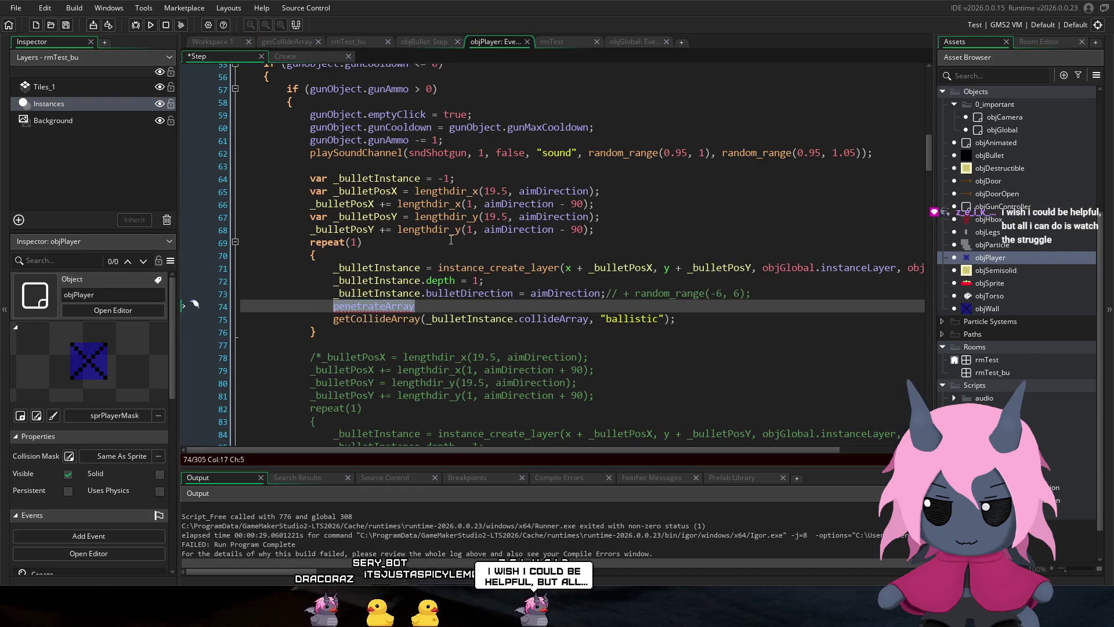
key("ctrl+v")
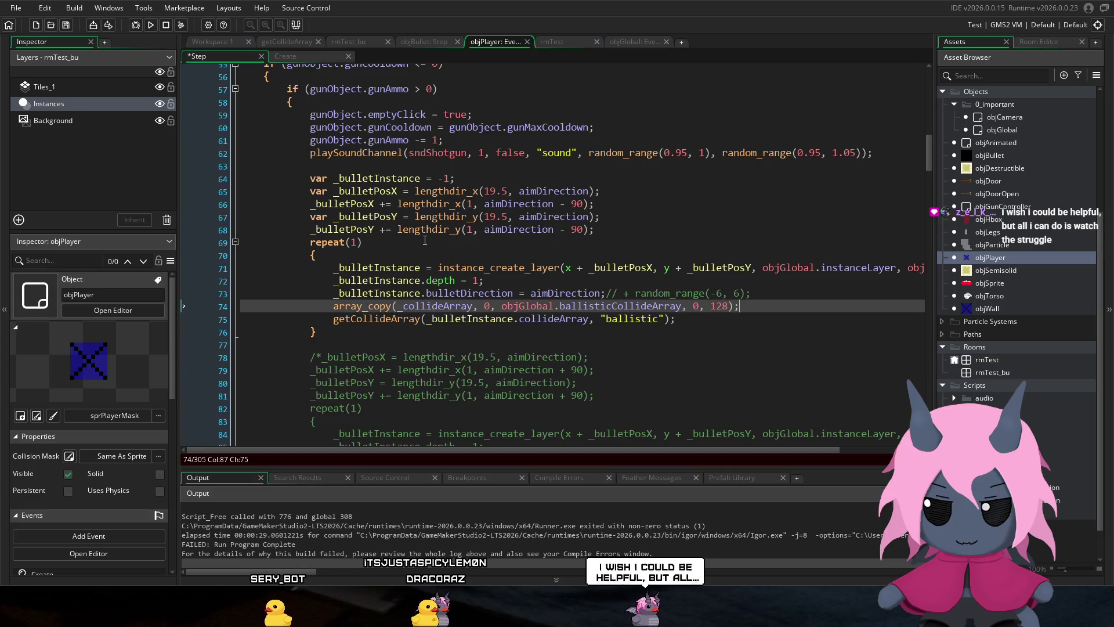
mouse_move(408, 226)
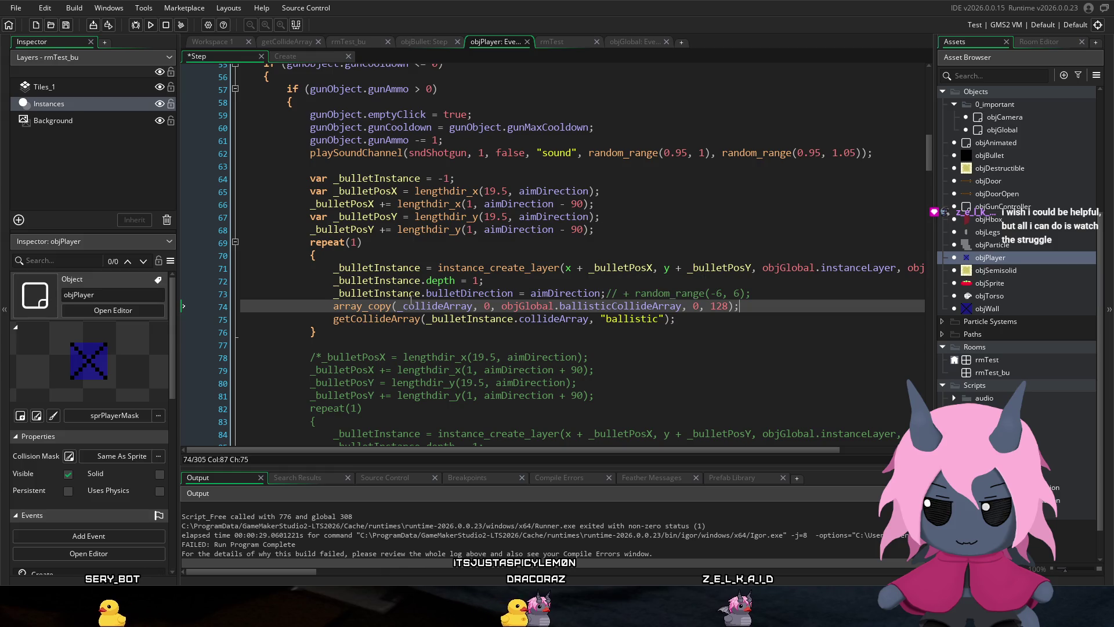
mouse_move(408, 298)
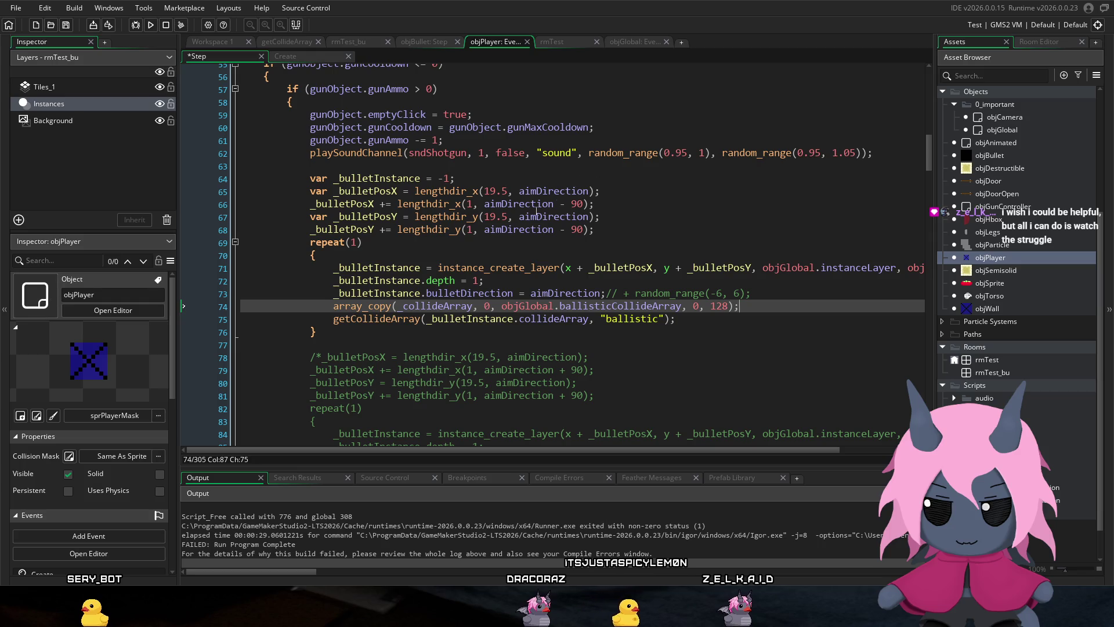
key("ctrl+z")
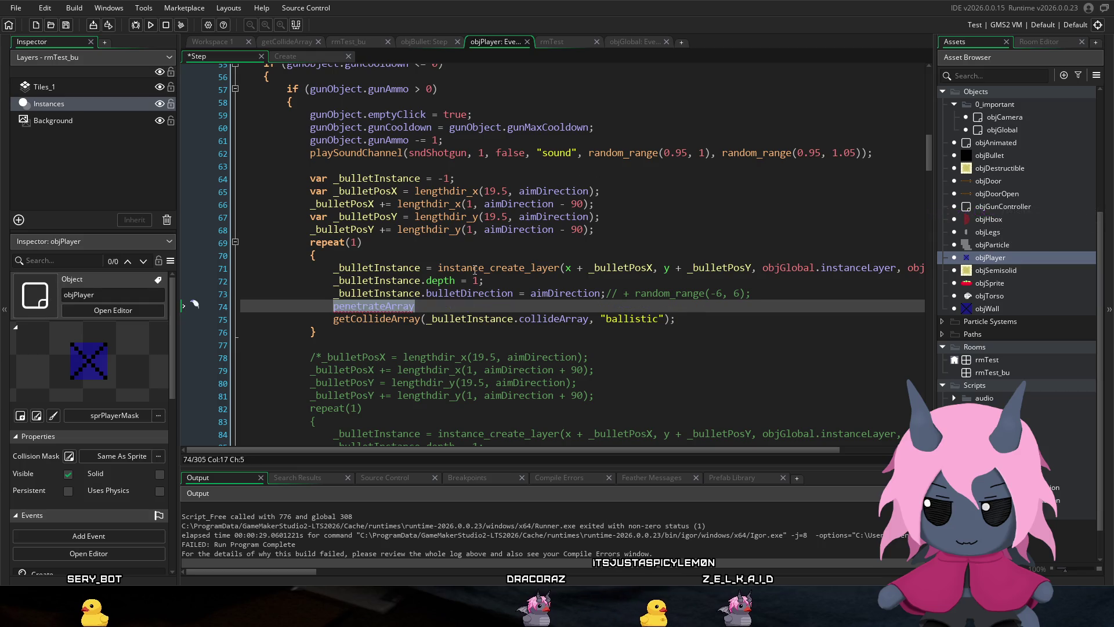
key("ctrl+v")
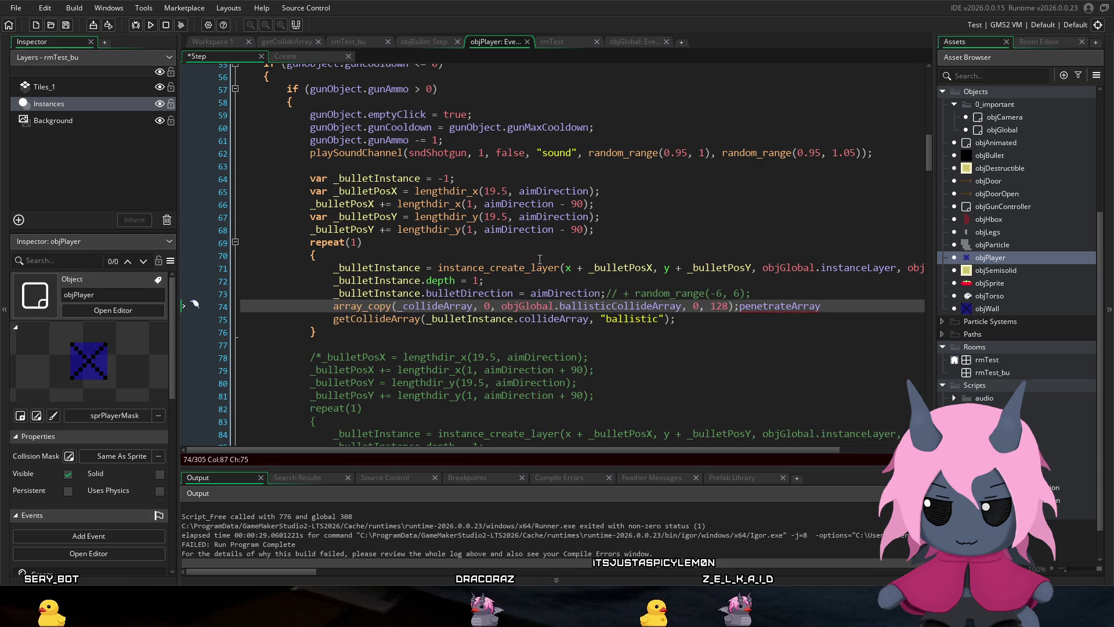
left_click(455, 306)
double_click(454, 305)
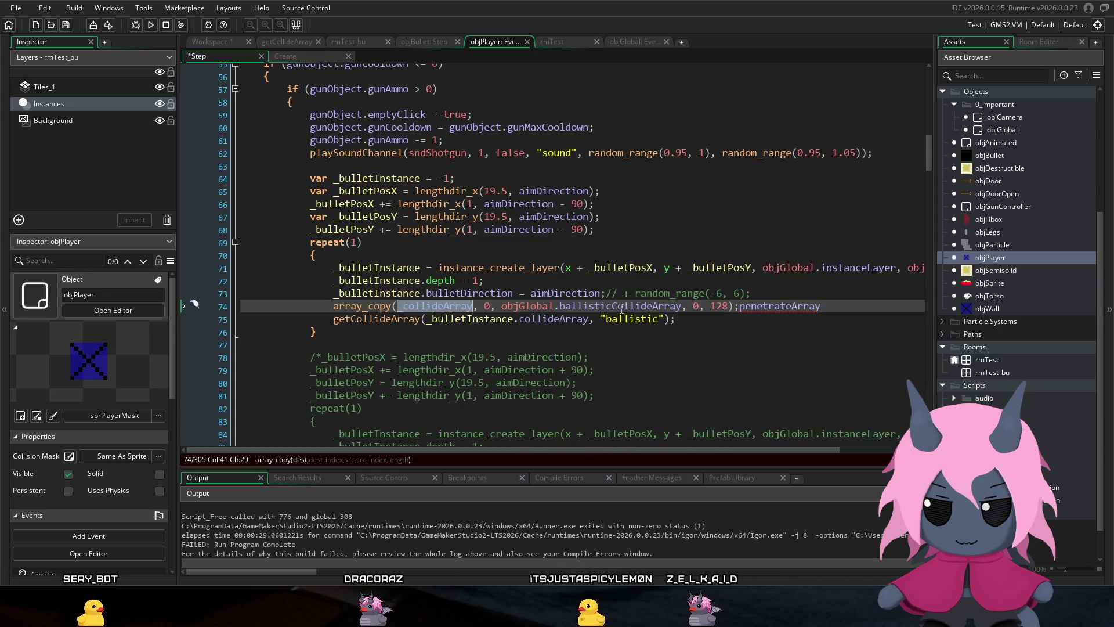
key("End")
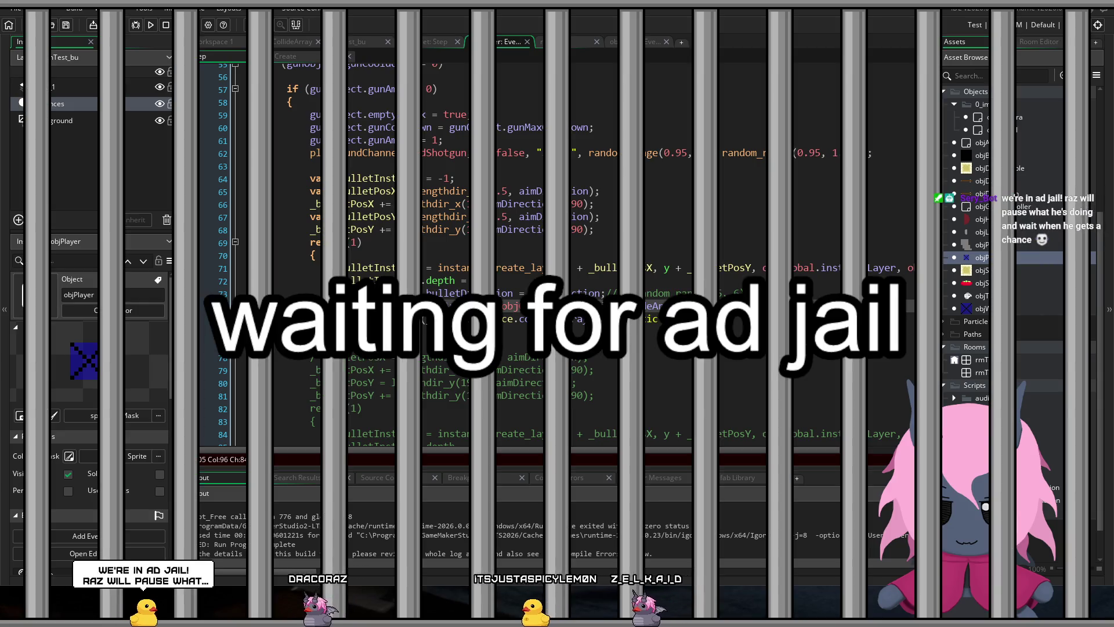
Step: Look over line 74's array_copy call, then reopen objBullet showing its Create event's damage variables
left_click(482, 306)
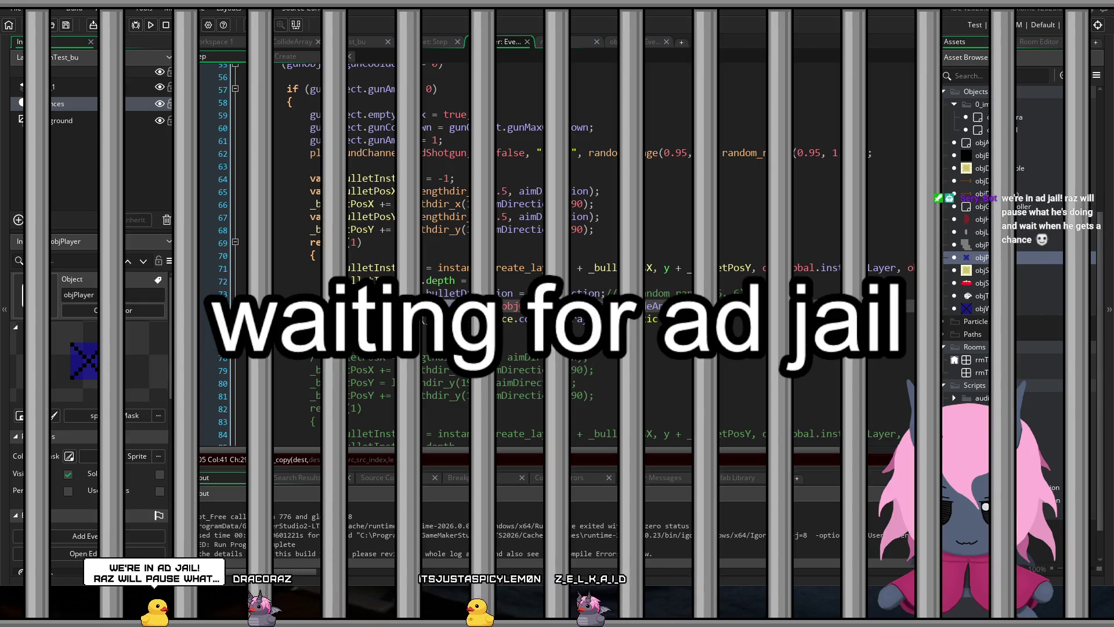
left_click(815, 305)
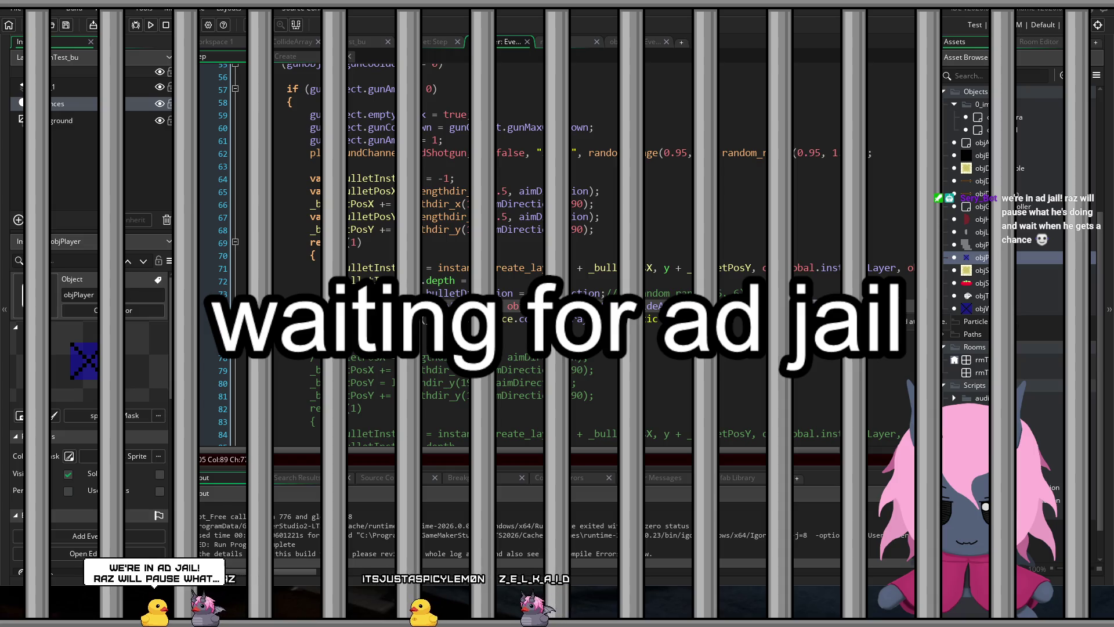
key("Left")
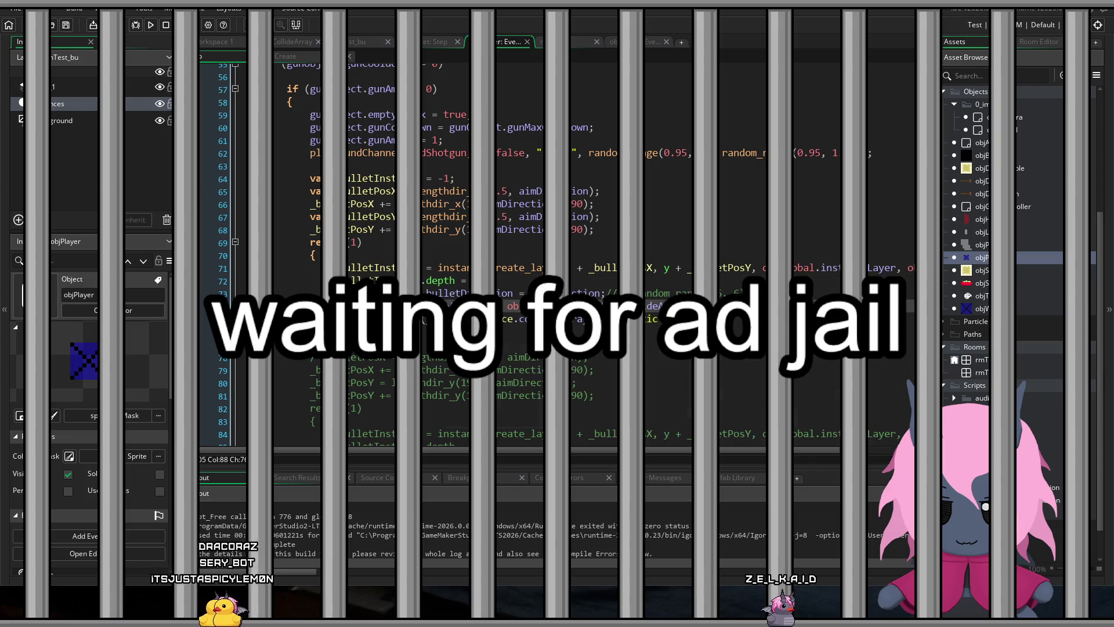
left_click(573, 319)
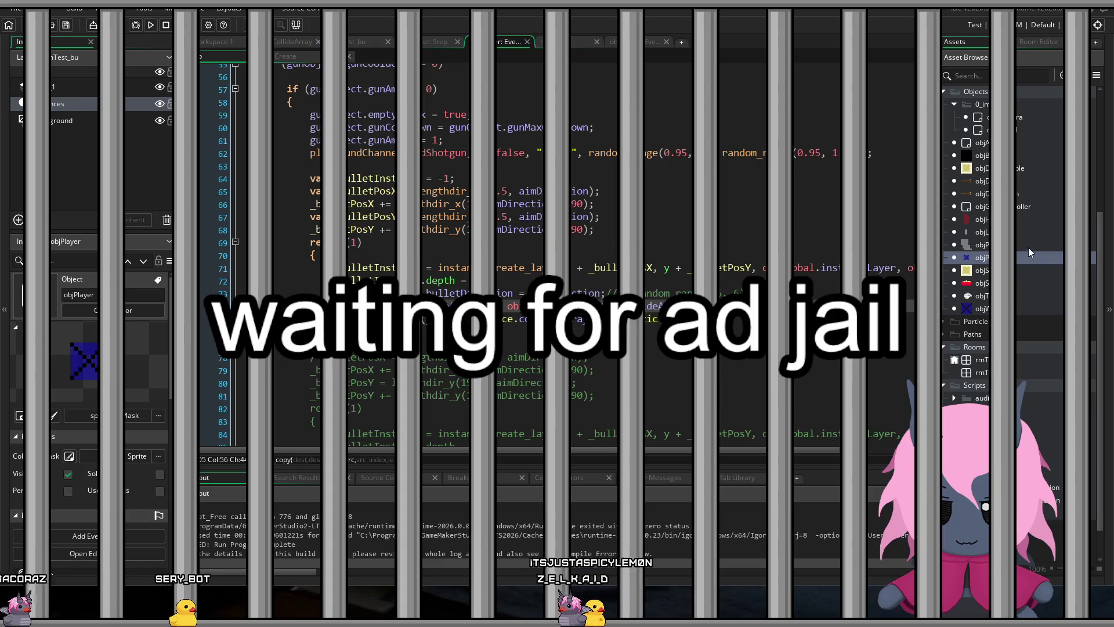
double_click(980, 155)
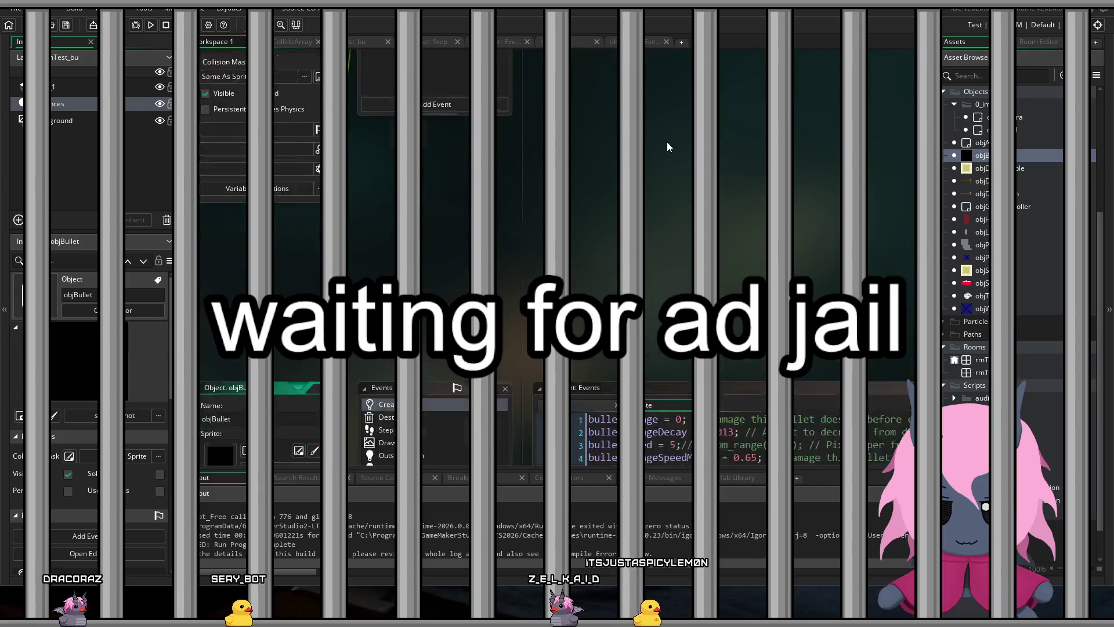
Step: In objBullet's Step event, add a place_meeting(x, y, collideArray) check line
double_click(441, 124)
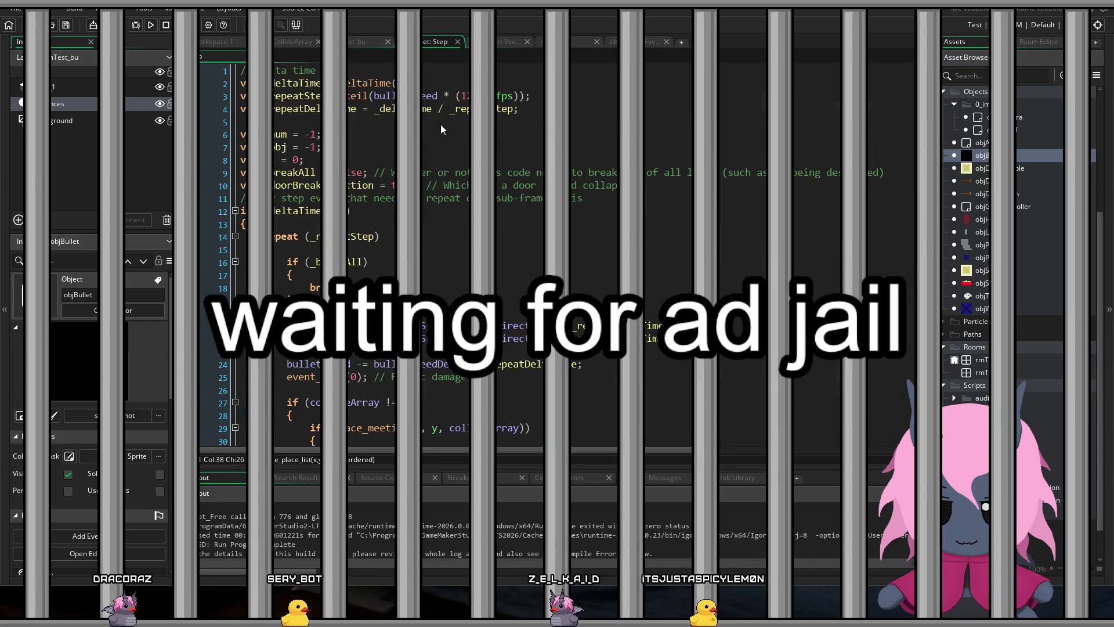
scroll(572, 152, "down", 5)
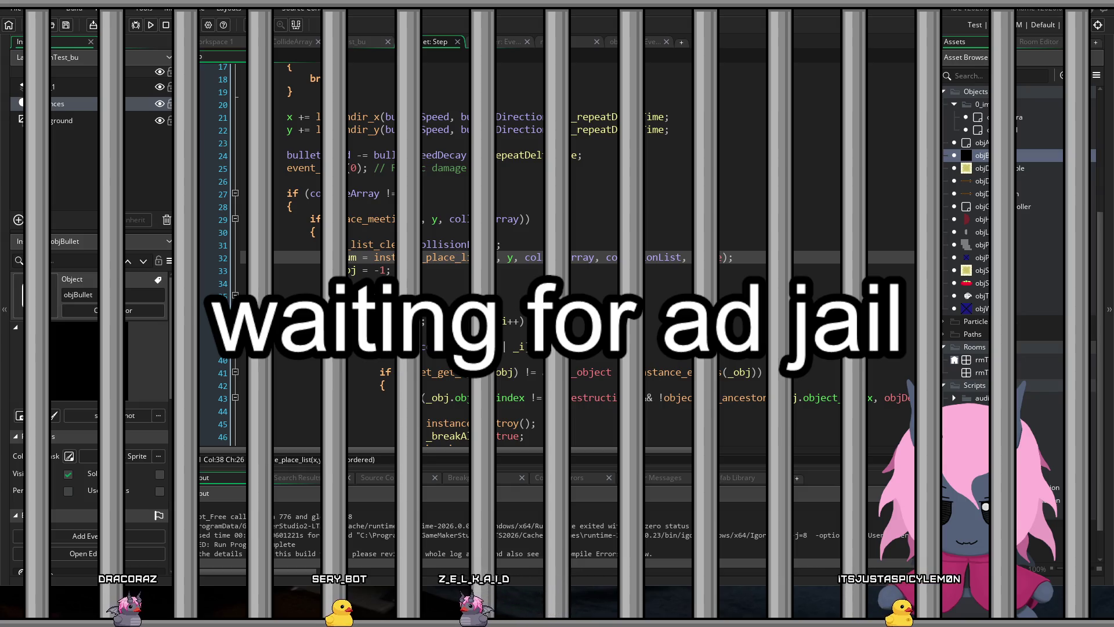
left_click(490, 219)
scroll(557, 256, "down", 1)
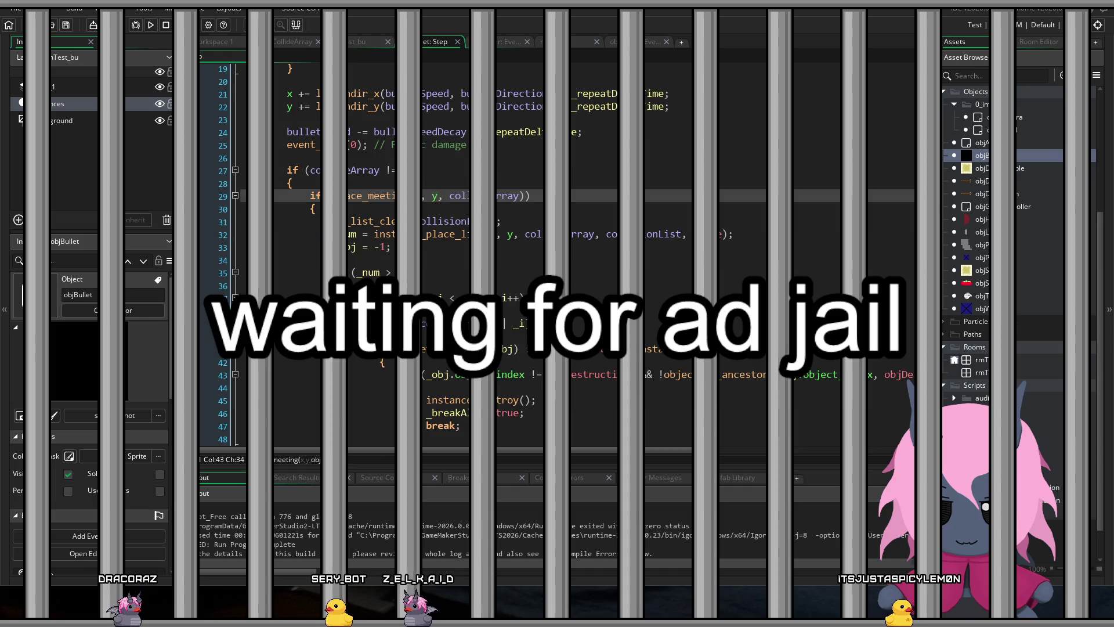
scroll(514, 133, "down", 1)
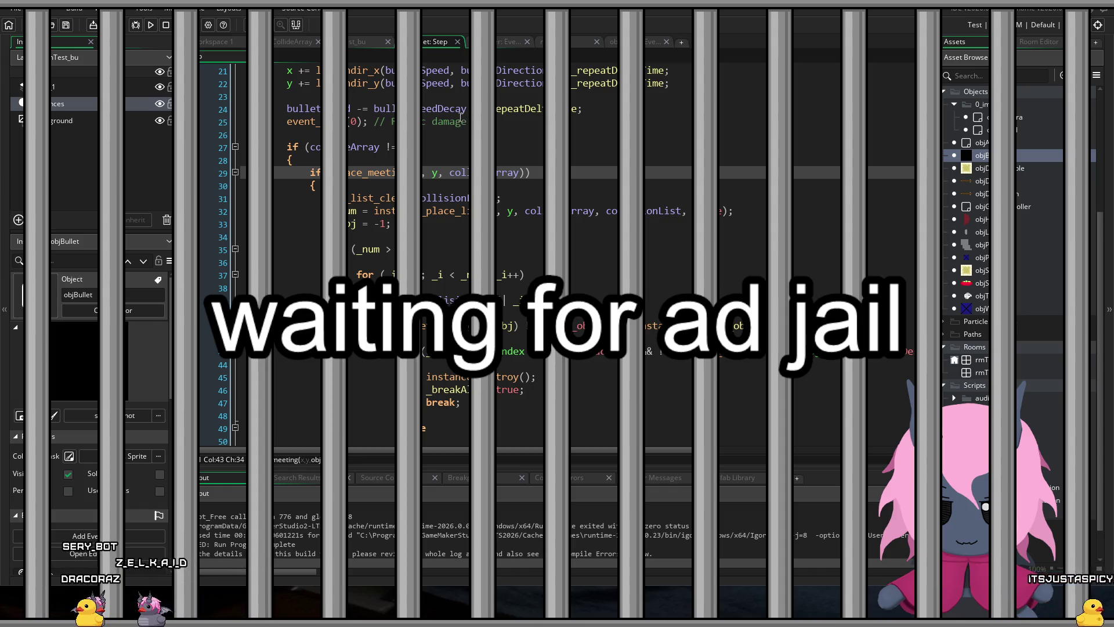
scroll(458, 114, "down", 2)
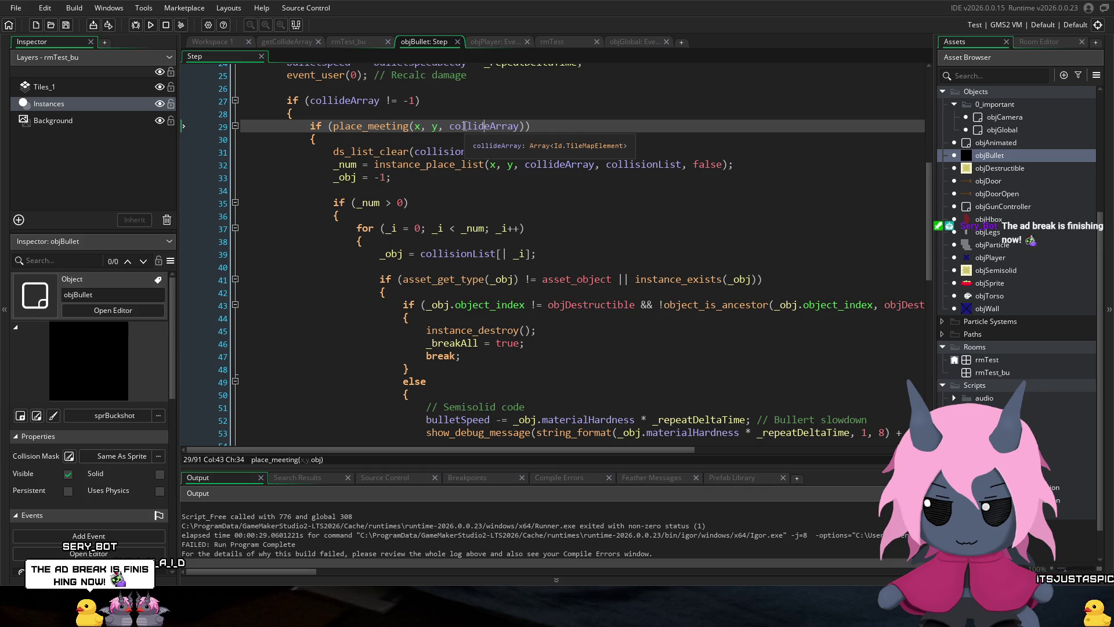
left_click(444, 110)
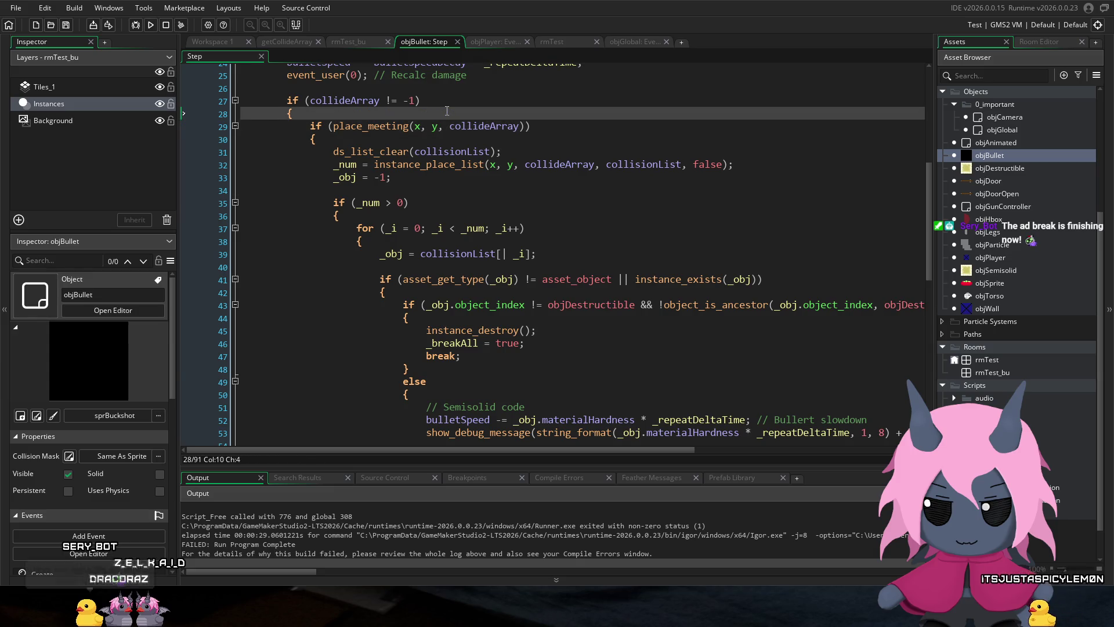
key("Return")
scroll(451, 109, "up", 2)
type("if (pla")
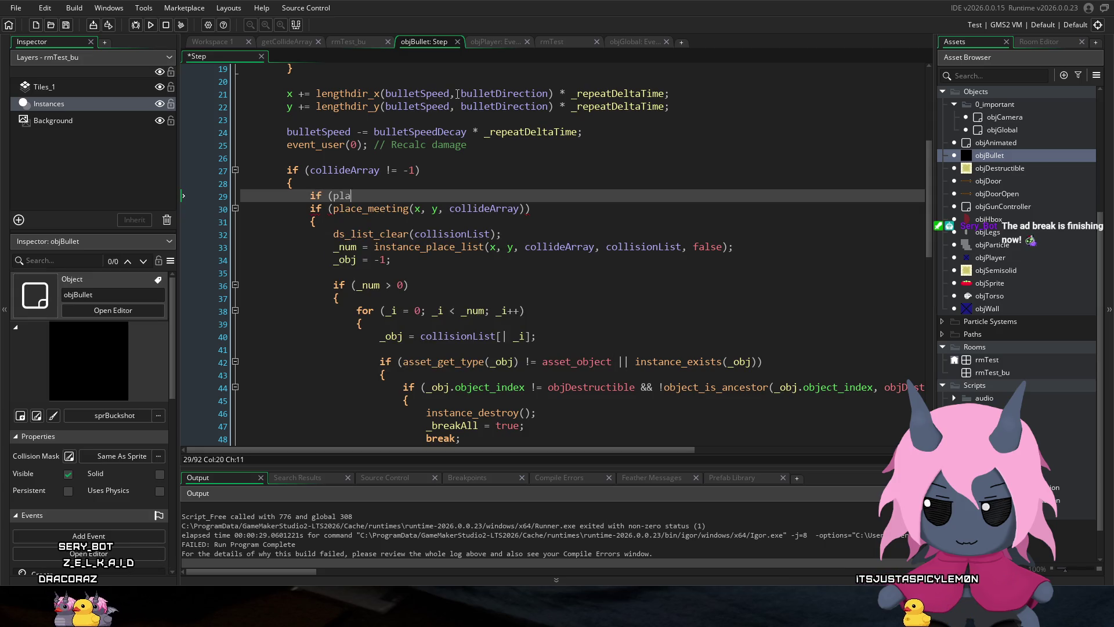
type("ce_meeti")
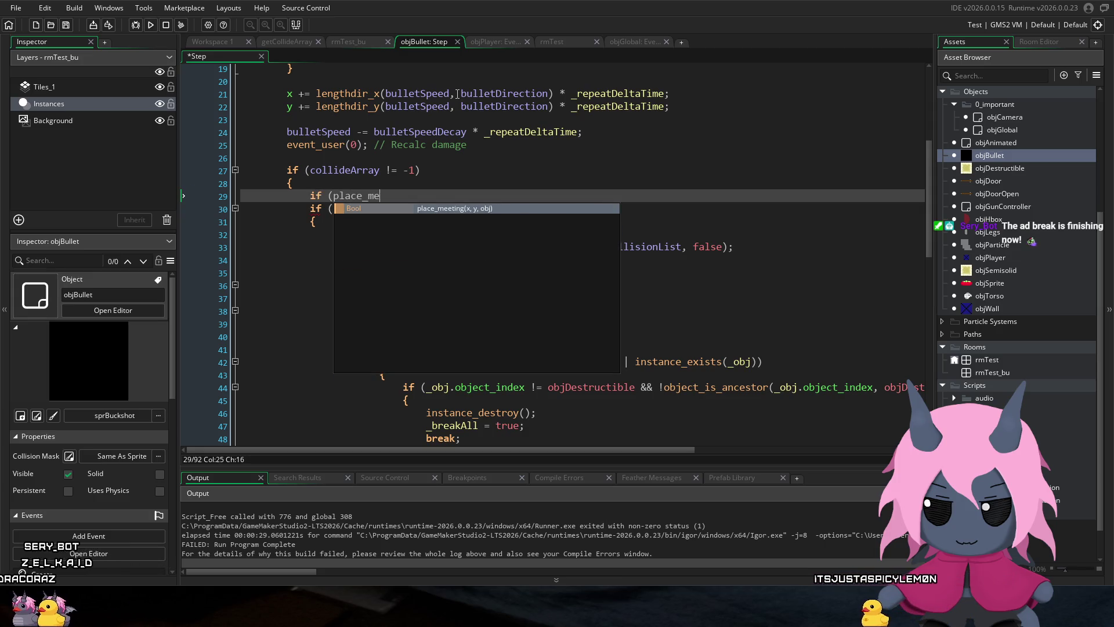
type("ng(")
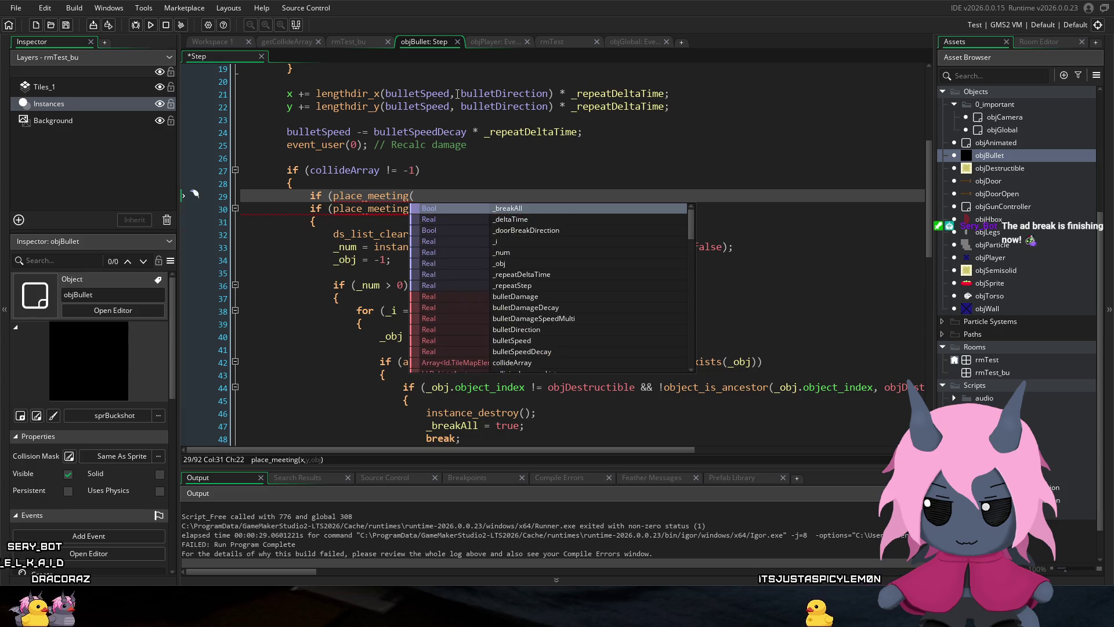
type("x, y, ")
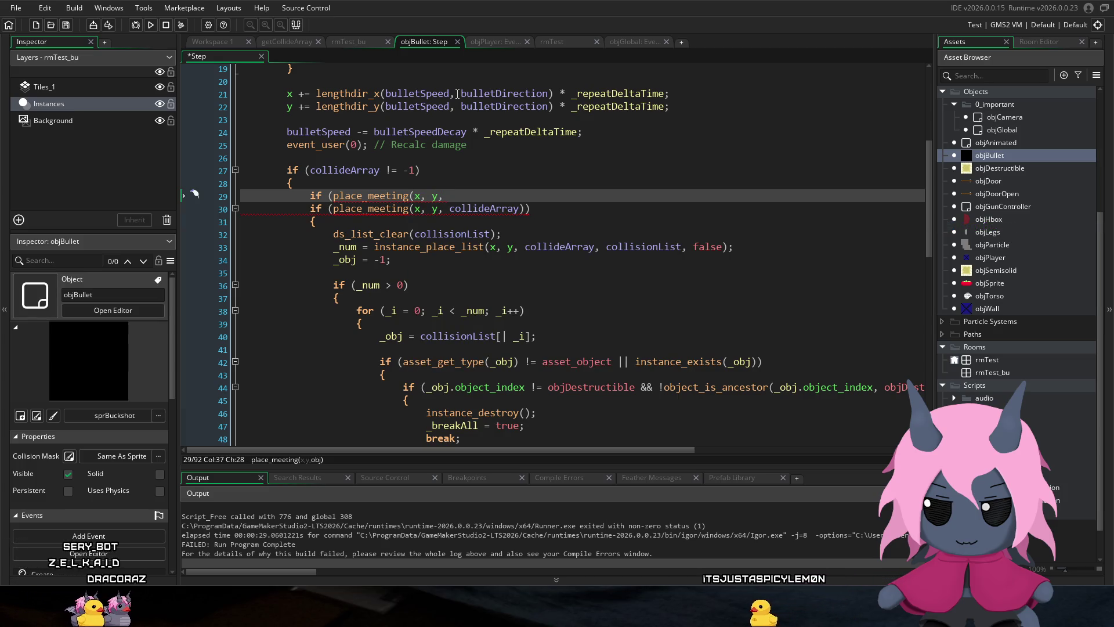
type("colli")
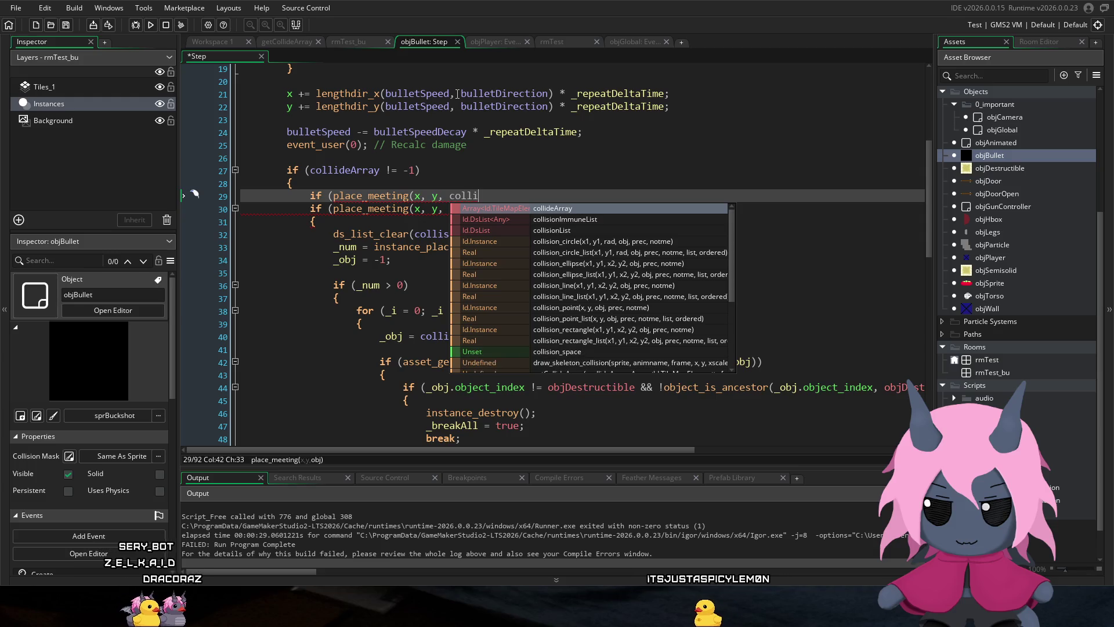
type("deArray")
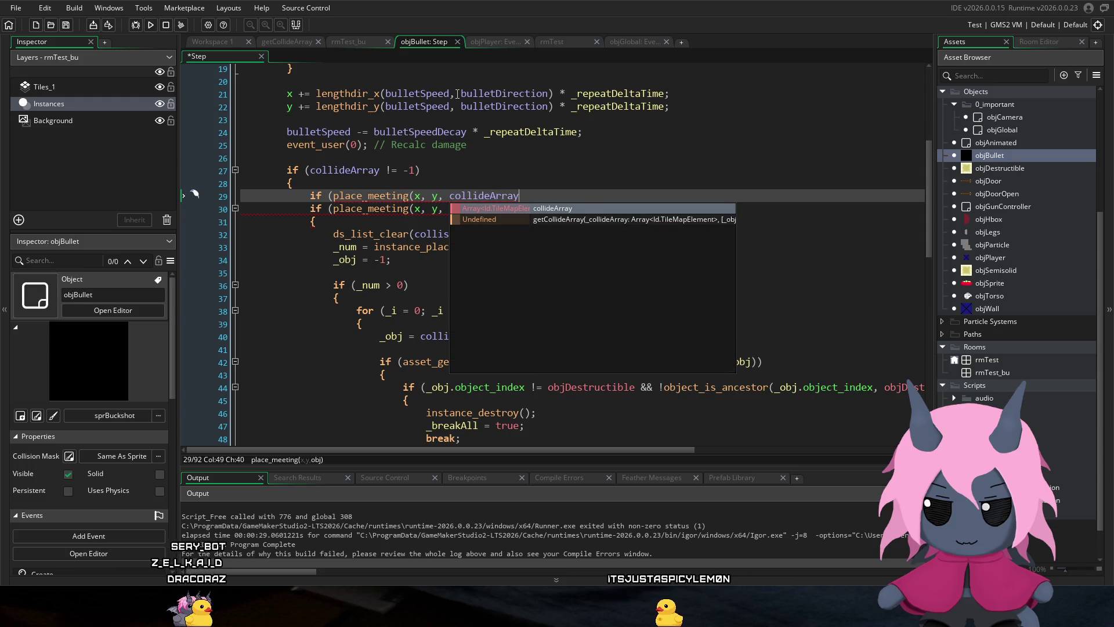
type(")")
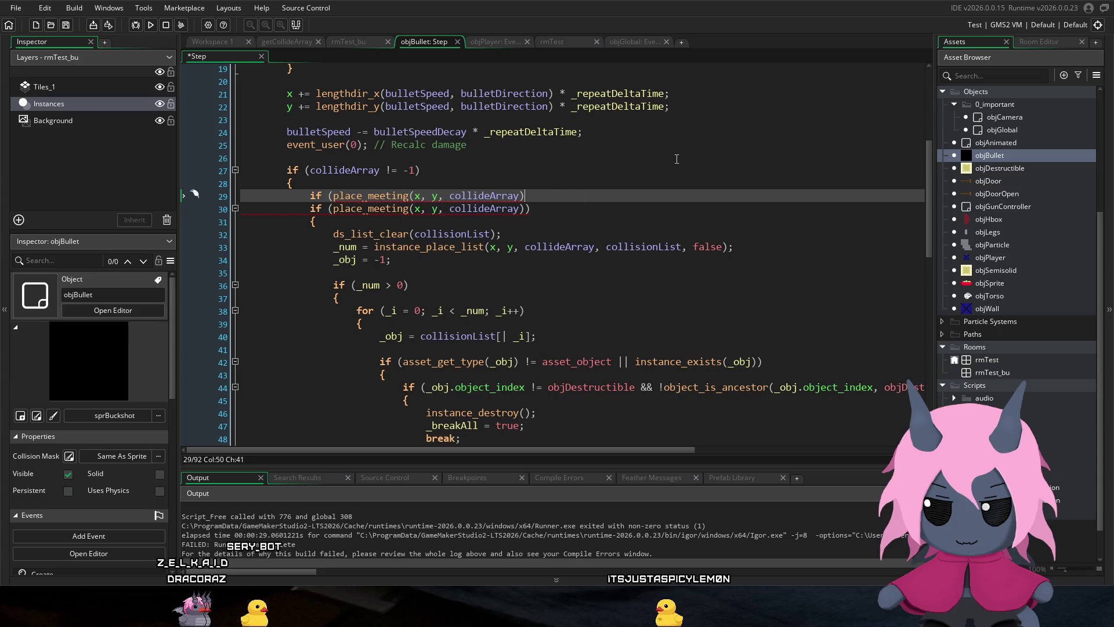
Step: Change line 30's second check from collideArray to penetrateArray
left_click(518, 208)
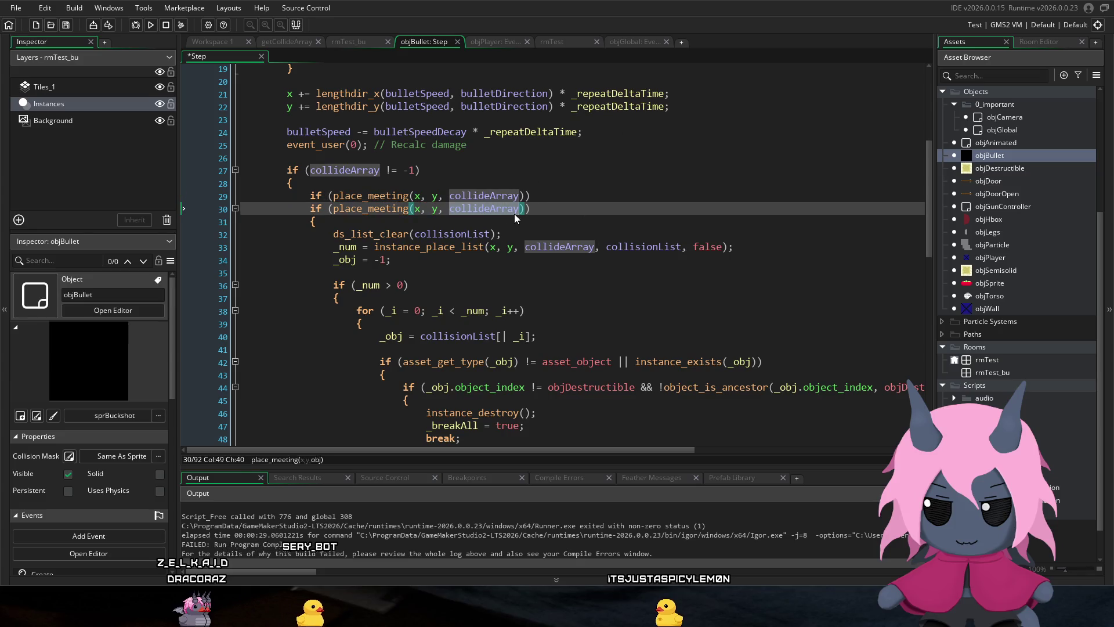
left_click_drag(489, 208, 450, 209)
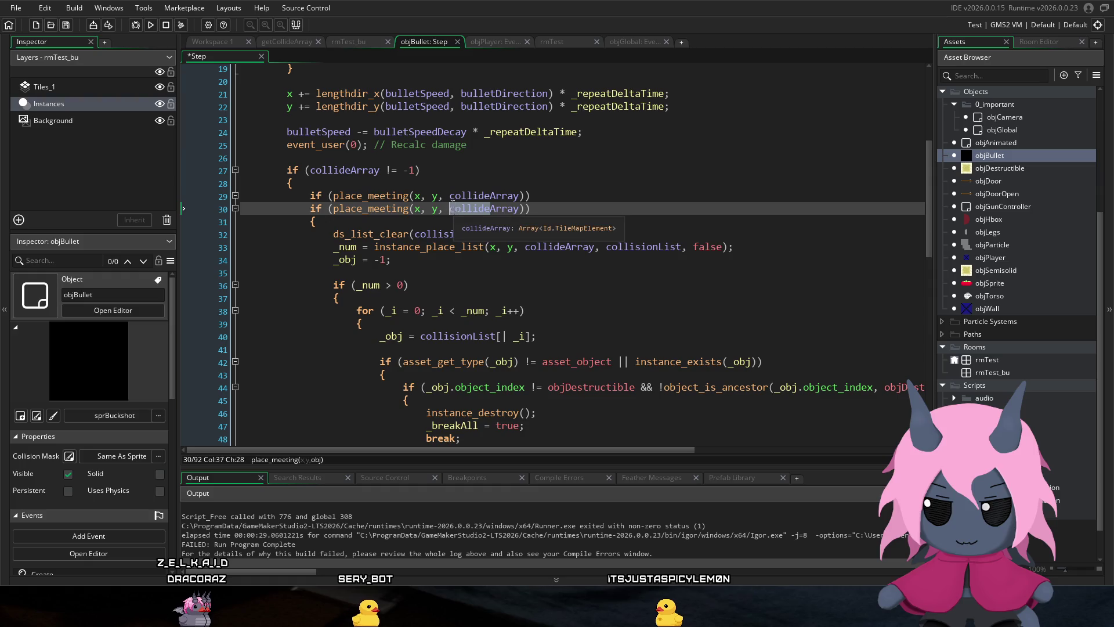
type("penet")
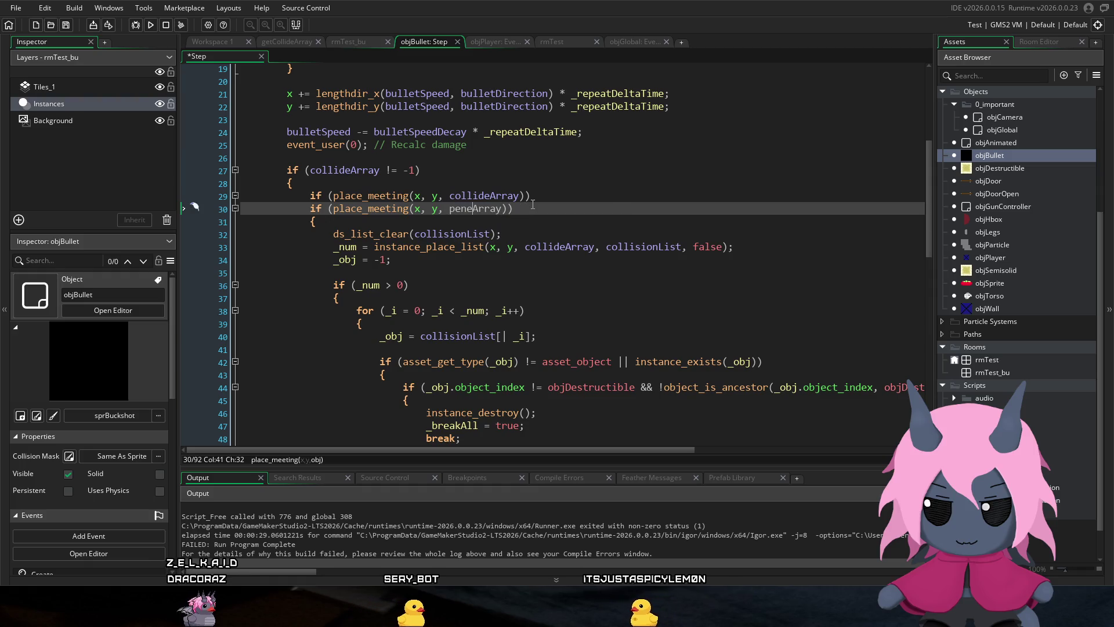
type("rate")
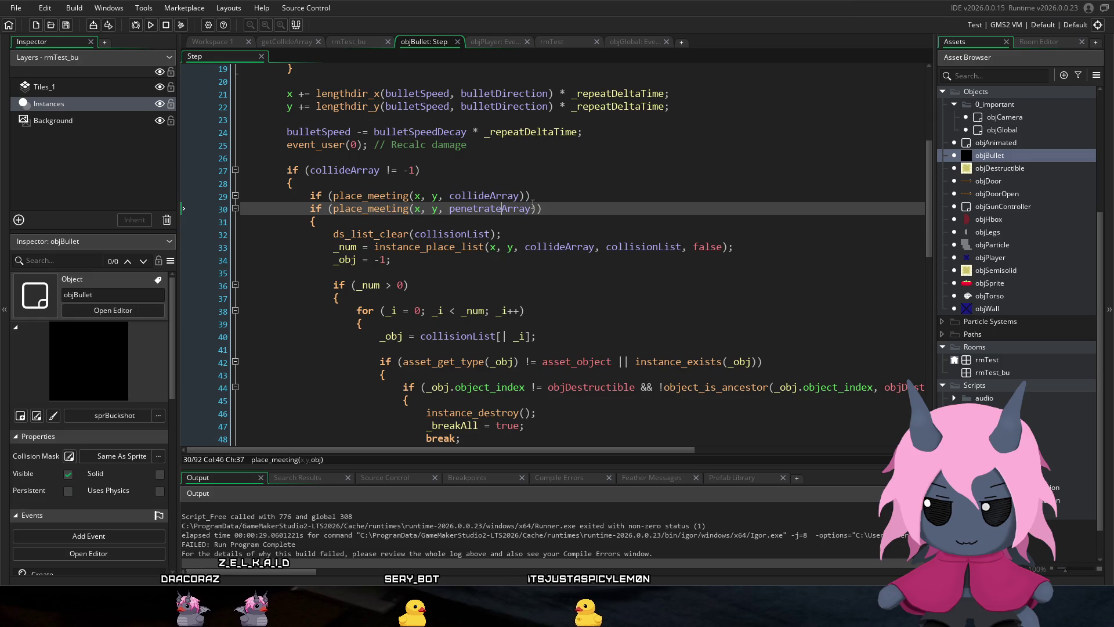
scroll(566, 186, "down", 1)
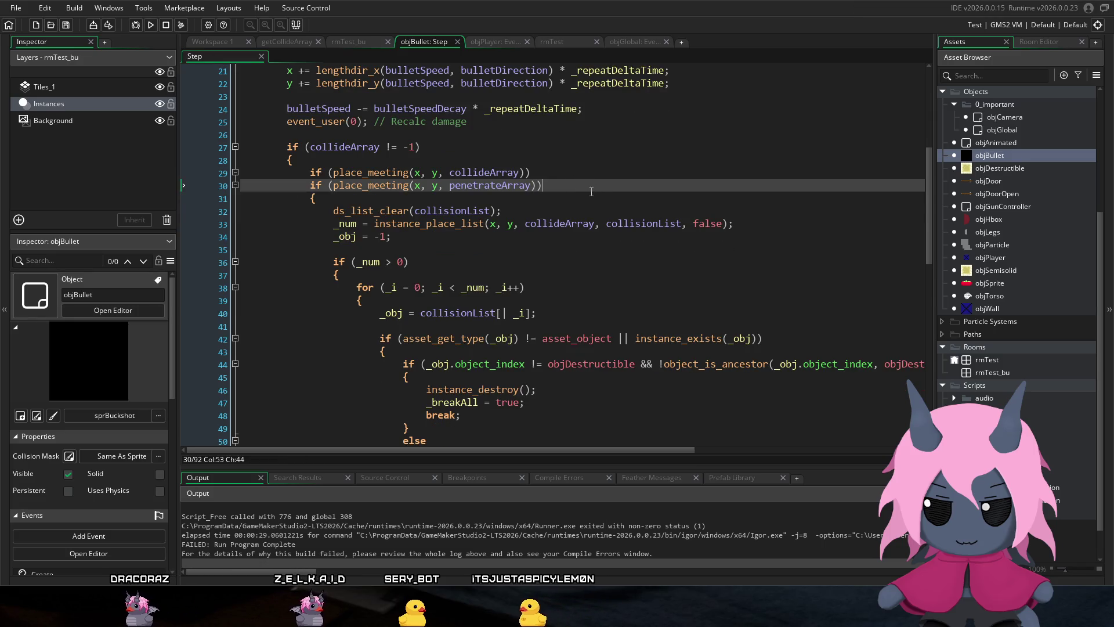
left_click(588, 193)
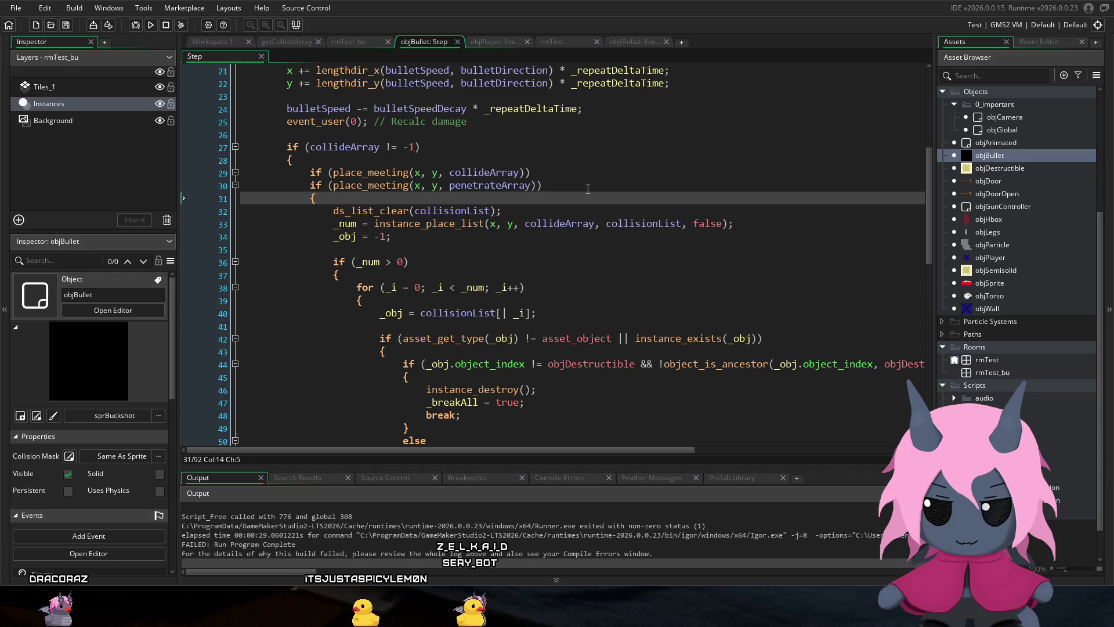
left_click(559, 168)
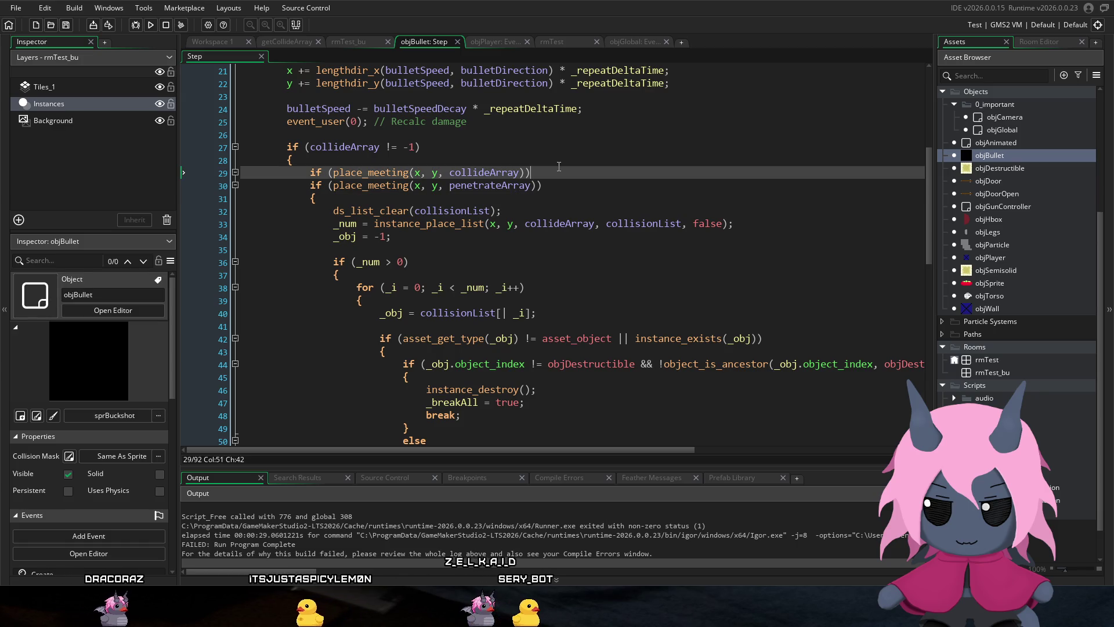
Step: Add a braced block under the collideArray check containing instance_destroy(); _breakAll = true; break;, indented correctly
key("Return")
type("{")
key("Return")
key("Return")
type("}")
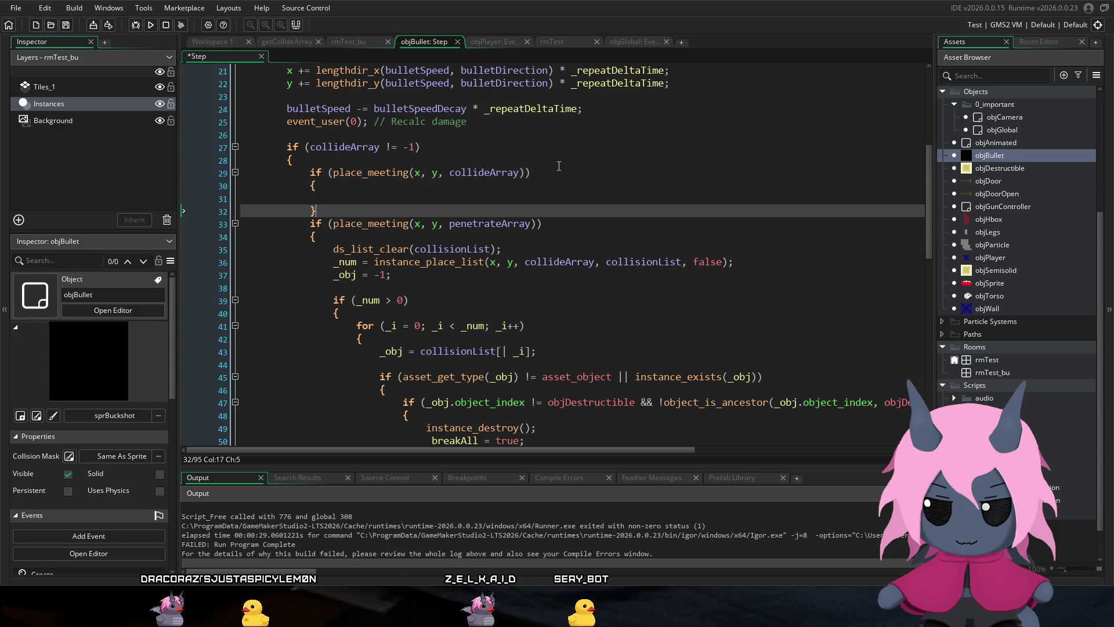
scroll(473, 122, "down", 2)
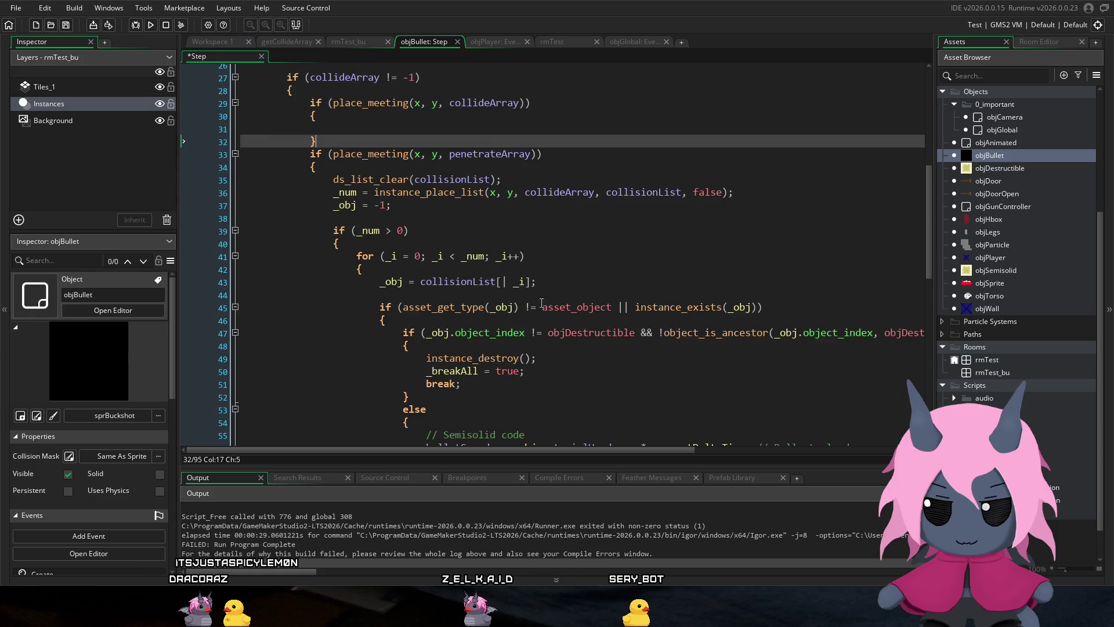
left_click_drag(514, 381, 427, 356)
key("ctrl+c")
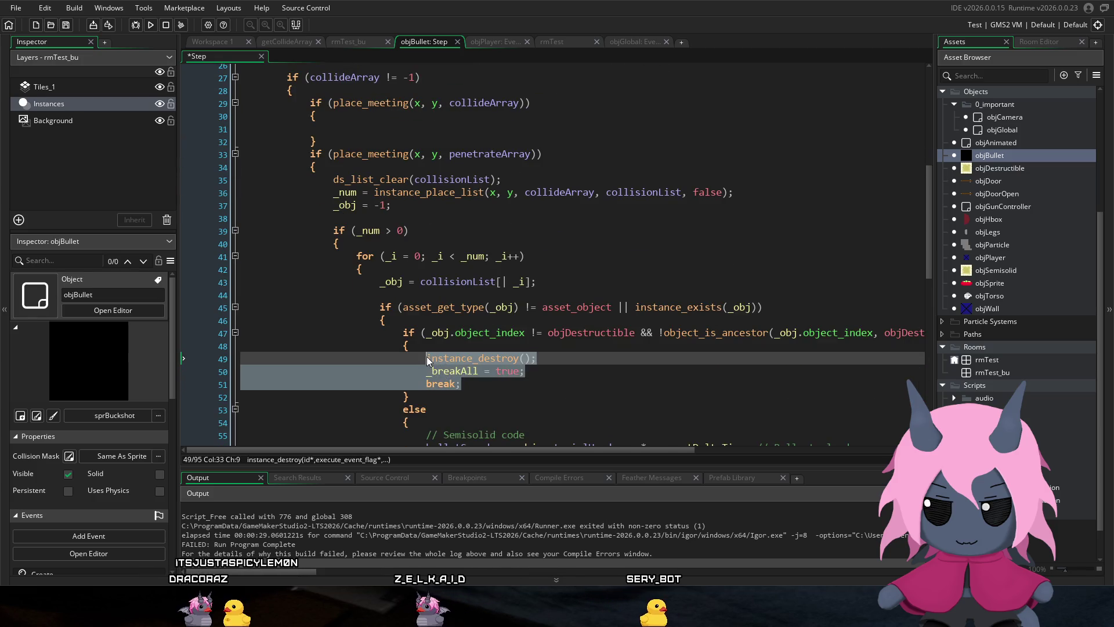
left_click(386, 128)
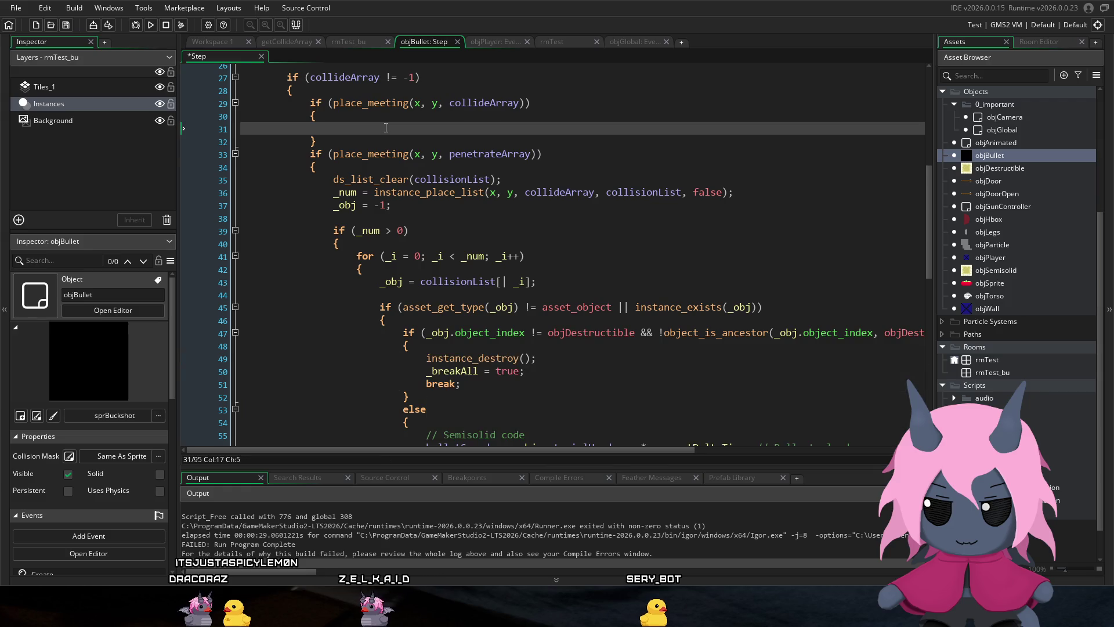
key("ctrl+v")
key("shift+Up")
key("shift+Tab")
key("shift+Tab")
key("shift+Tab")
Step: Insert a blank line after the new collideArray block
left_click(503, 138)
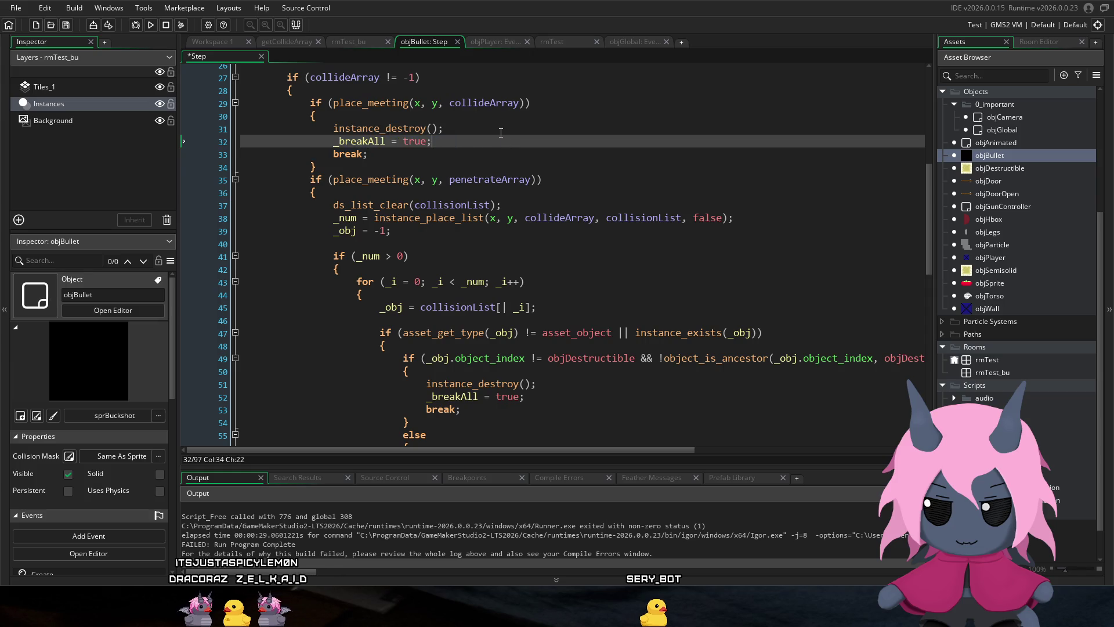
scroll(502, 174, "up", 2)
left_click(418, 237)
key("Return")
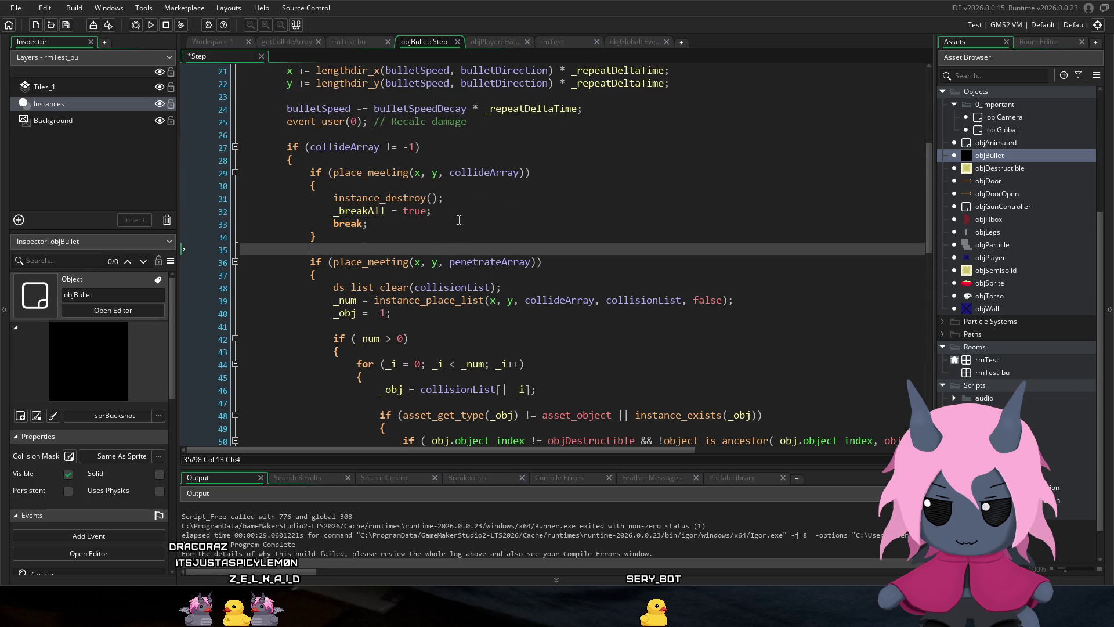
scroll(403, 216, "up", 5)
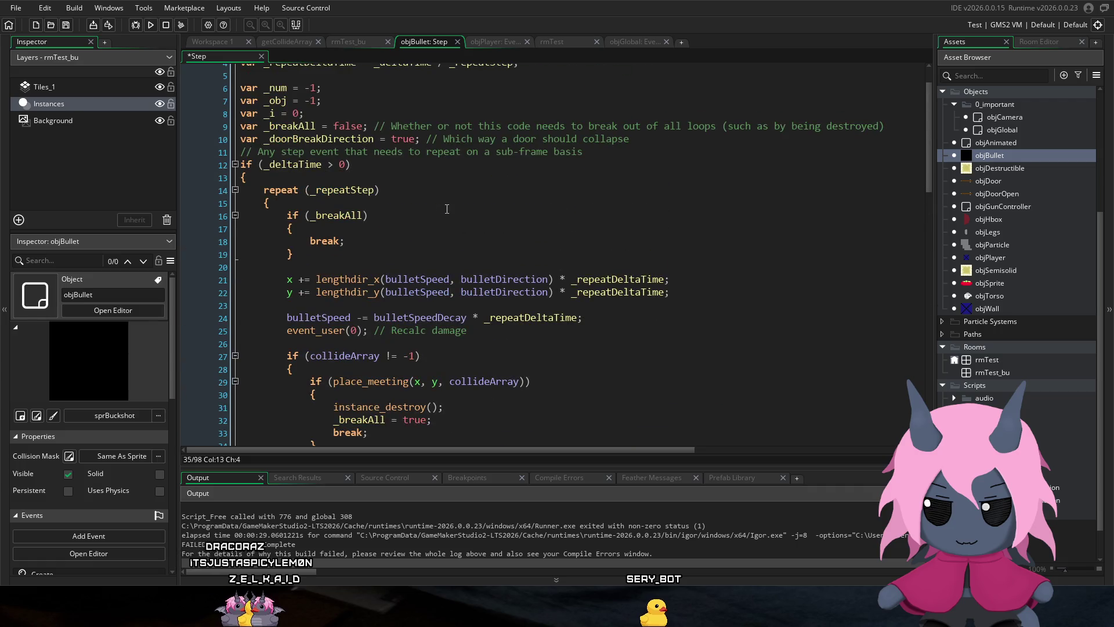
scroll(452, 209, "down", 3)
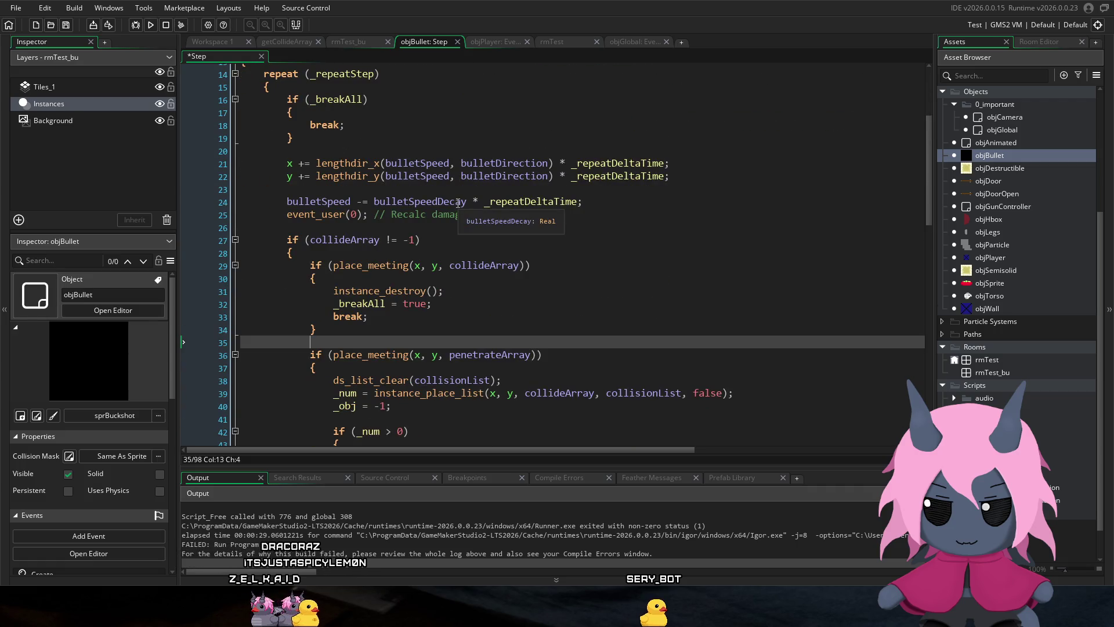
scroll(462, 209, "down", 1)
left_click(555, 226)
left_click(548, 219)
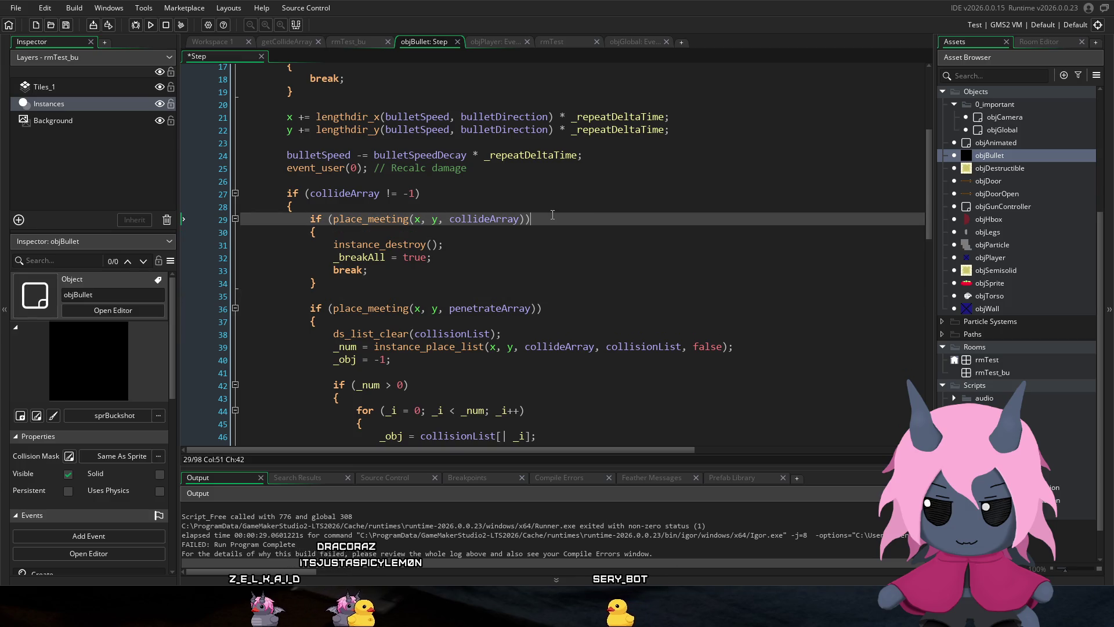
Step: Add the comment '// Collisions that should instantly delete this bullet' above the collideArray check
left_click(542, 201)
key("Return")
type("// ")
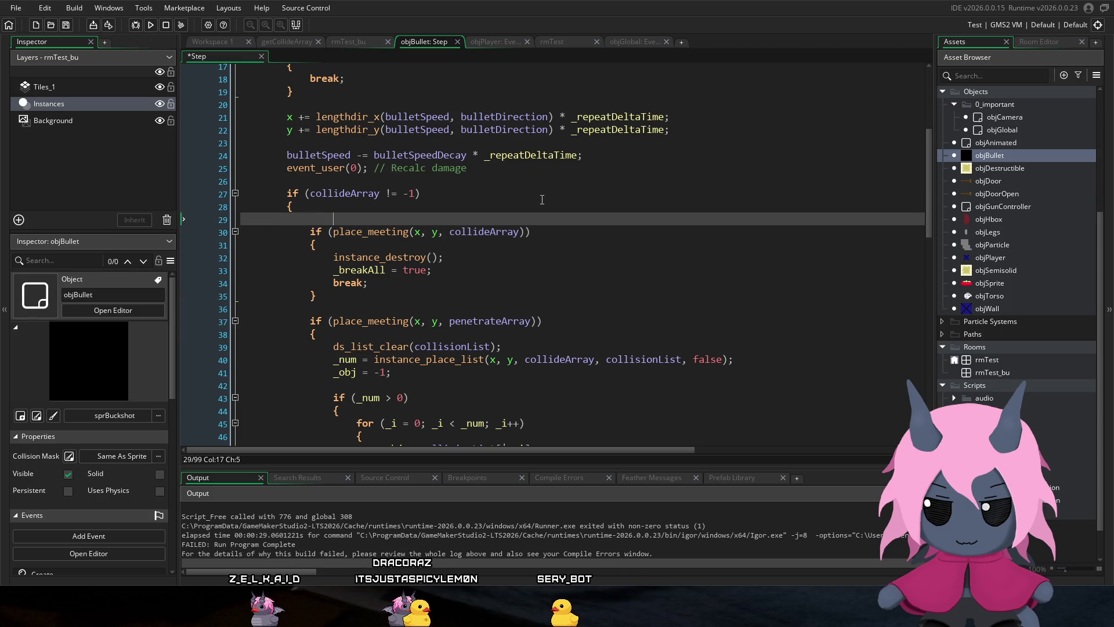
type("Coll")
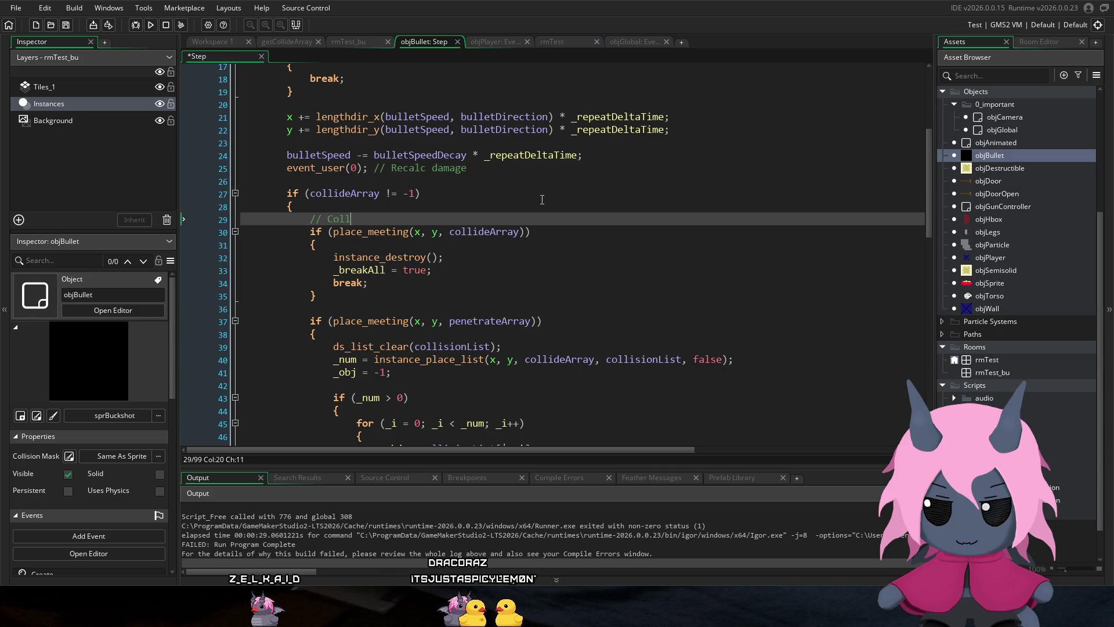
type("isions that sho")
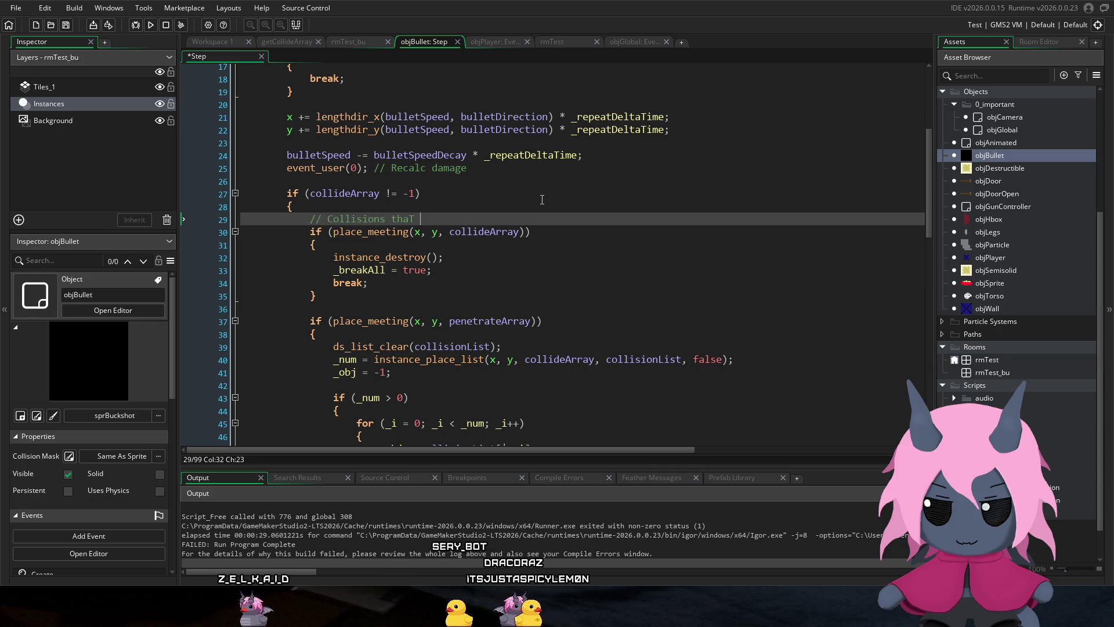
type("uld instantlyu")
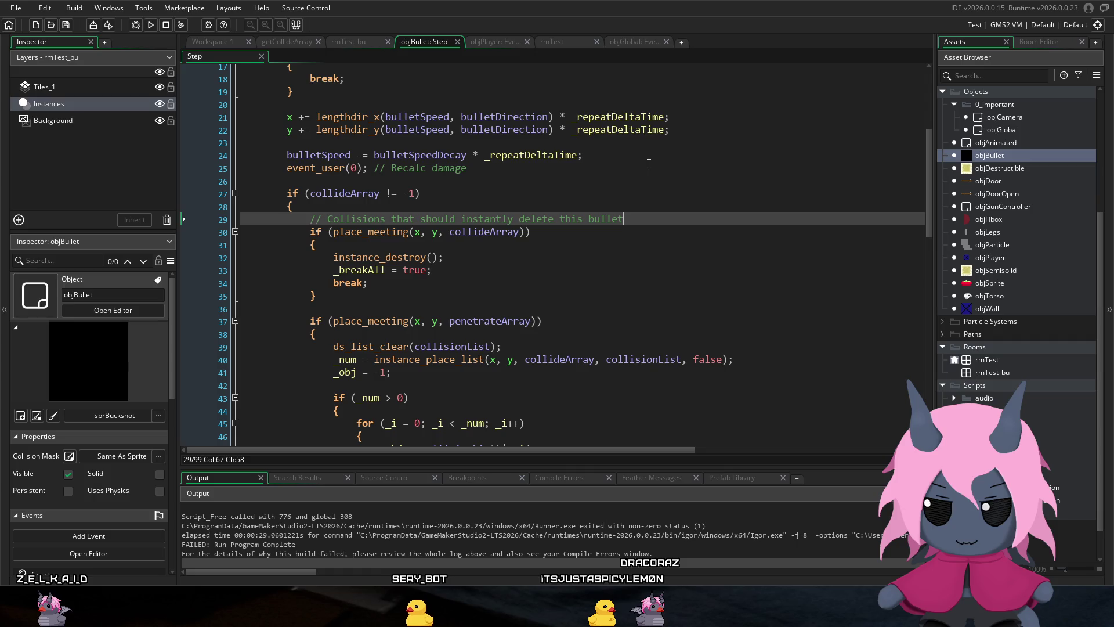
left_click(591, 231)
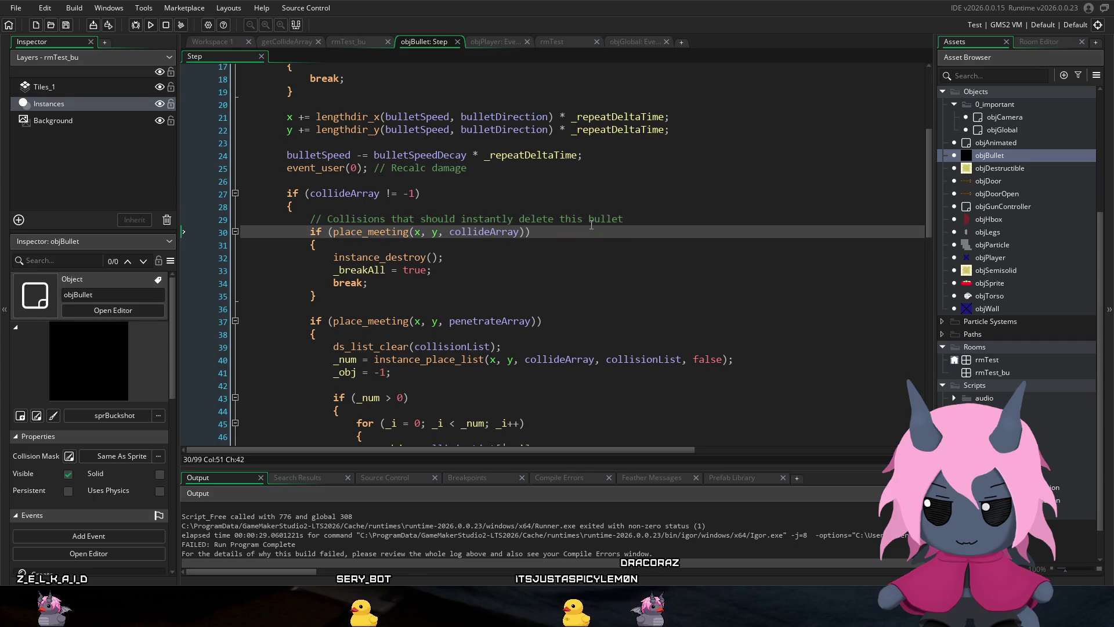
Step: Add the comment '// Collisions that should NOT instantly delete this bullet' above the penetrateArray check
scroll(515, 227, "down", 2)
left_click(515, 226)
key("Down")
key("Return")
type("// Collisions that should NOT i")
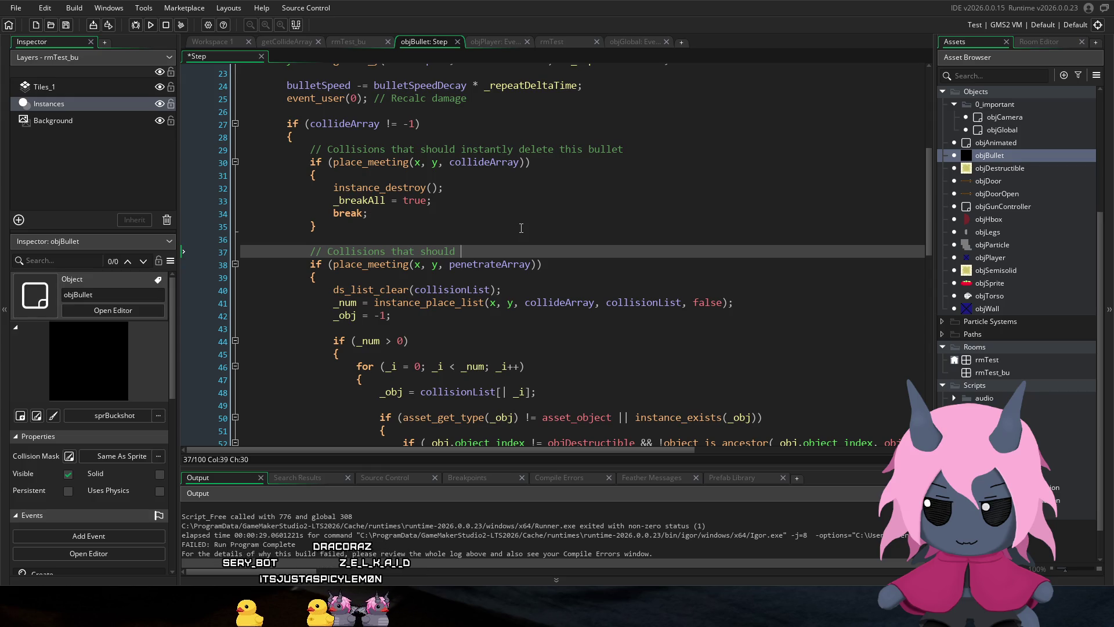
type("nstantly delete this bullet")
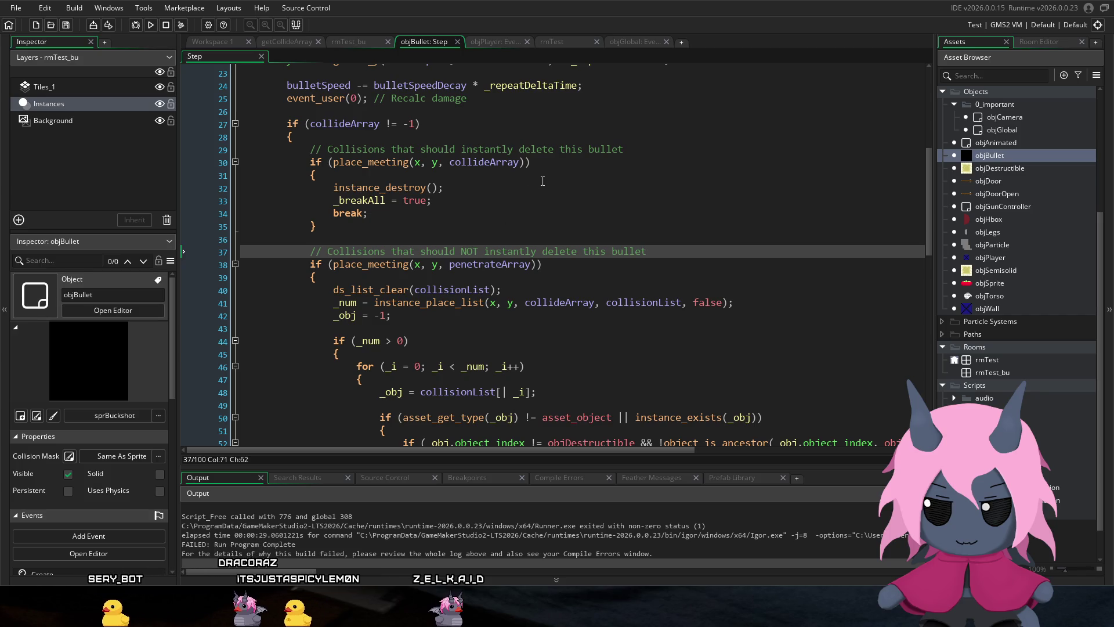
scroll(540, 179, "down", 1)
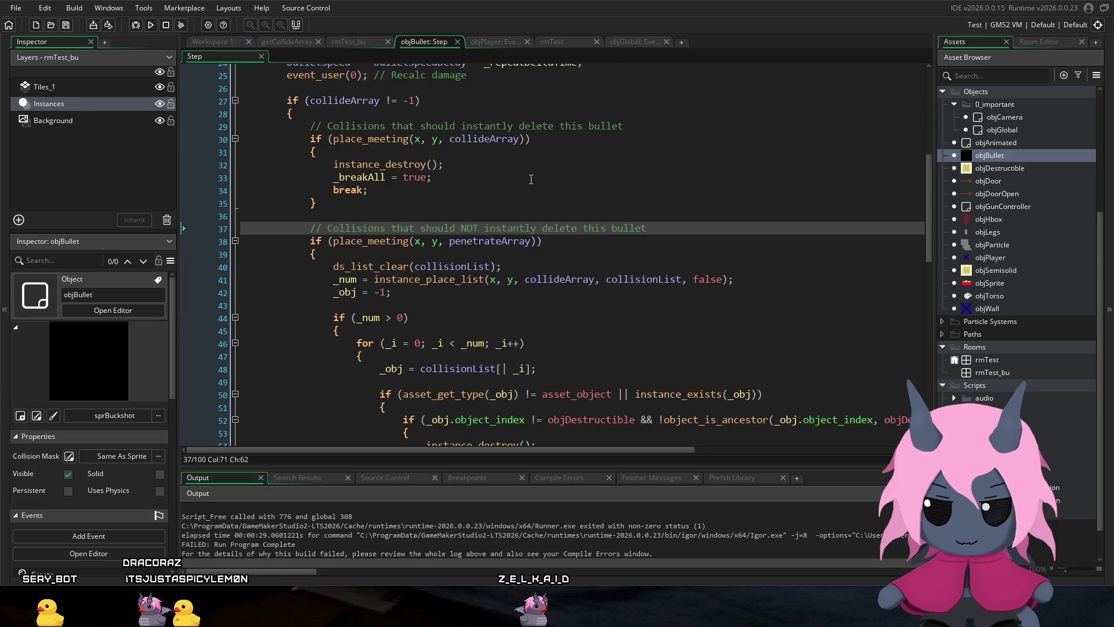
Step: Delete the old destroy-or-semisolid if/else block and the stray empty line 82
scroll(530, 180, "down", 5)
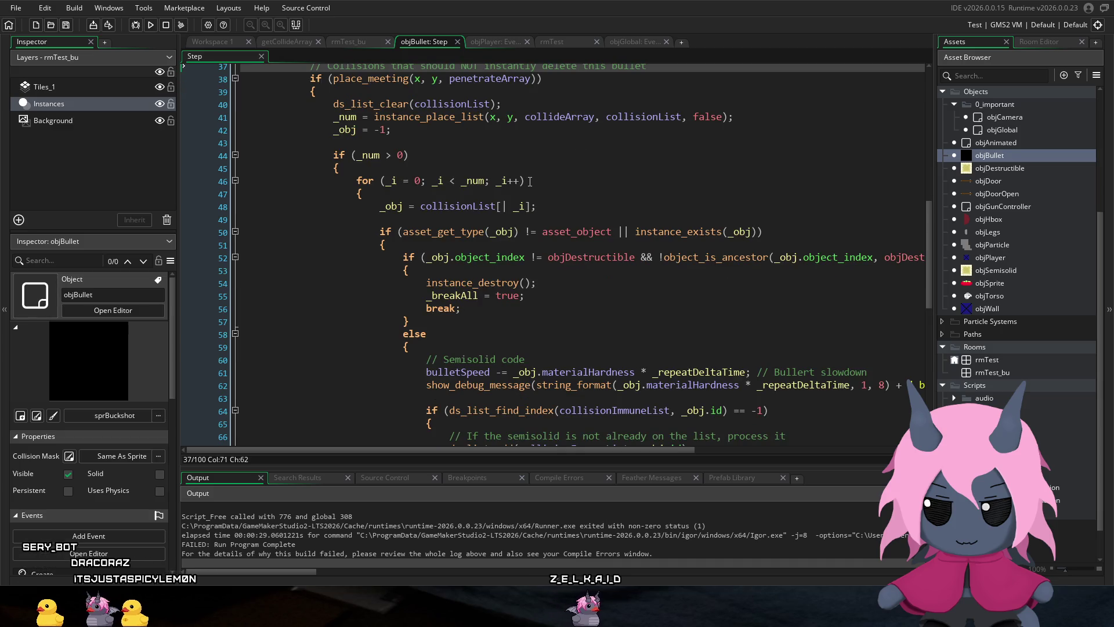
scroll(529, 181, "down", 1)
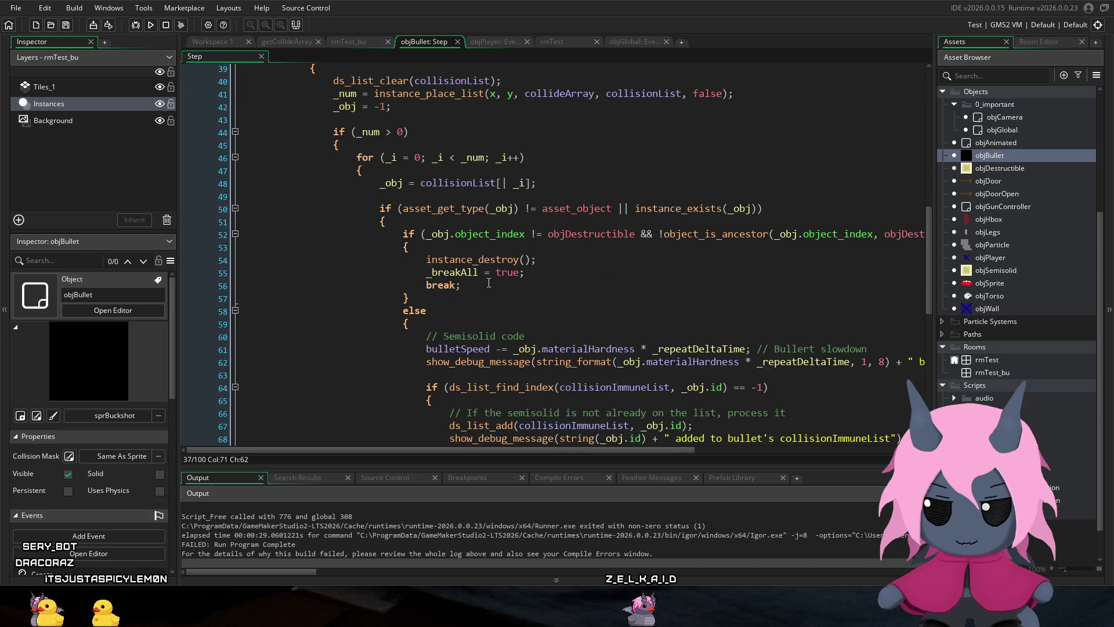
mouse_move(441, 324)
left_mouse_down()
mouse_move(283, 222)
mouse_move(233, 232)
left_mouse_up()
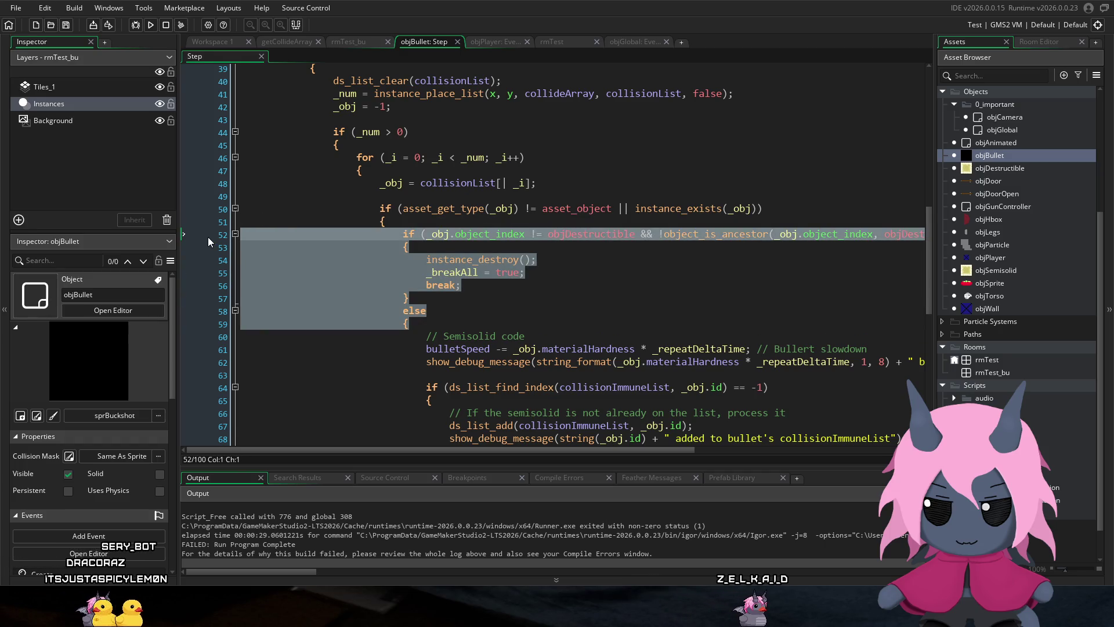
key("Delete")
key("BackSpace")
scroll(393, 126, "down", 3)
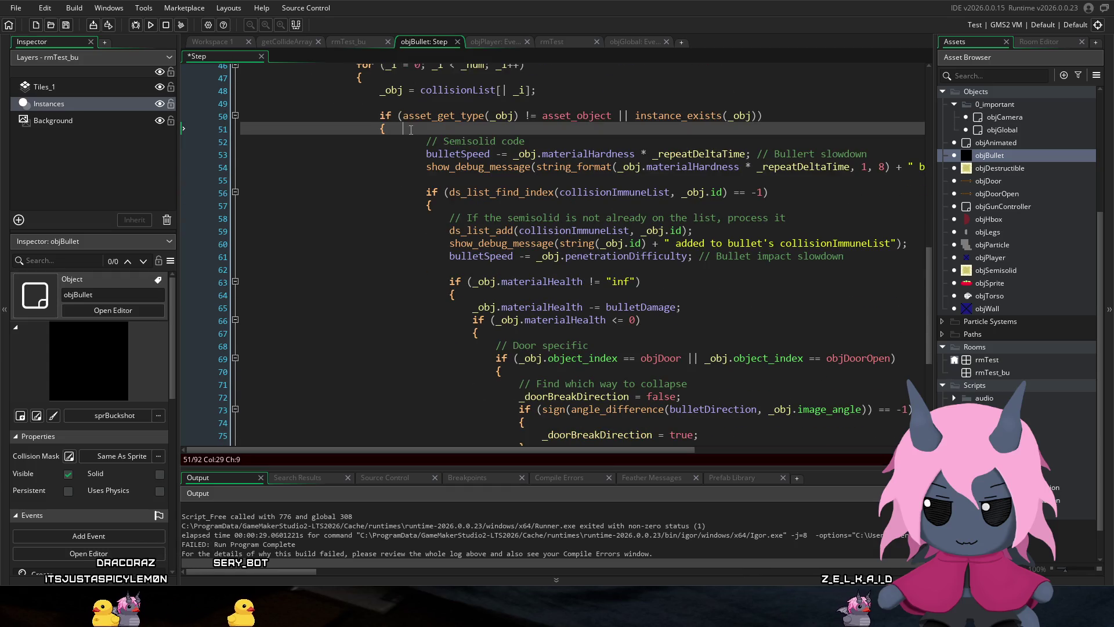
scroll(411, 129, "down", 5)
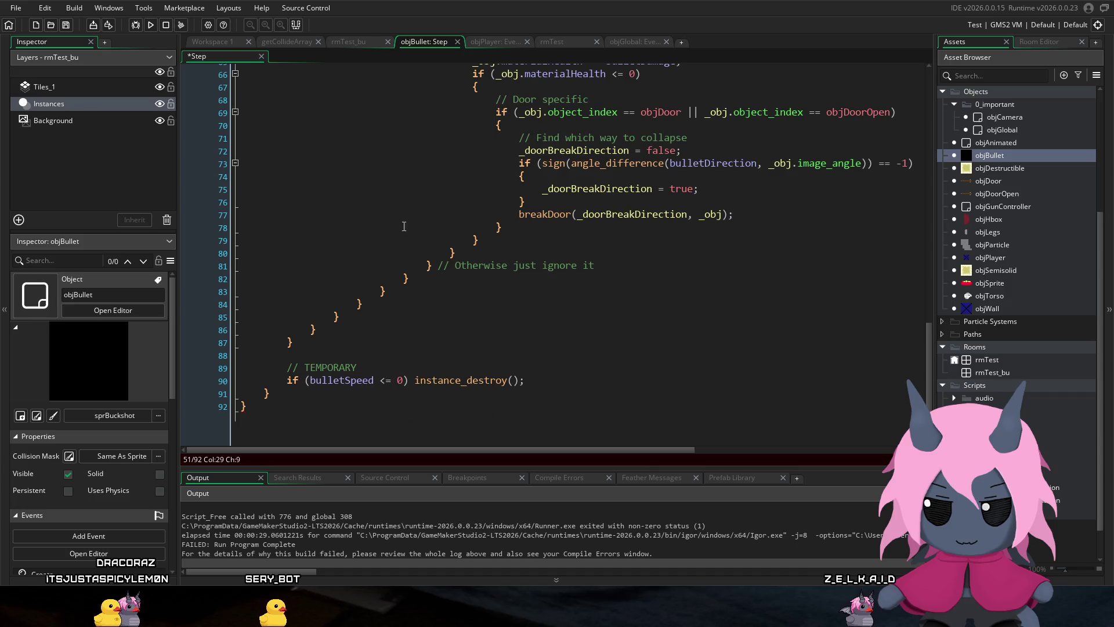
scroll(404, 226, "up", 1)
left_click_drag(403, 273, 411, 284)
left_click(429, 286)
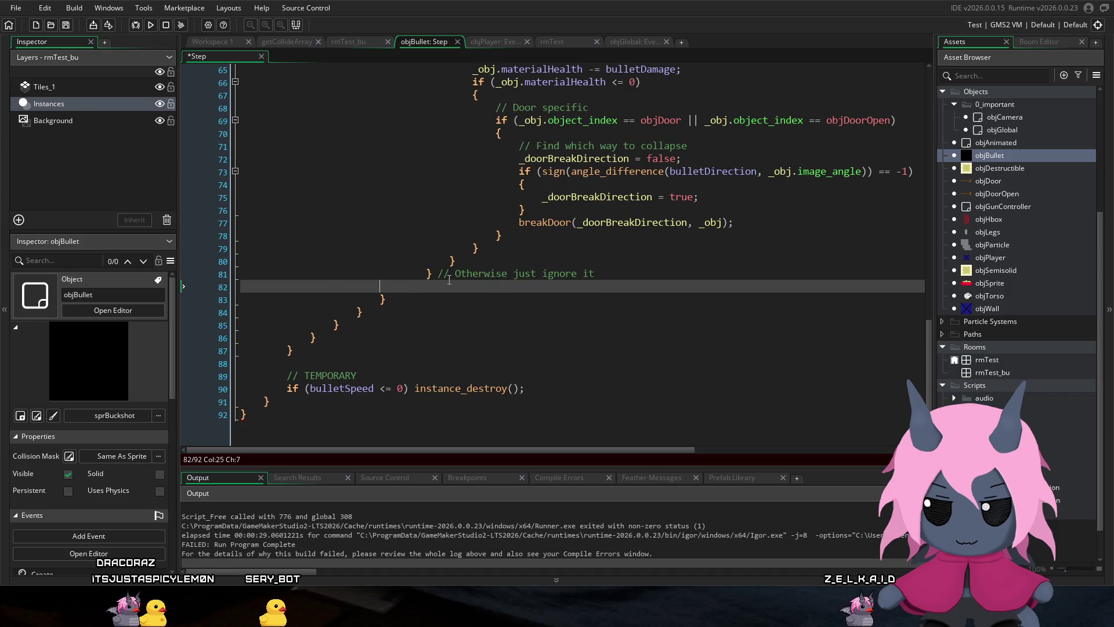
key("BackSpace")
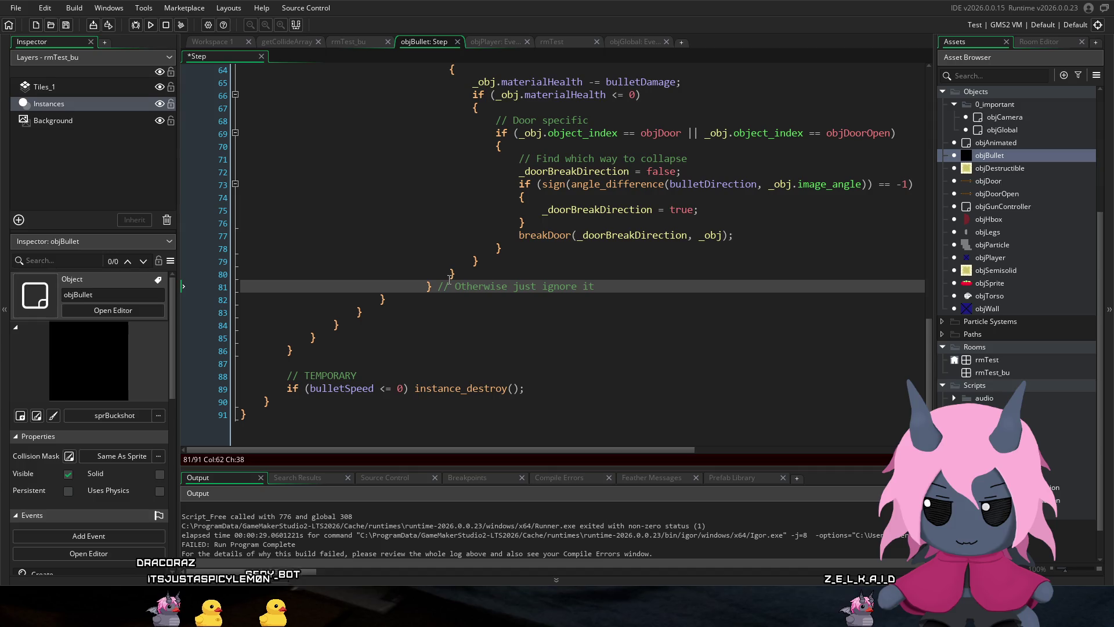
Step: Un-indent the semisolid-handling code in the penetrateArray loop by one level
scroll(450, 279, "up", 3)
mouse_move(621, 387)
left_mouse_down()
mouse_move(522, 314)
mouse_move(466, 48)
mouse_move(461, 386)
mouse_move(428, 368)
mouse_move(423, 350)
left_mouse_up()
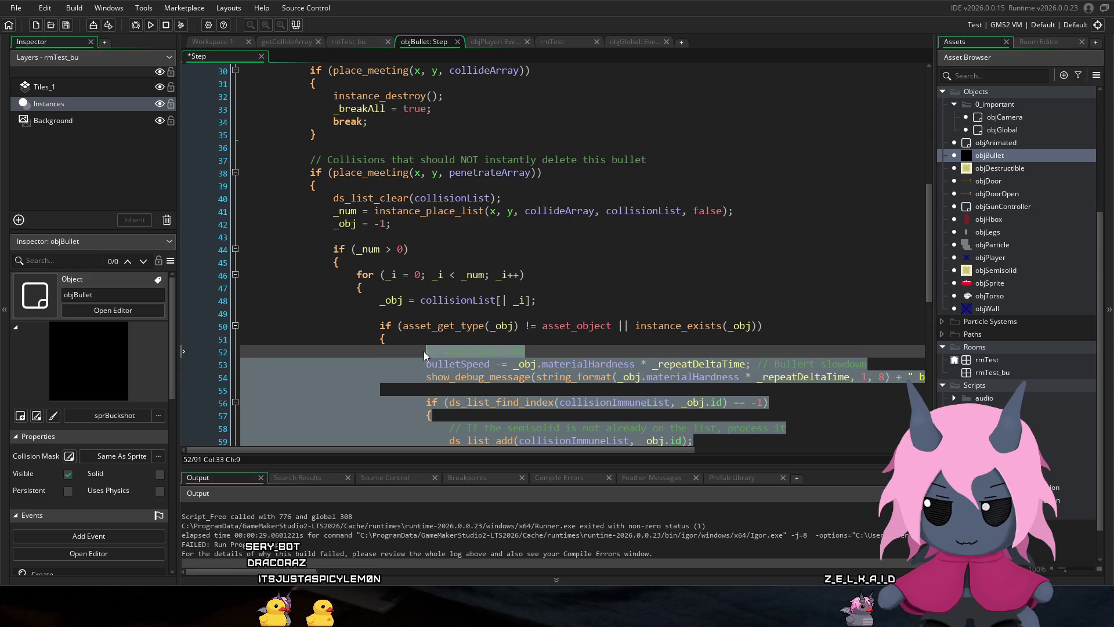
key("shift+Tab")
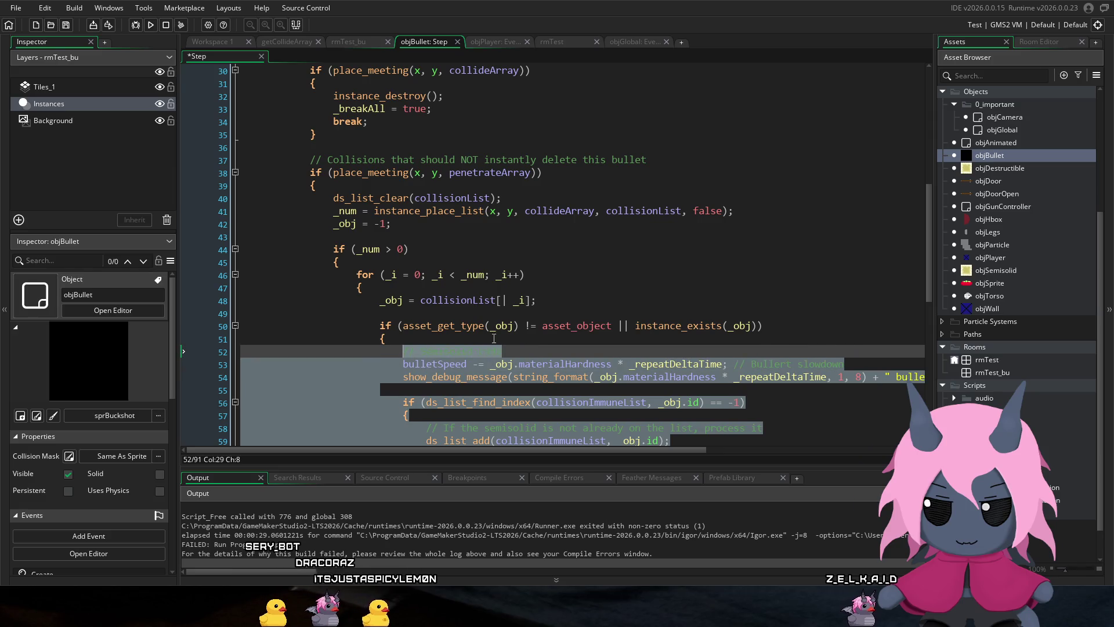
key("Up")
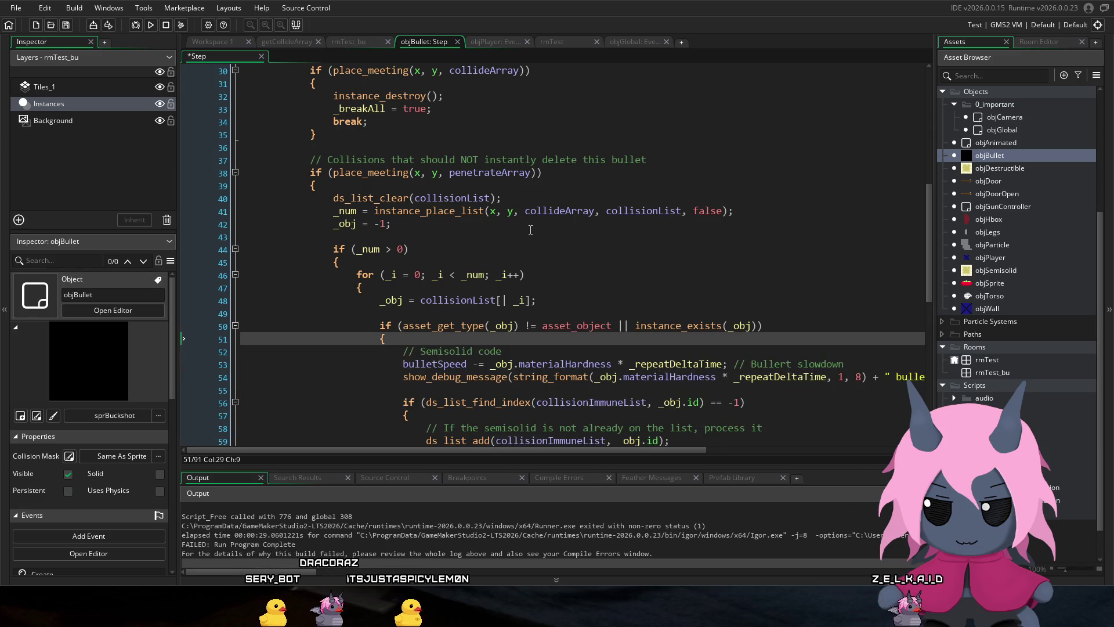
scroll(511, 216, "down", 1)
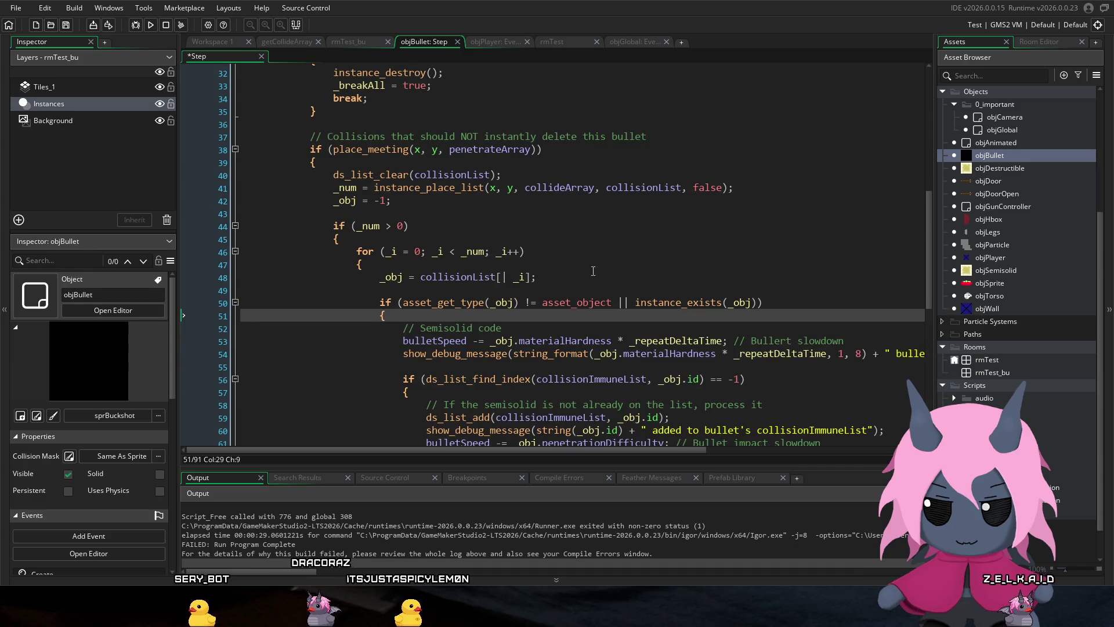
Step: Remove 'asset_get_type(_obj) != asset_object || ' from line 50 and save the Step event
left_click(636, 302)
left_click_drag(636, 302, 404, 302)
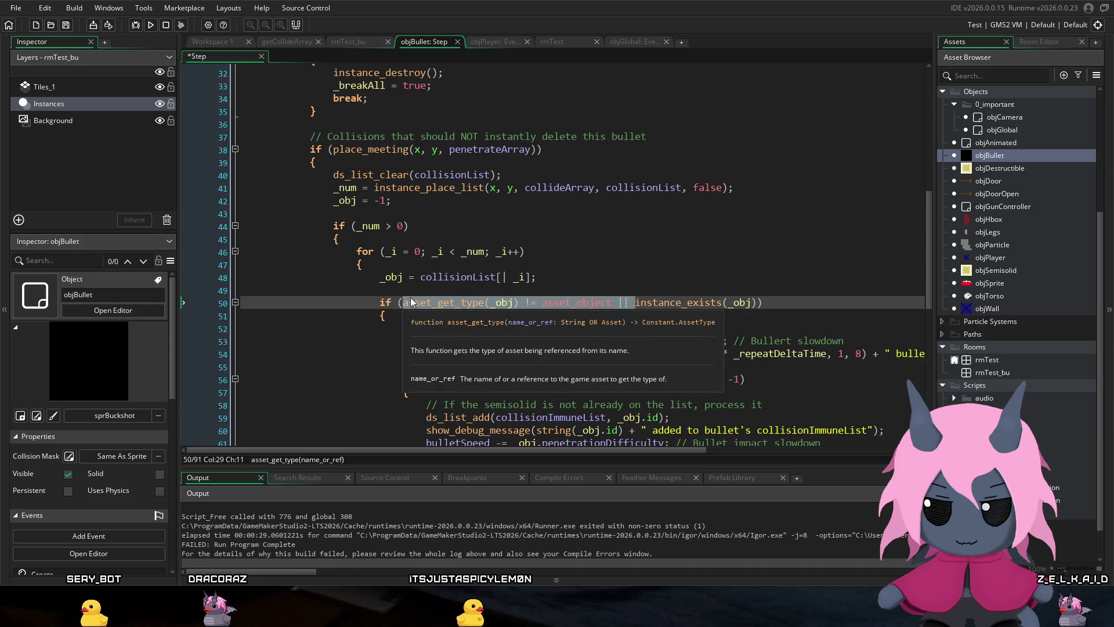
key("BackSpace")
key("ctrl+s")
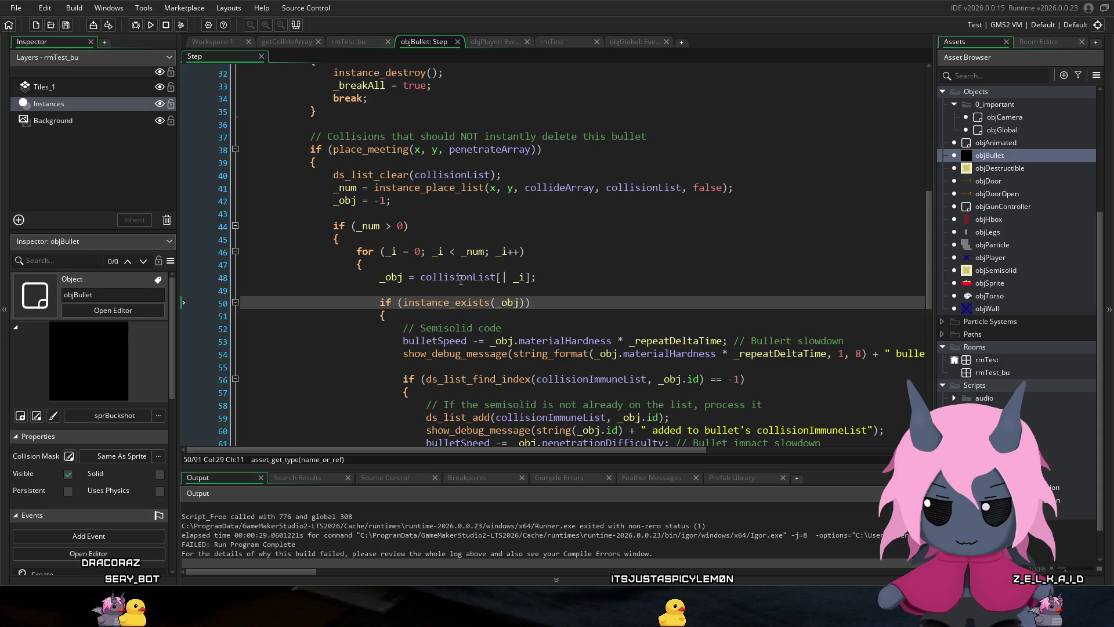
left_click(557, 187)
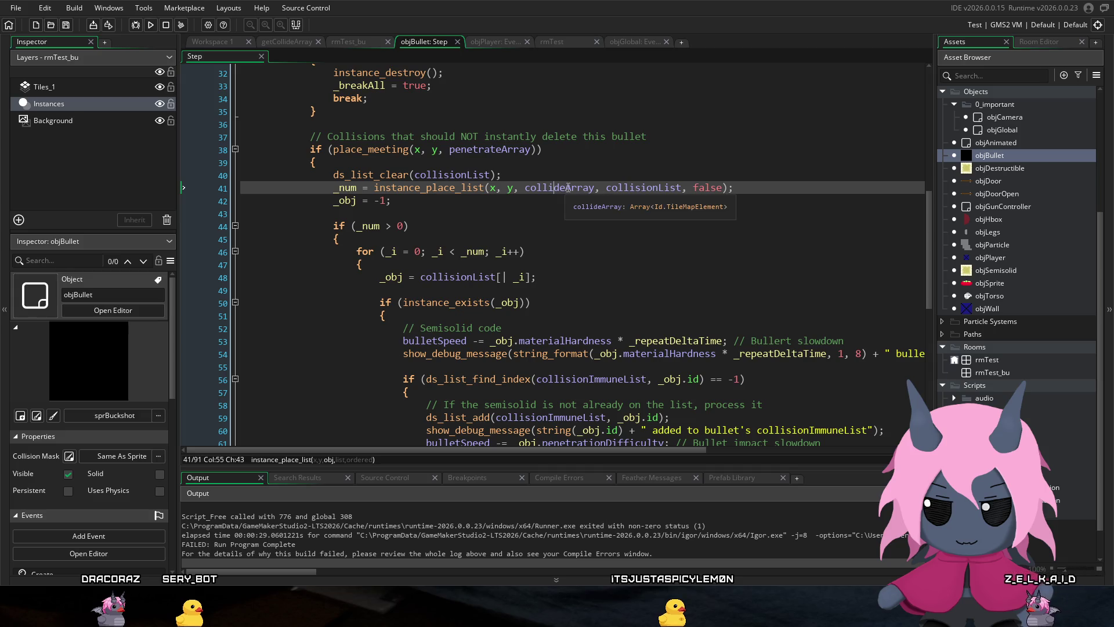
Step: Replace collideArray with penetrateArray in line 41's instance_place_list(x, y, ..., collisionList, false) call
left_click(510, 149)
double_click(513, 150)
key("ctrl+c")
double_click(559, 187)
key("ctrl+v")
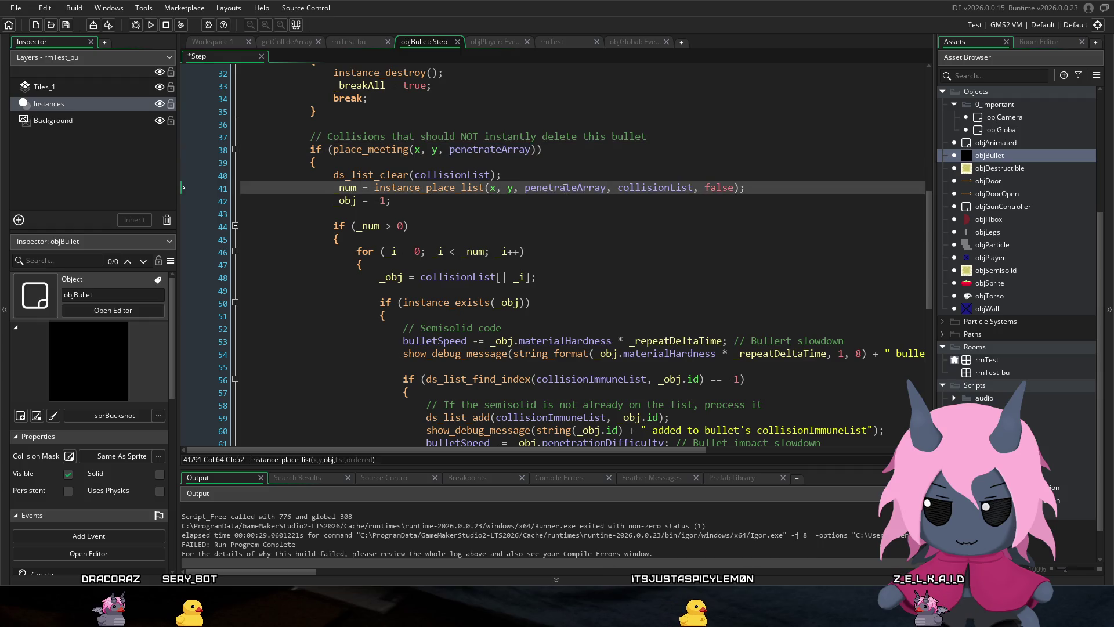
mouse_move(466, 183)
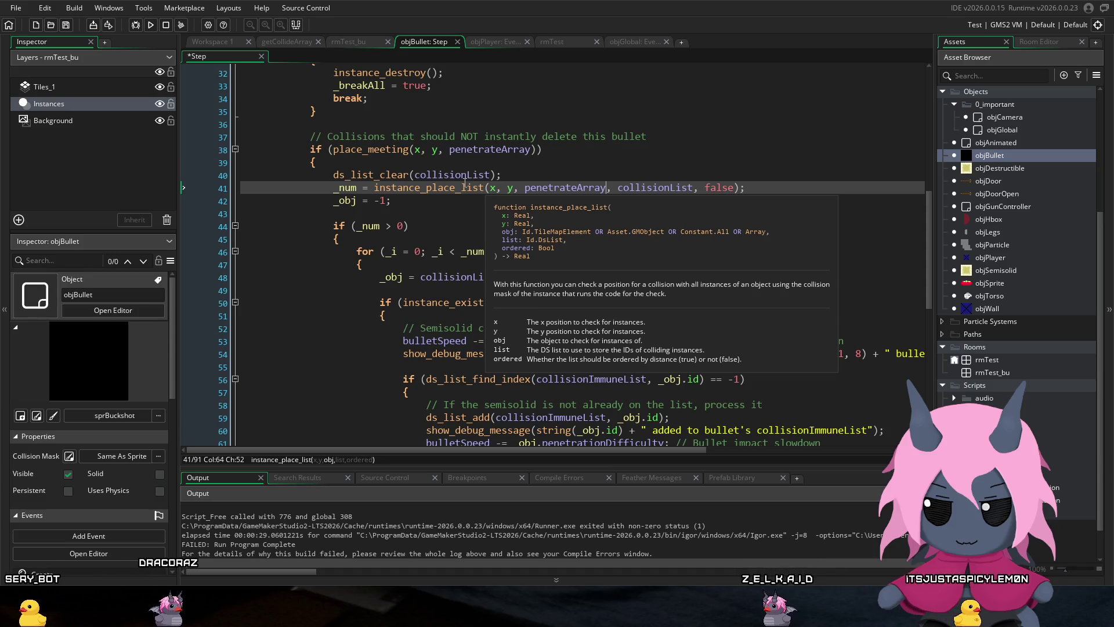
left_click(632, 150)
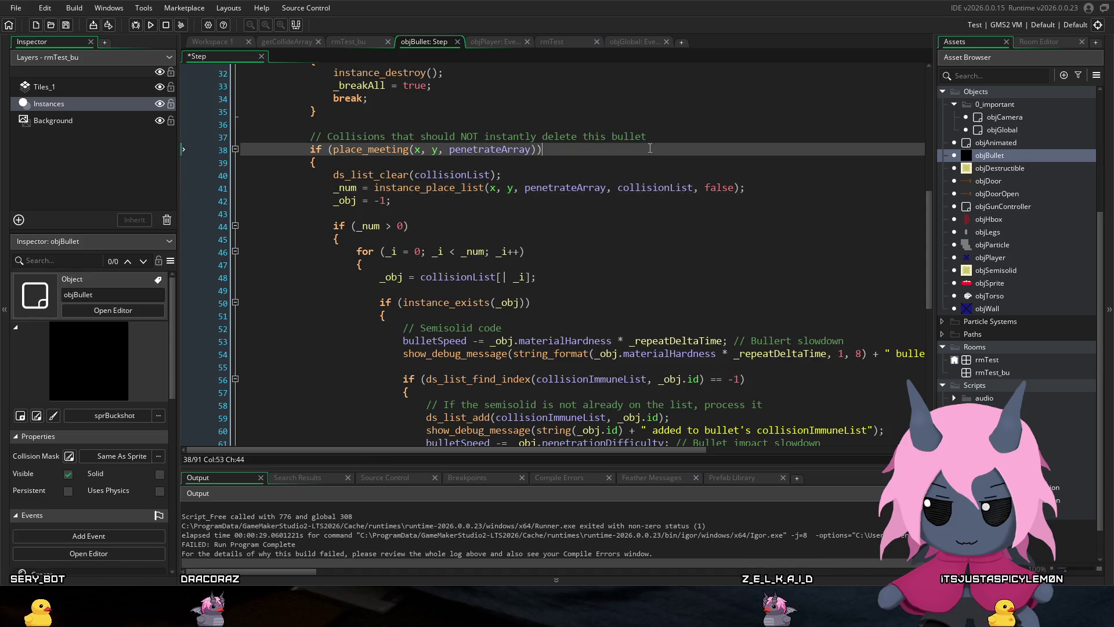
left_click(583, 171)
left_click(571, 188)
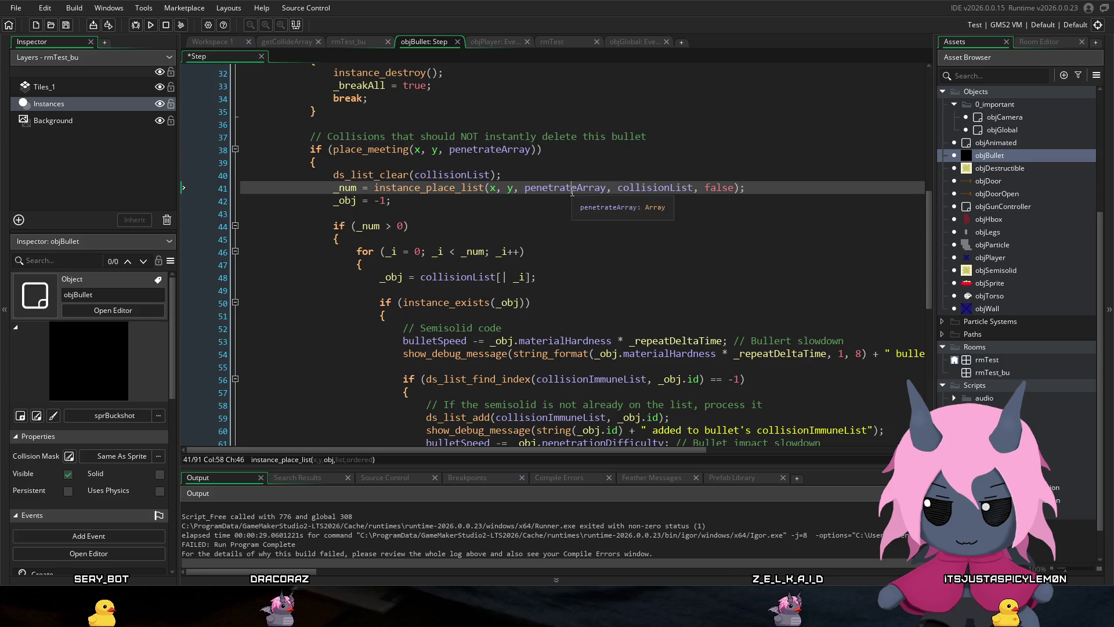
scroll(570, 197, "up", 2)
scroll(569, 194, "up", 1)
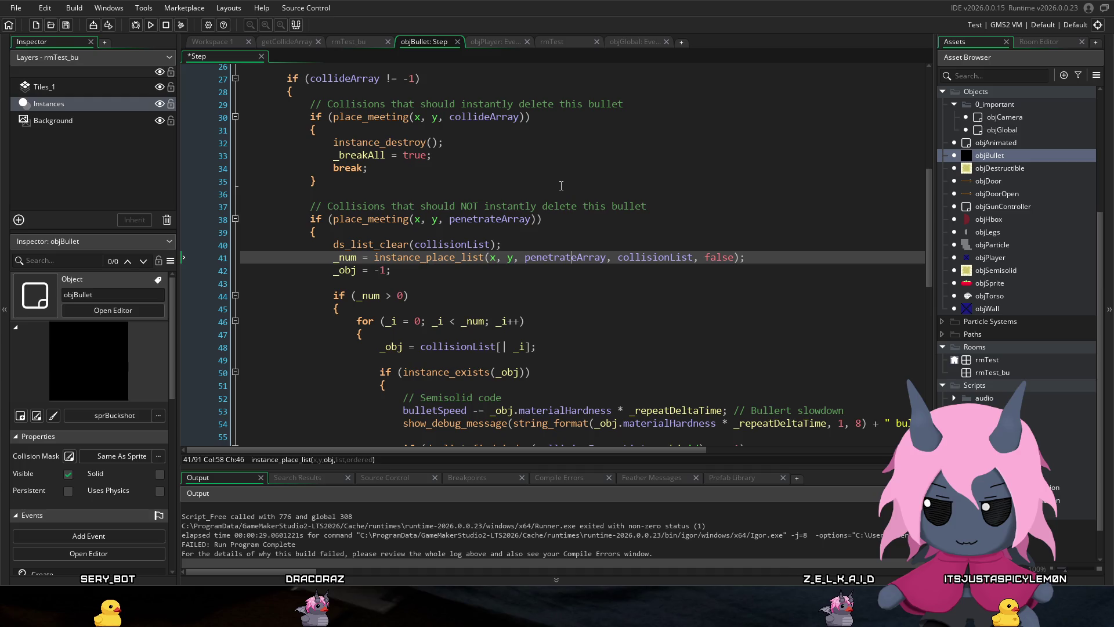
scroll(556, 193, "down", 2)
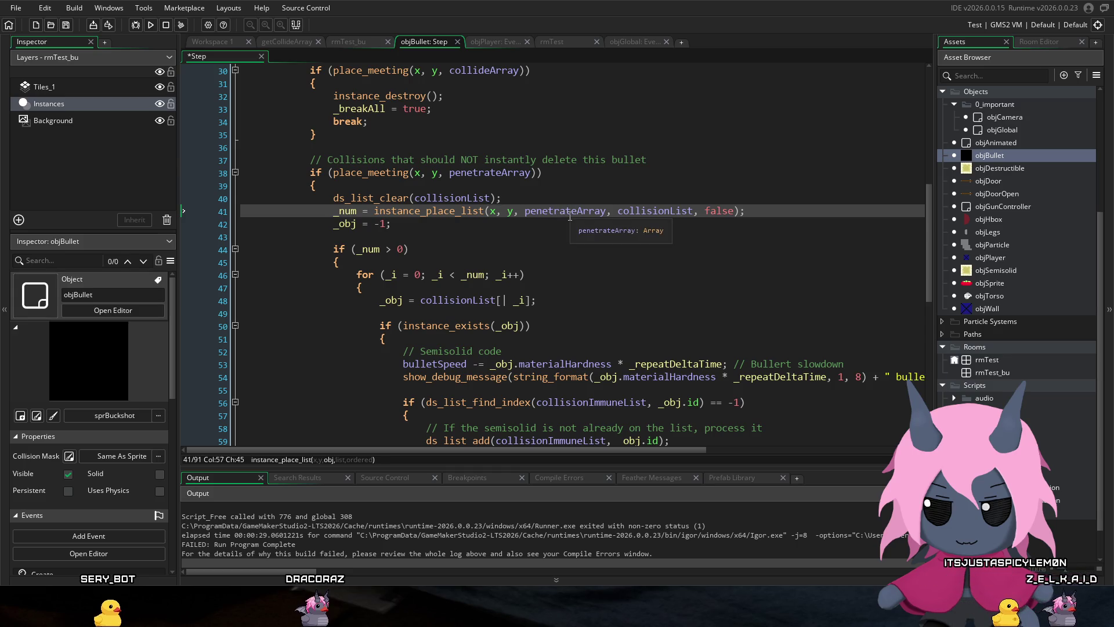
scroll(570, 216, "down", 2)
scroll(557, 216, "down", 2)
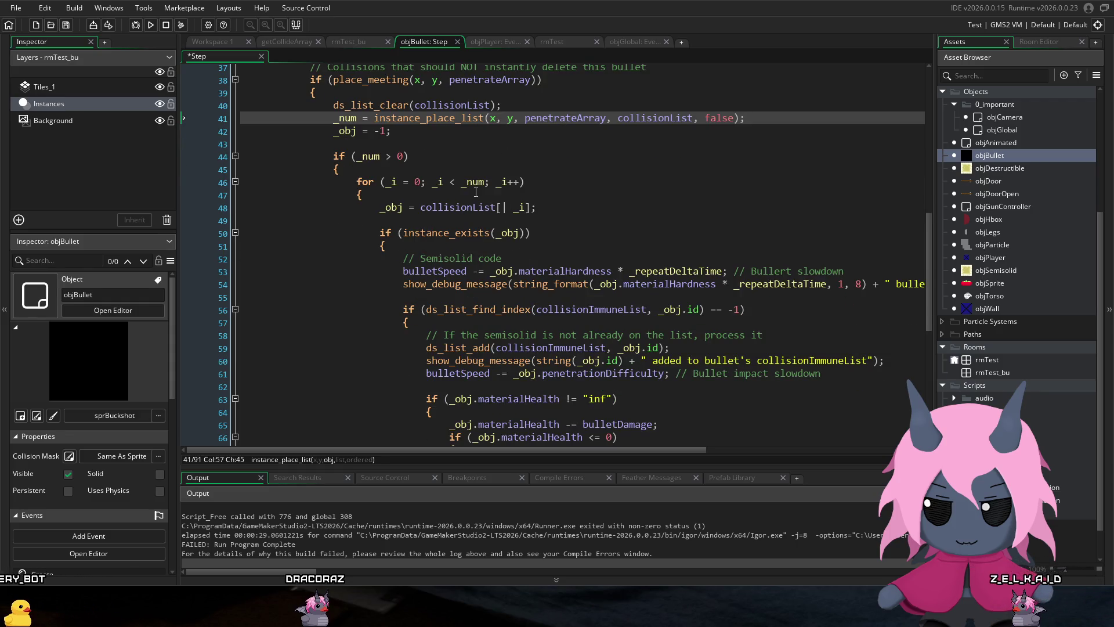
scroll(445, 203, "down", 2)
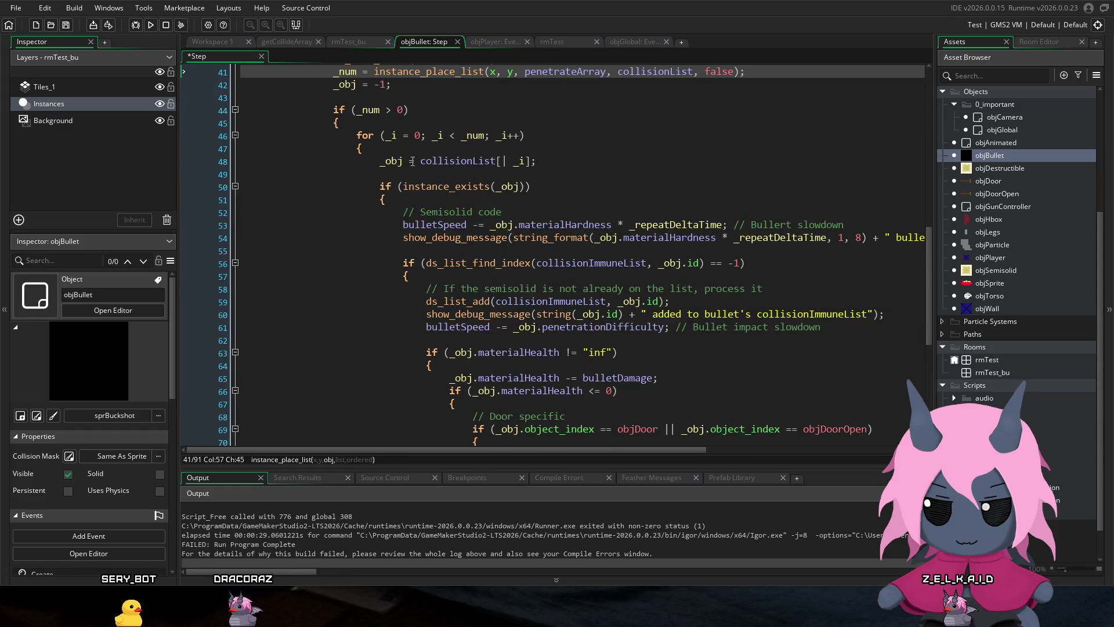
mouse_move(444, 161)
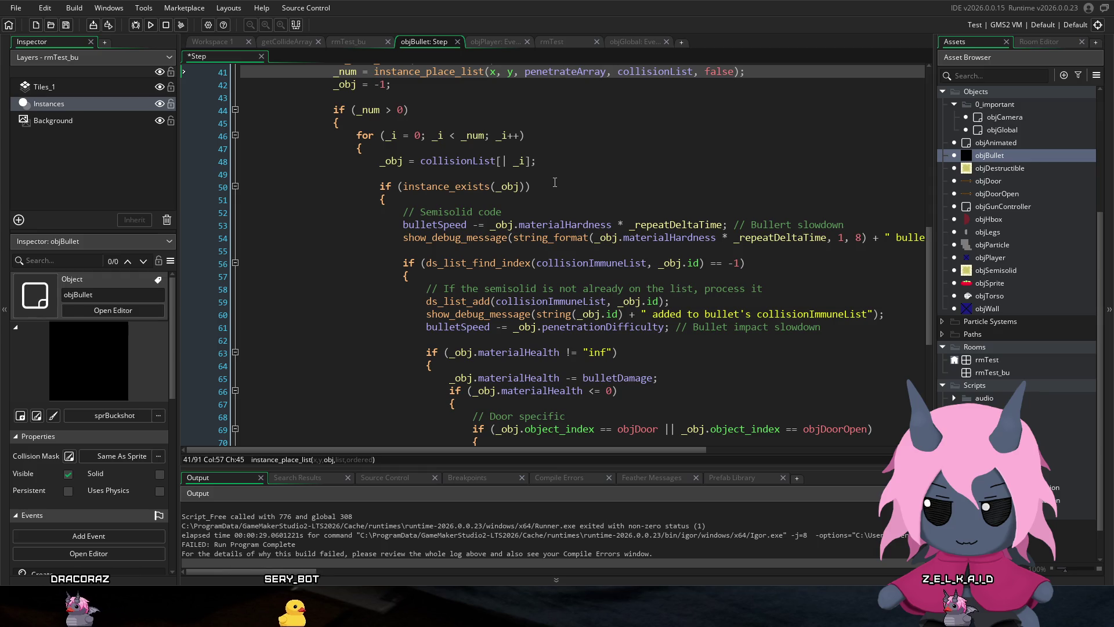
scroll(555, 182, "down", 1)
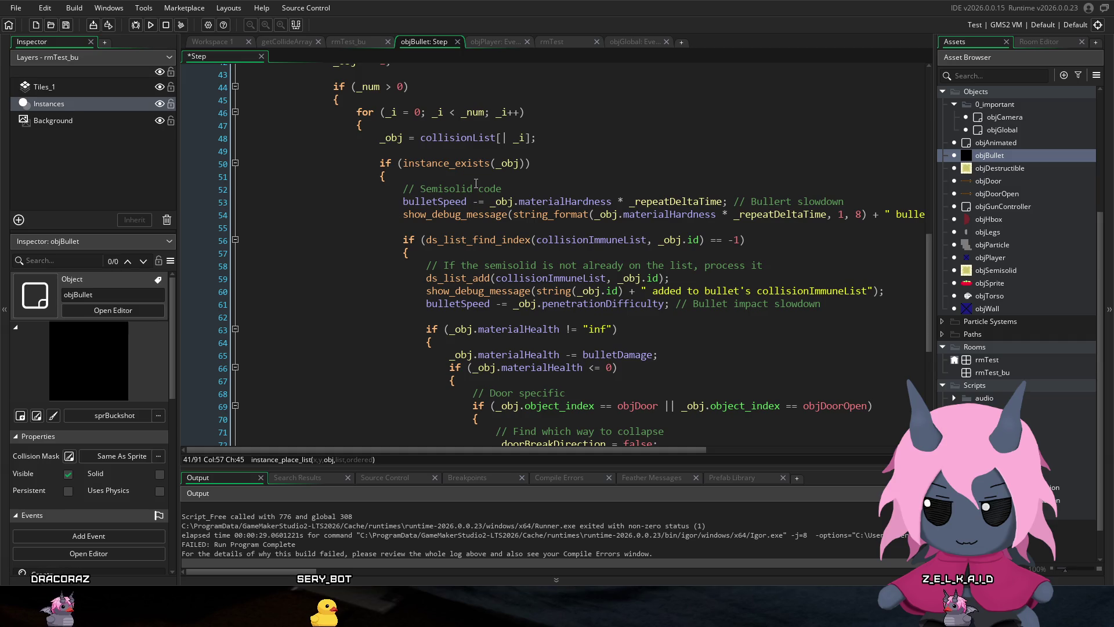
scroll(476, 184, "down", 1)
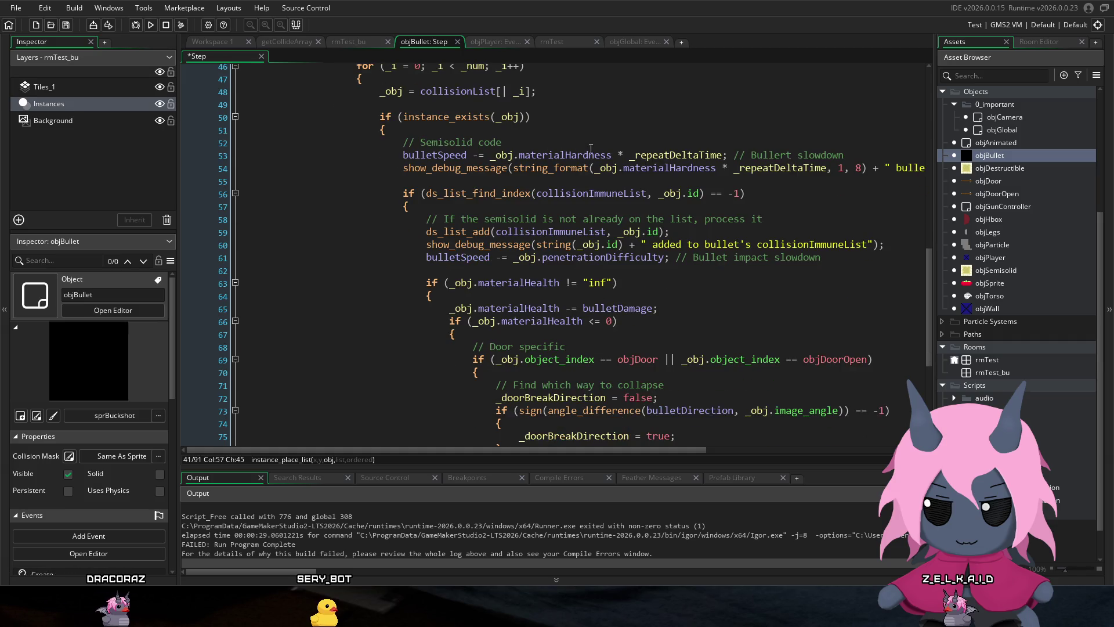
scroll(627, 164, "down", 1)
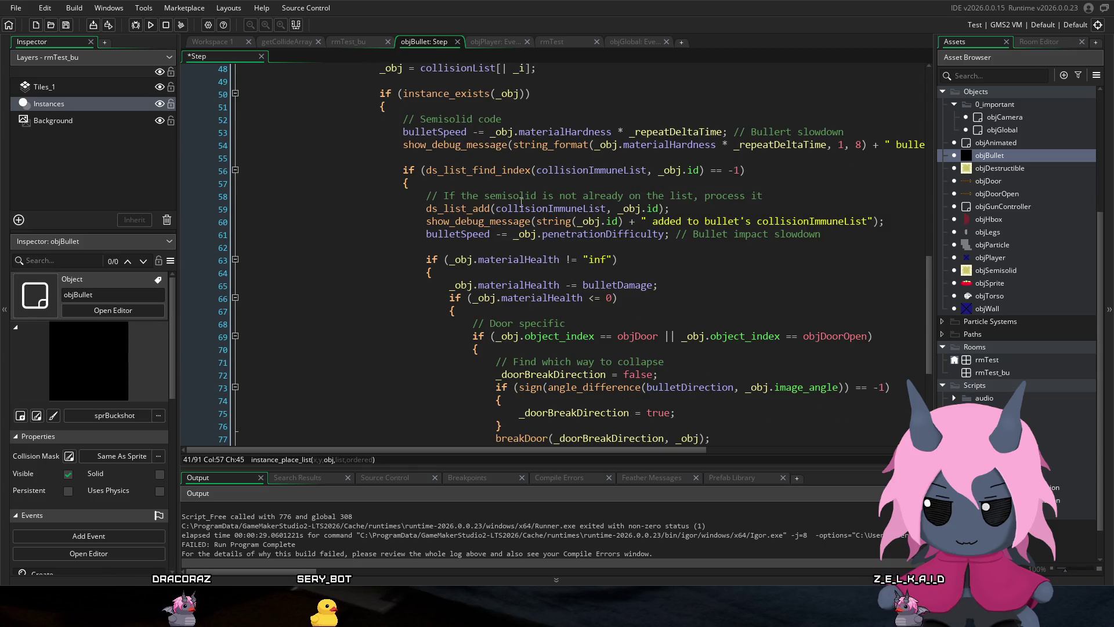
scroll(567, 196, "down", 1)
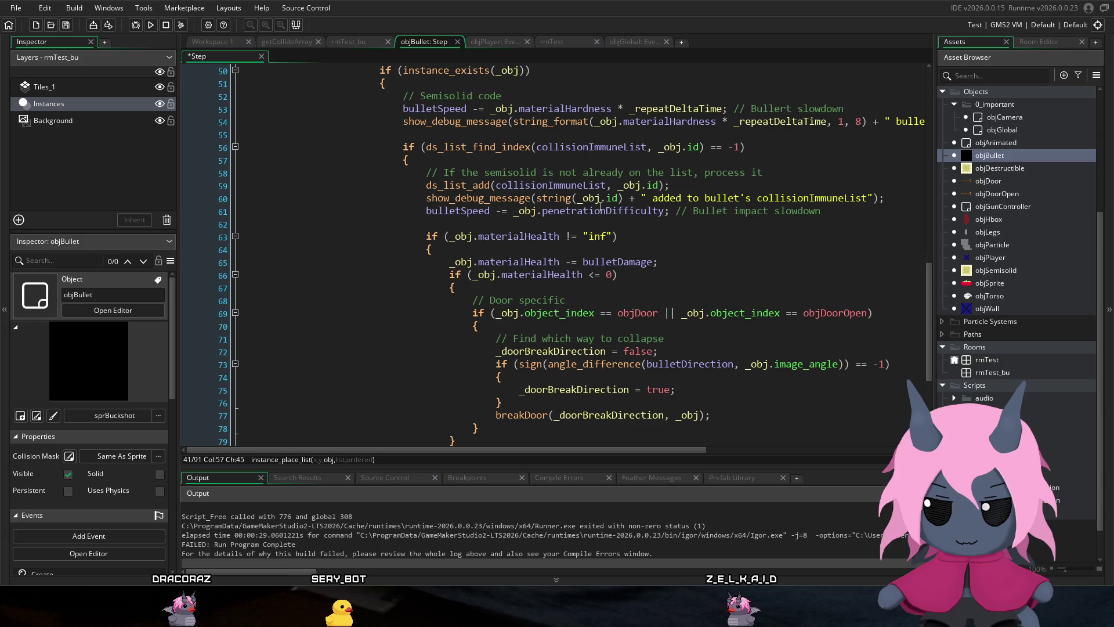
scroll(597, 204, "down", 2)
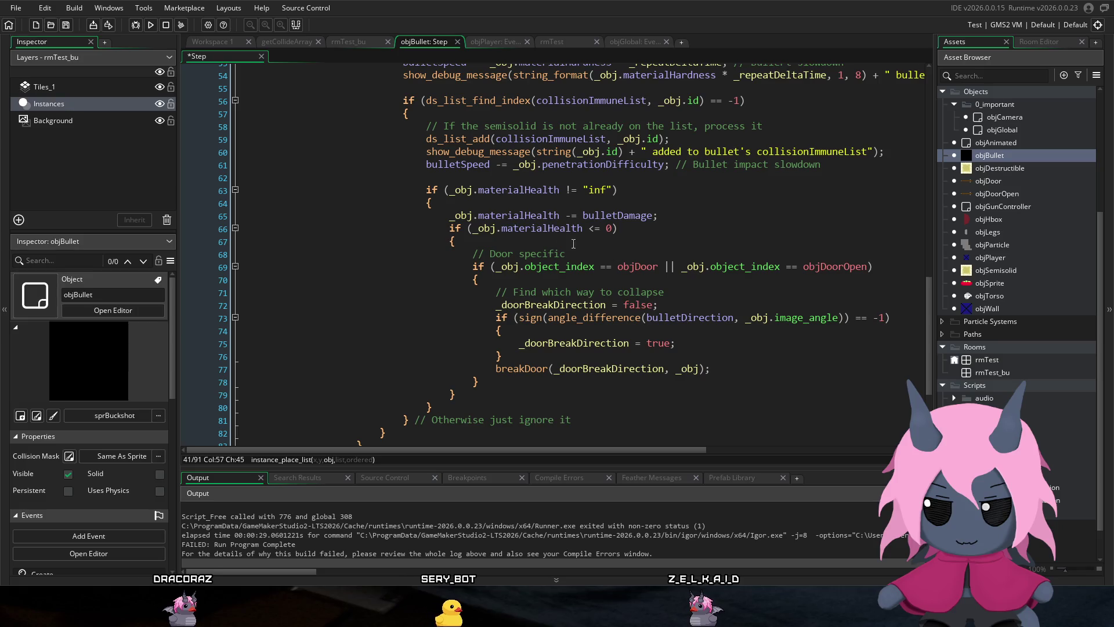
scroll(608, 241, "down", 3)
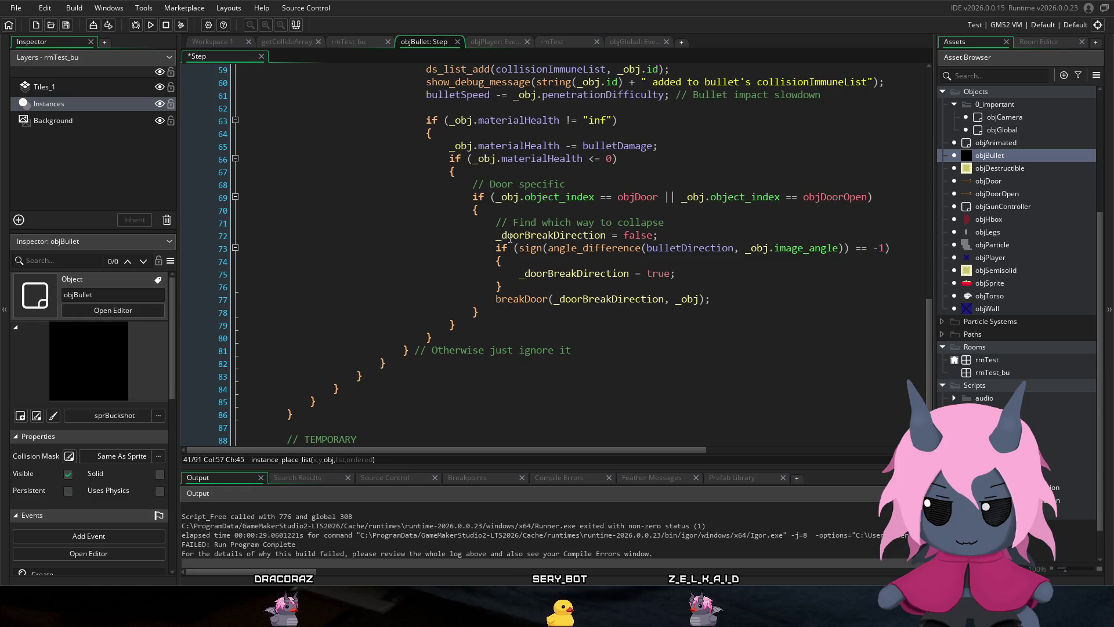
scroll(506, 331, "up", 12)
scroll(505, 325, "down", 5)
scroll(503, 313, "up", 5)
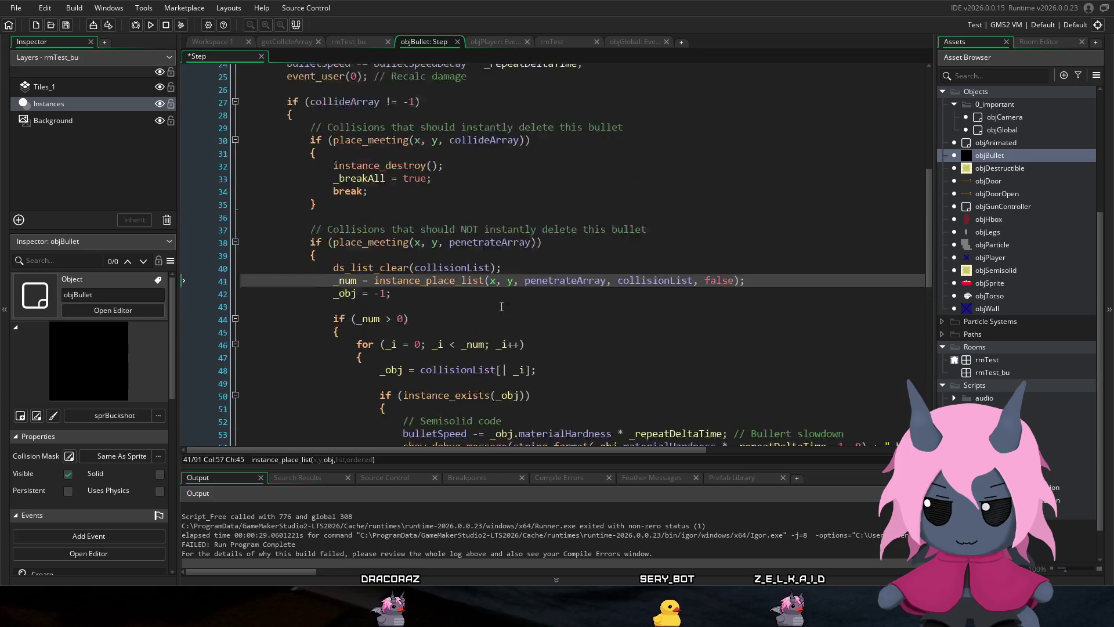
scroll(502, 306, "up", 1)
Step: Save objBullet's Step event and run the game to test bullets, then close it
left_click(525, 210)
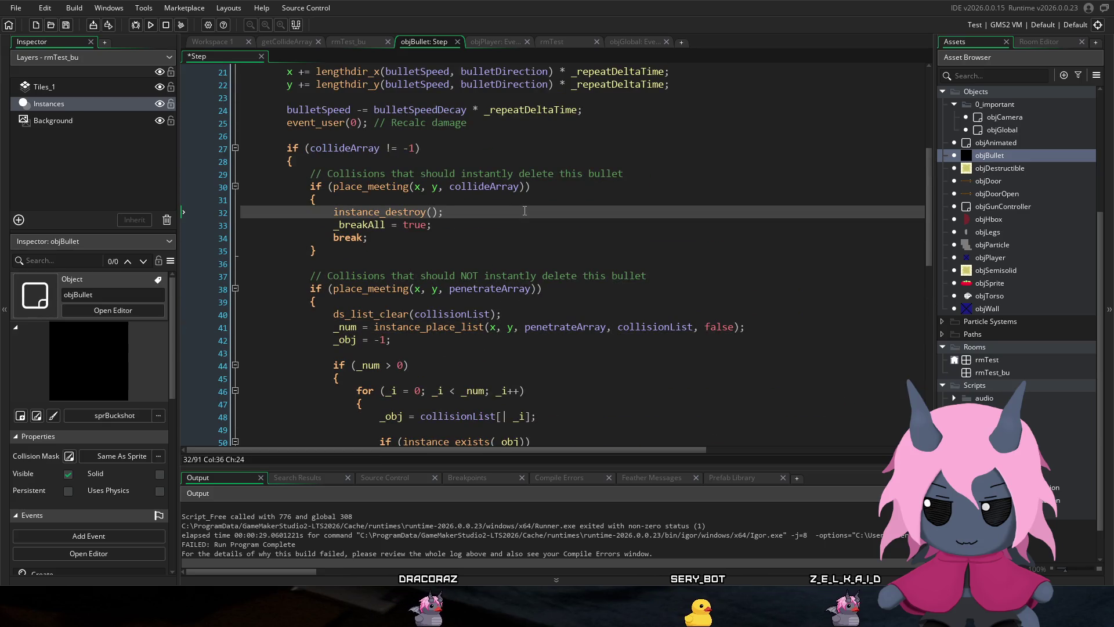
key("ctrl+s")
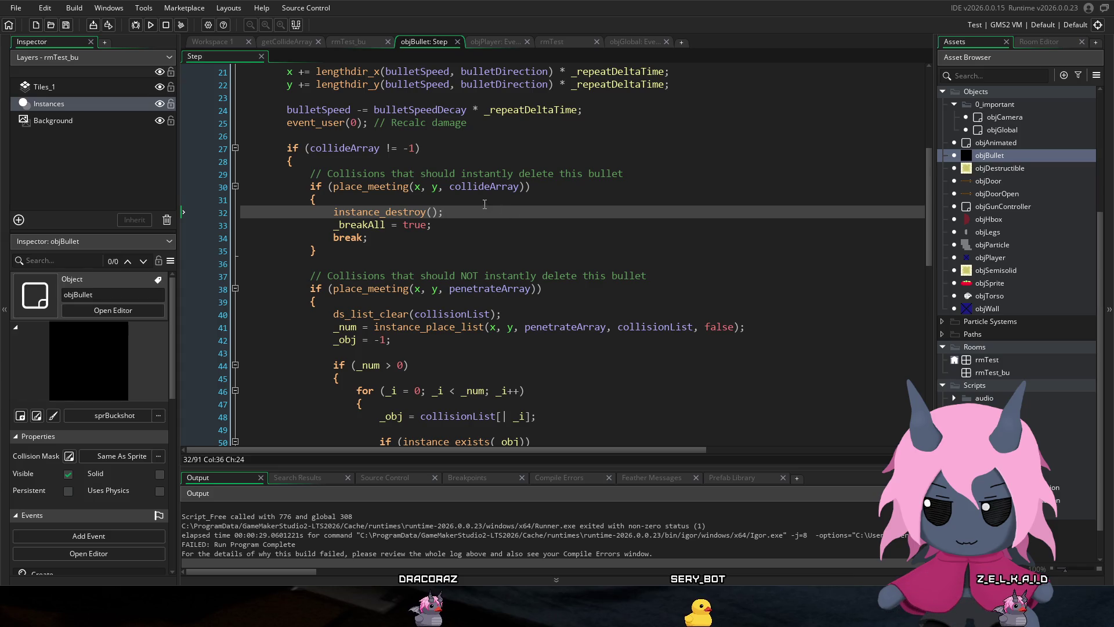
scroll(485, 204, "down", 3)
left_click(151, 27)
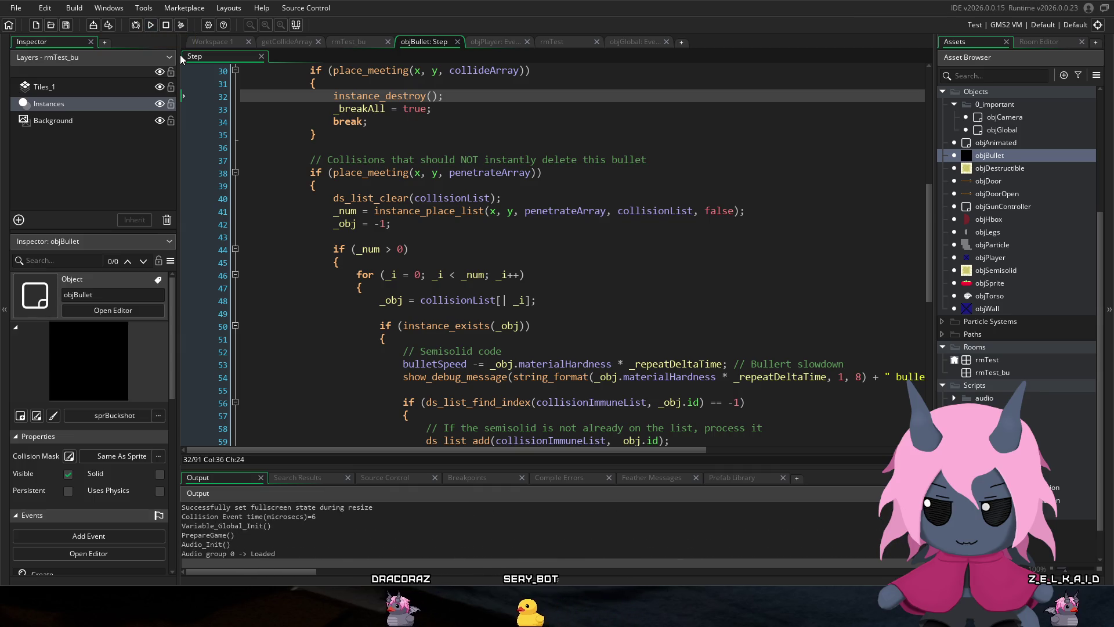
key("Escape")
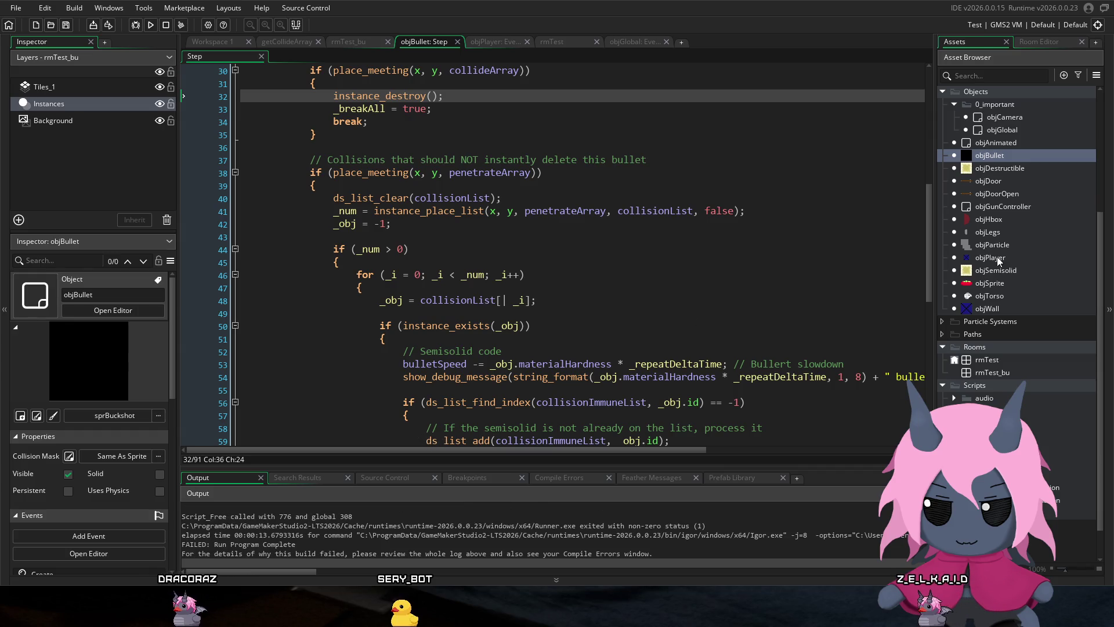
scroll(989, 212, "up", 3)
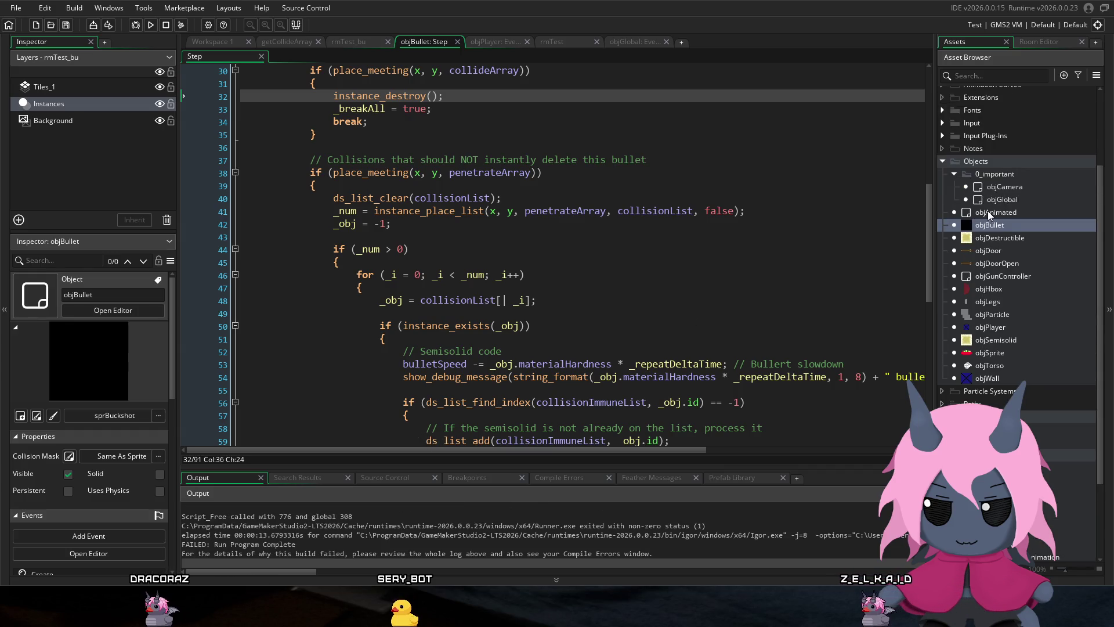
Step: In objPlayer's Step event, change line 74's penetrateArray to _bulletInstance.penetrateArray and save
double_click(998, 328)
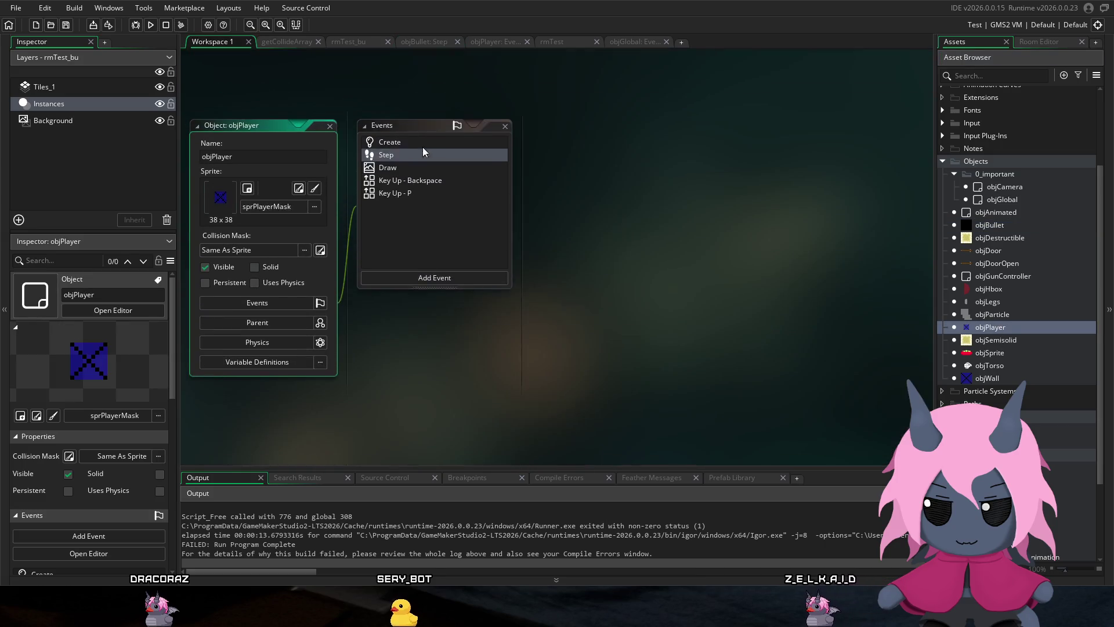
double_click(419, 159)
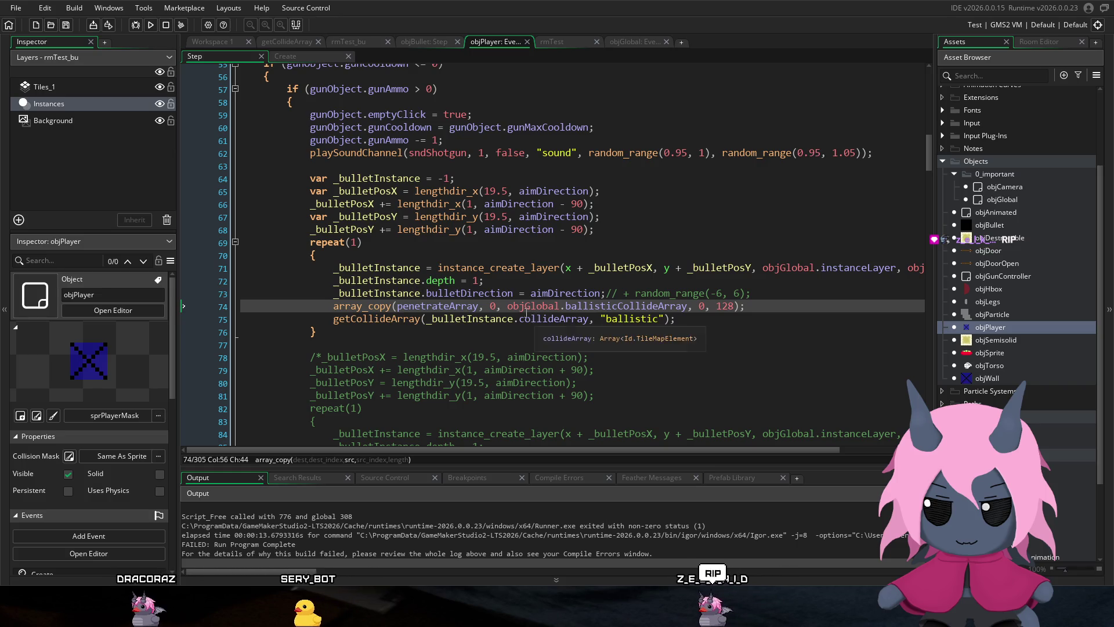
left_click_drag(519, 319, 430, 319)
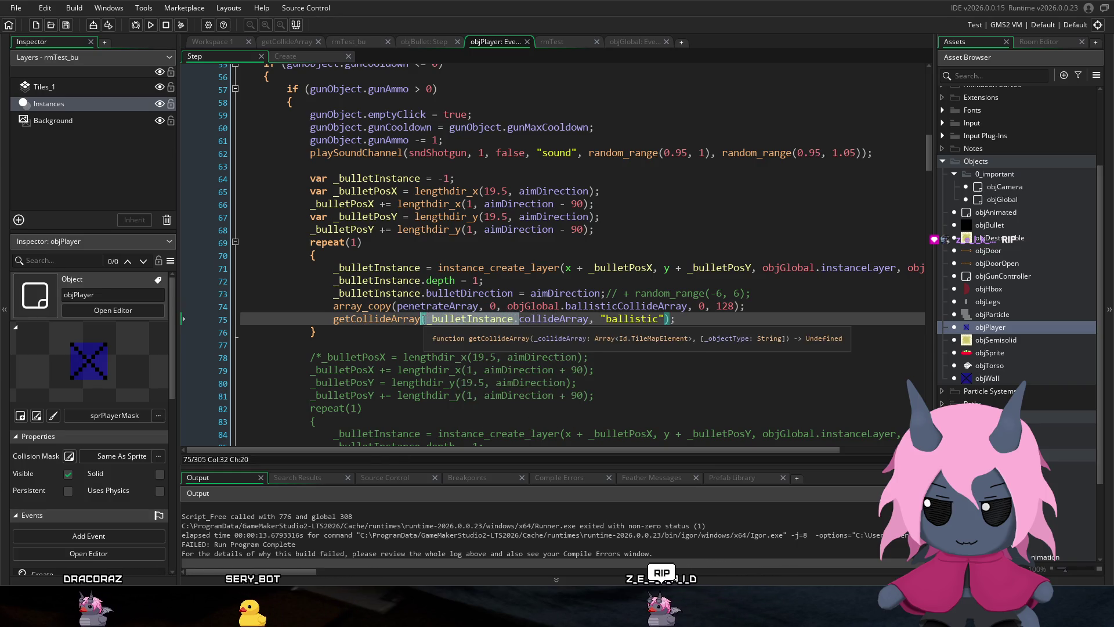
key("ctrl+c")
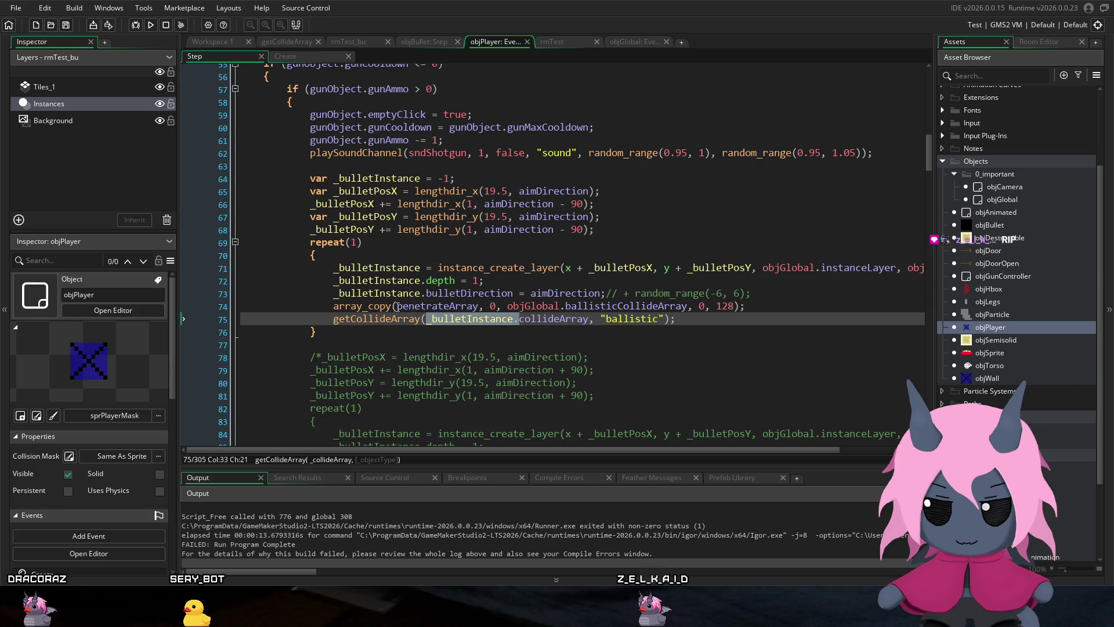
left_click(397, 306)
key("ctrl+v")
key("ctrl+s")
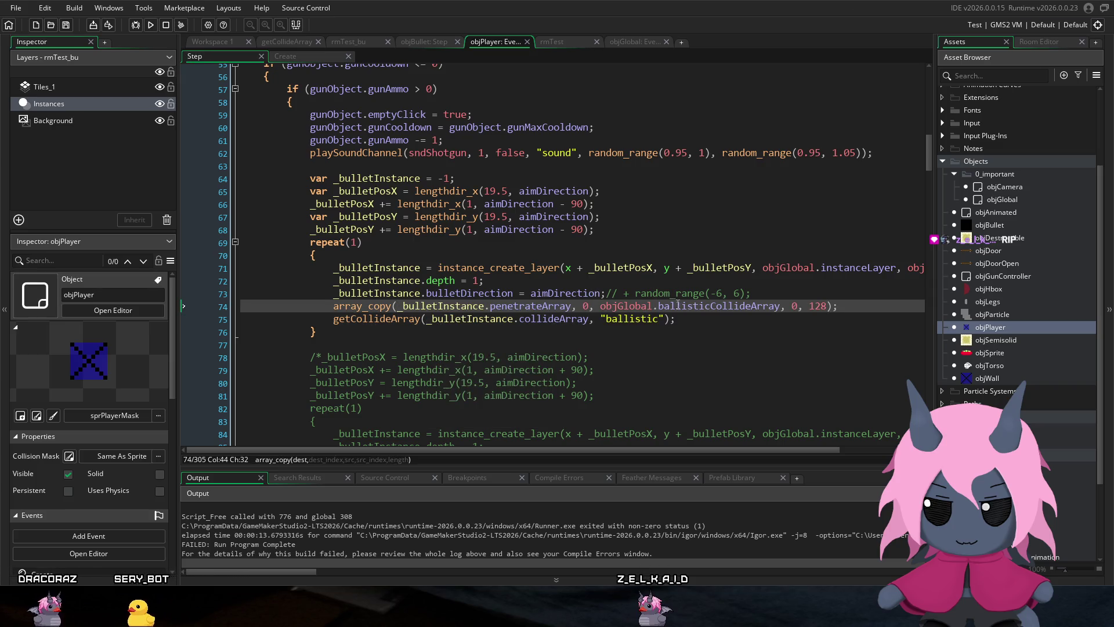
left_click(616, 238)
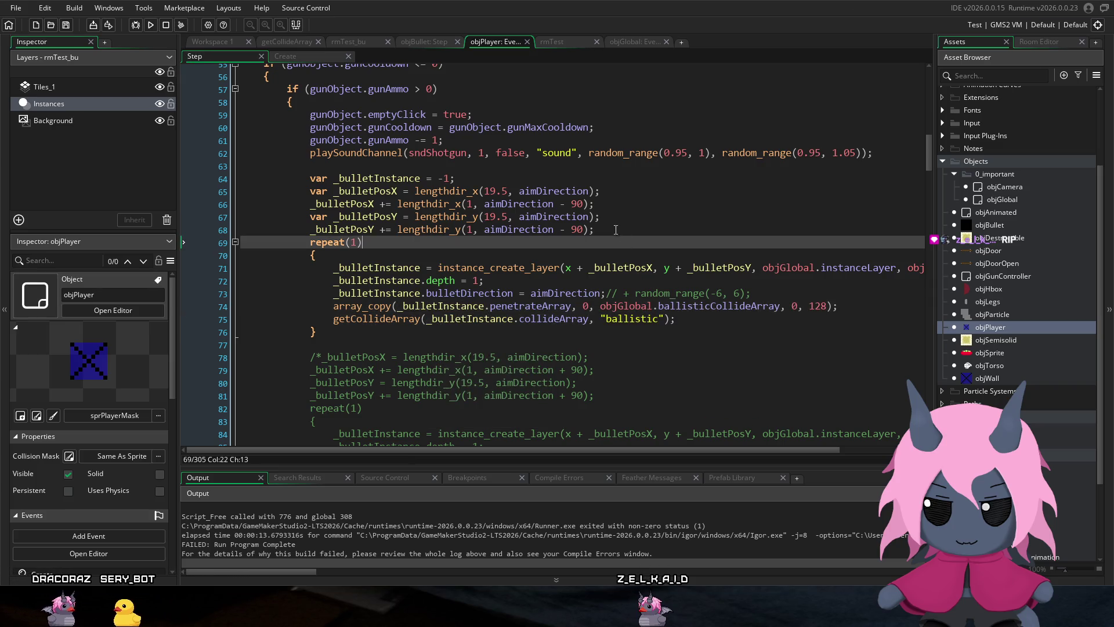
Step: Run the game and fire shotgun rounds at the walled room's wooden doors
left_click(150, 26)
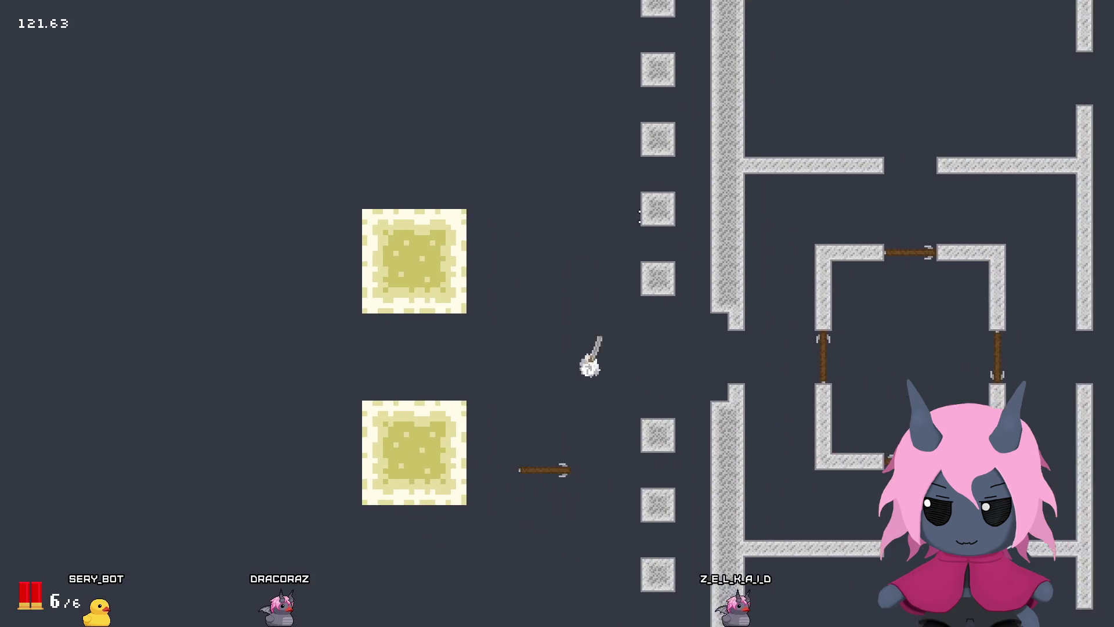
key("d")
left_click(667, 201)
left_click(667, 200)
left_click(669, 223)
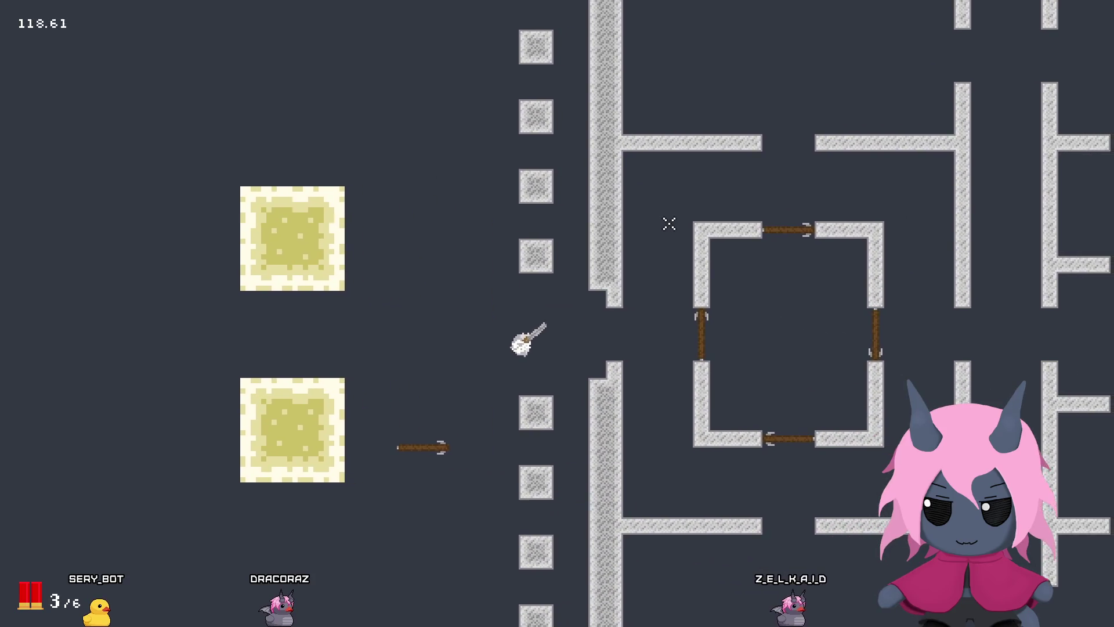
left_click(711, 301)
left_click(716, 306)
left_click(736, 306)
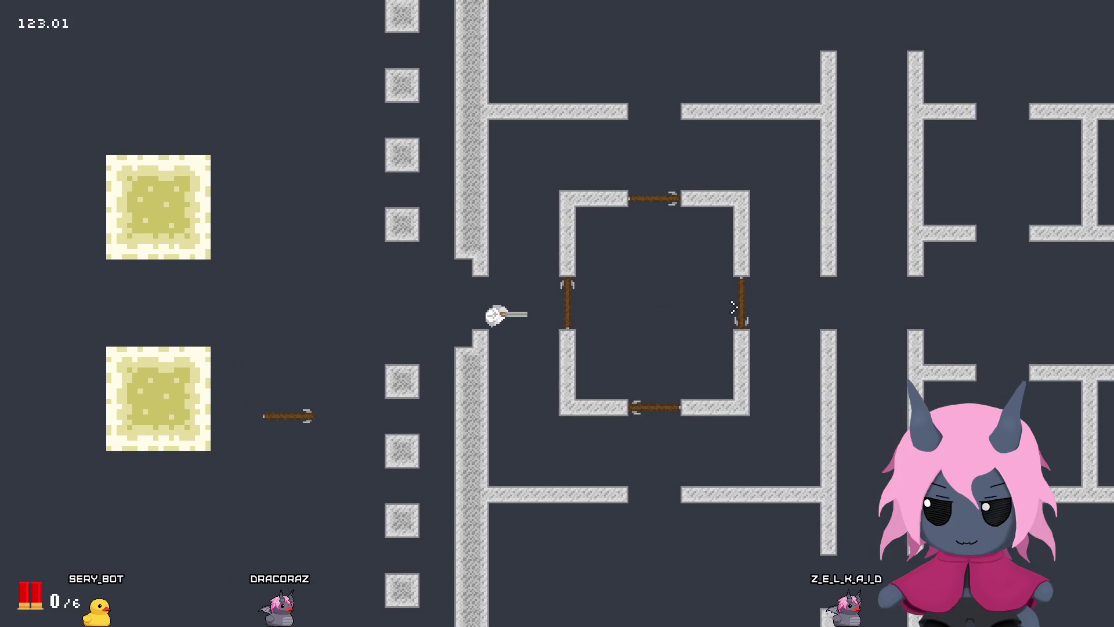
left_click(743, 293)
left_click(758, 296)
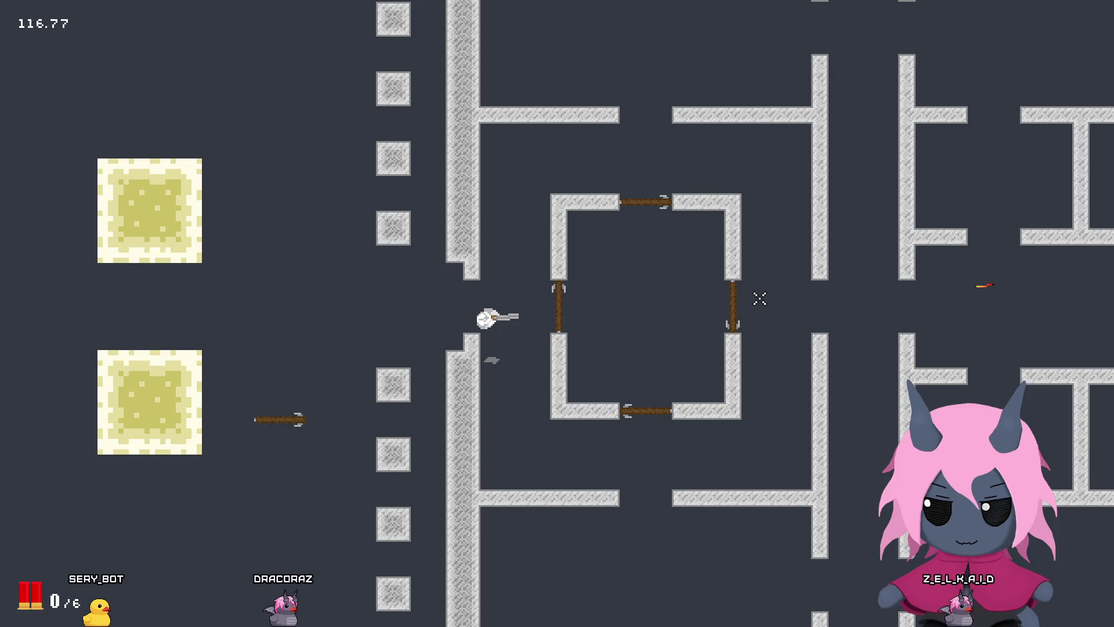
left_click(634, 207)
left_click(667, 246)
left_click(698, 288)
left_click(699, 289)
left_click(703, 289)
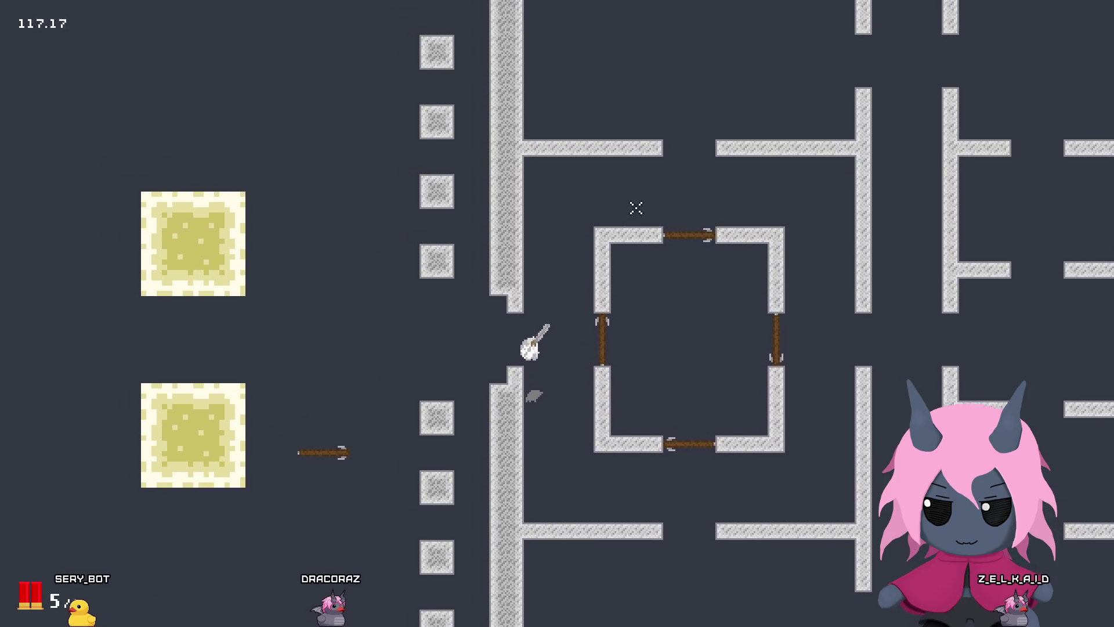
left_click(704, 293)
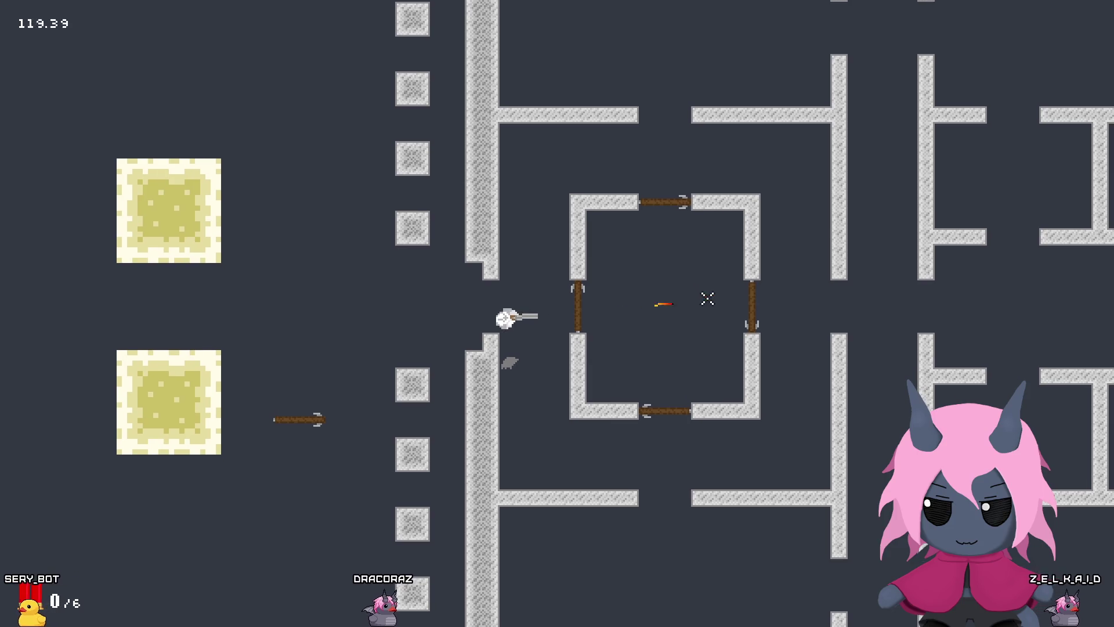
left_click(720, 300)
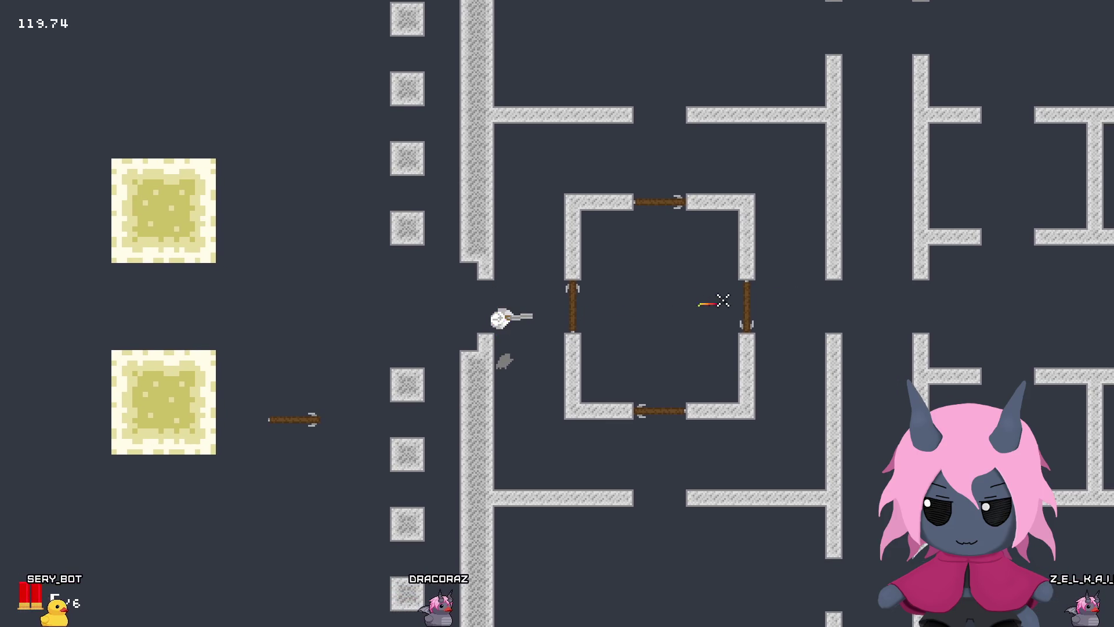
left_click(723, 300)
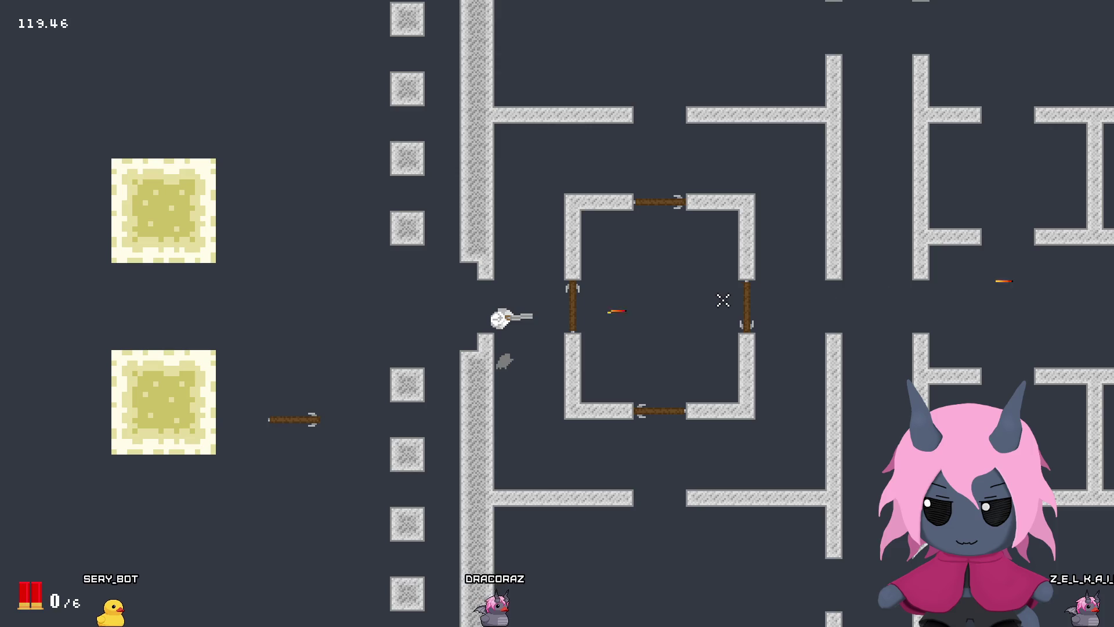
left_click(723, 300)
left_click(723, 300)
left_click(723, 300)
left_click(723, 300)
left_click(723, 300)
left_click(723, 300)
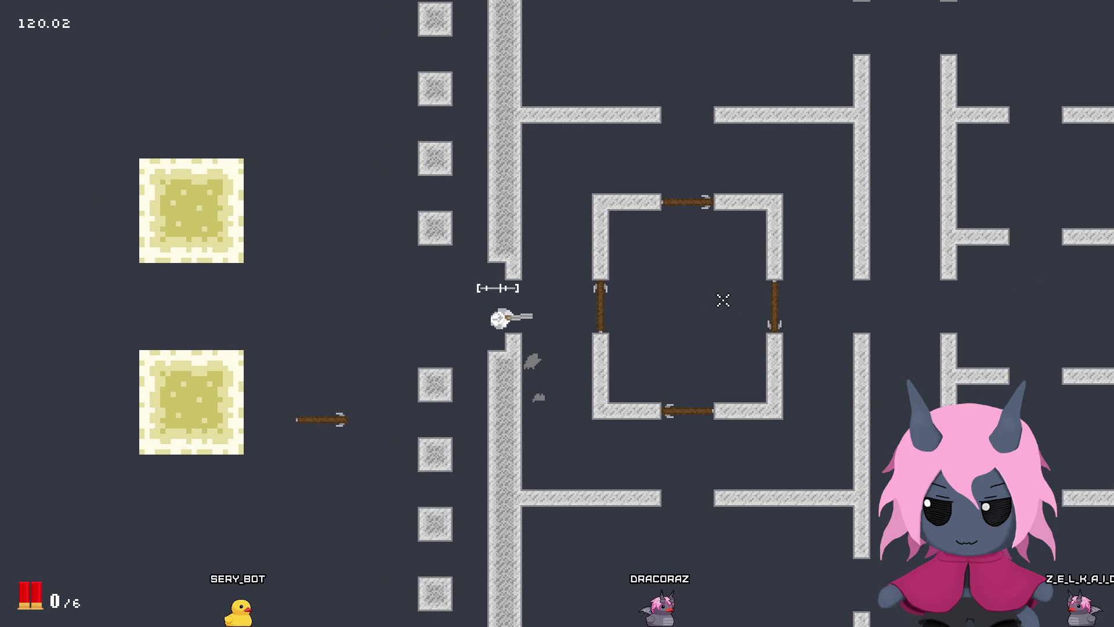
left_click(723, 300)
left_click(723, 300)
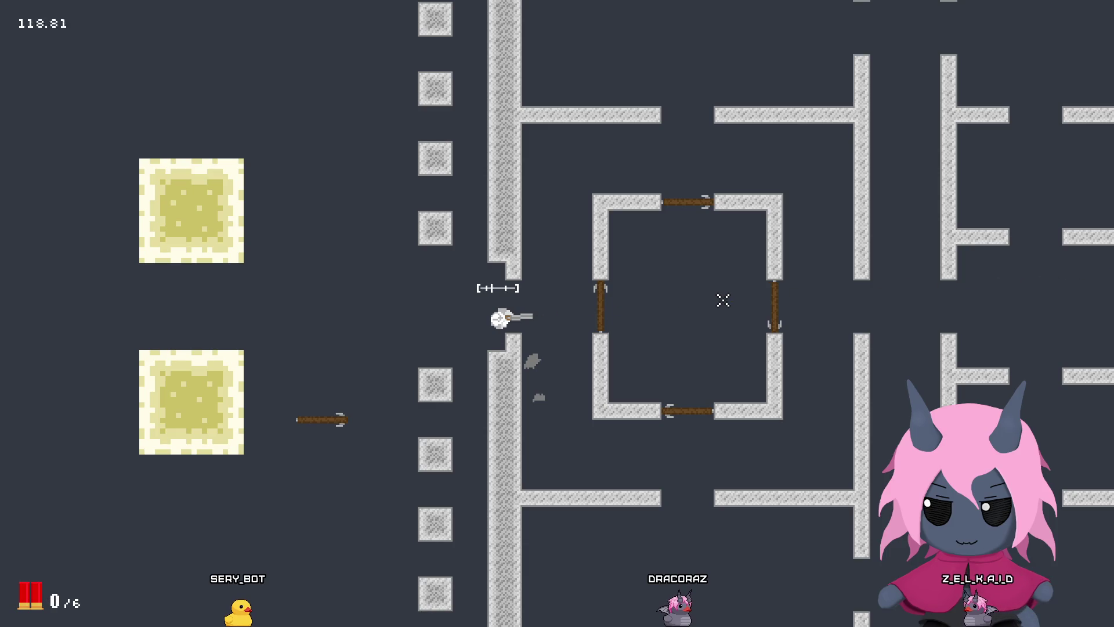
left_click(723, 300)
left_click(724, 300)
left_click(723, 300)
left_click(723, 300)
left_click(723, 300)
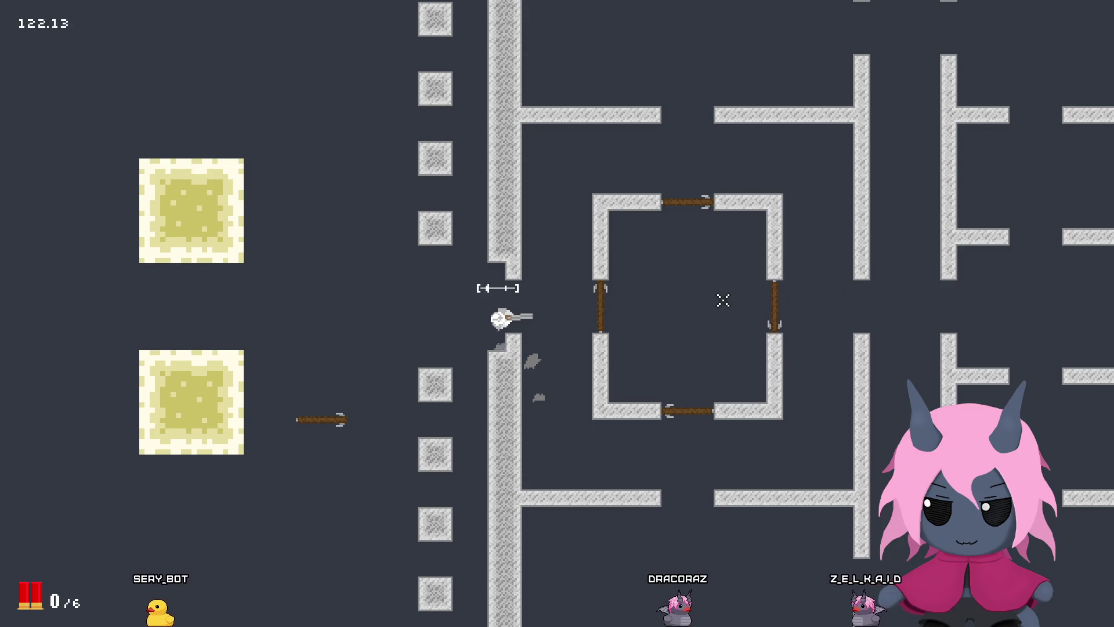
Step: Keep shooting the room's right and left doors, then head left through the wall gap
key("d")
left_click(723, 300)
left_click(723, 300)
left_click(723, 300)
left_click(723, 300)
left_click(723, 300)
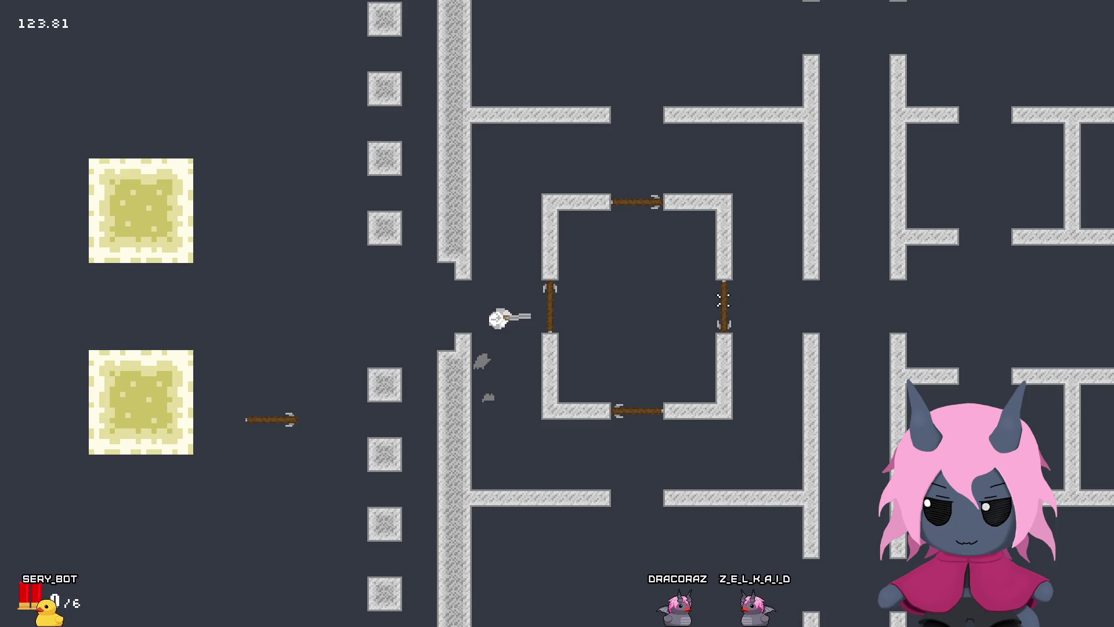
left_click(723, 300)
left_click(723, 300)
left_click(723, 300)
left_click(723, 300)
left_click(723, 300)
left_click(724, 300)
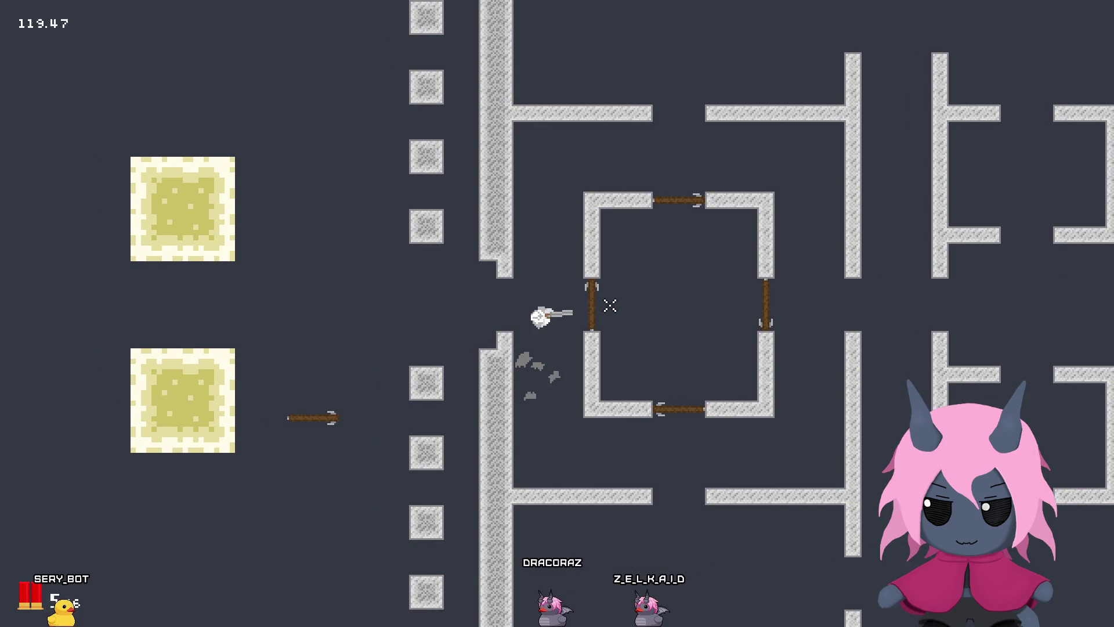
left_click(611, 308)
key("a")
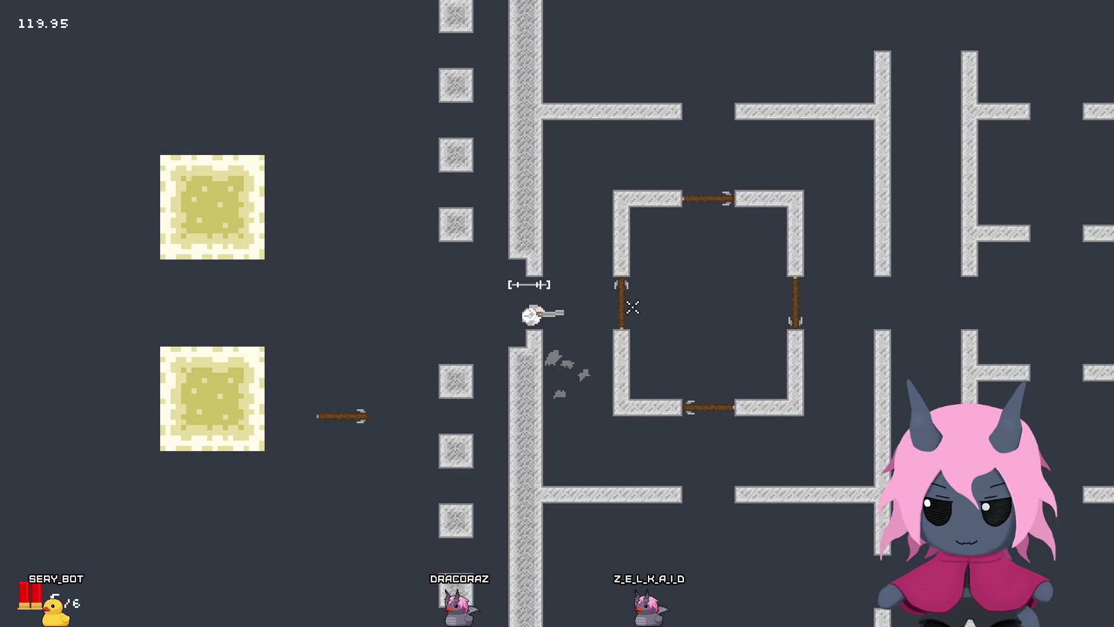
left_click(632, 305)
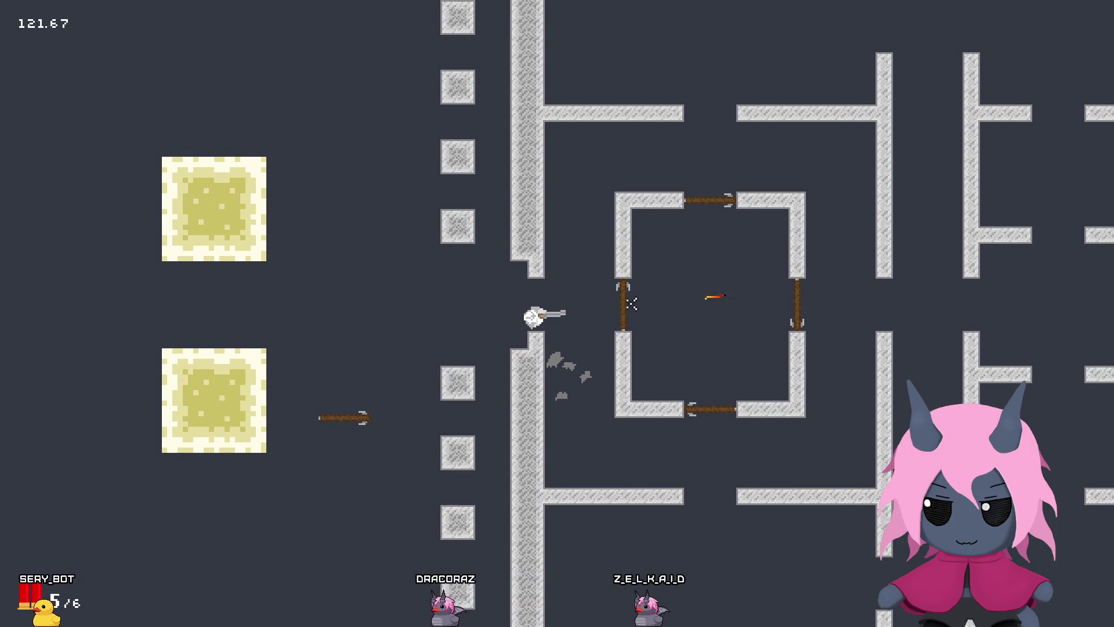
left_click(632, 303)
left_click(632, 303)
left_click(632, 304)
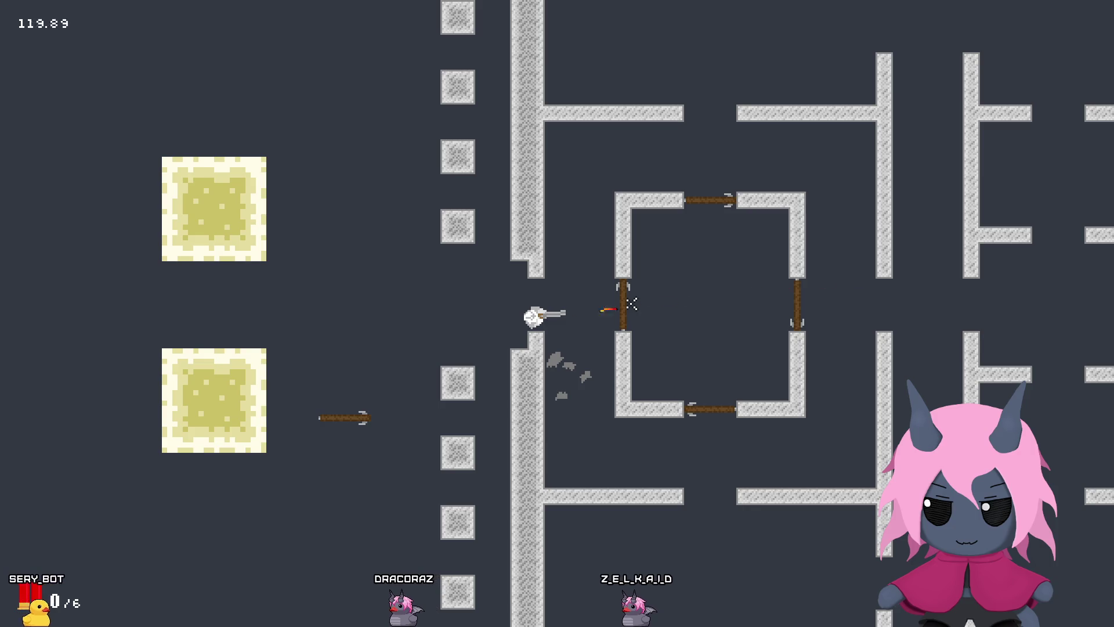
left_click(632, 304)
left_click(632, 304)
left_click(632, 303)
left_click(627, 306)
key("a")
left_click(542, 322)
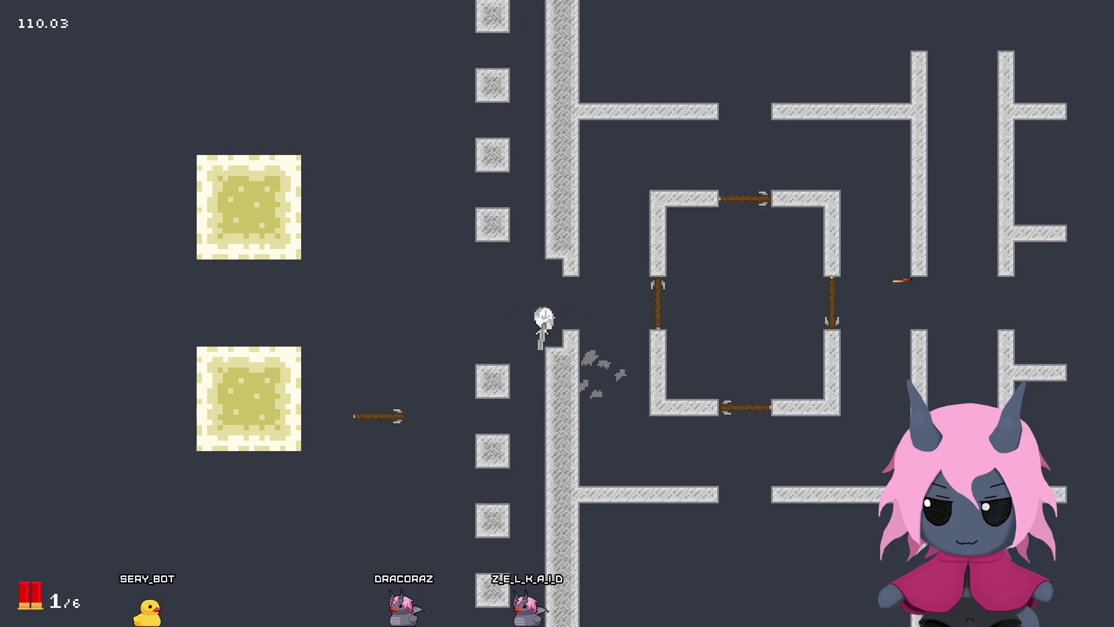
left_click(492, 293)
Step: Move beside the destructible blocks, shoot them repeatedly, then close the game with Escape
key("s")
key("a")
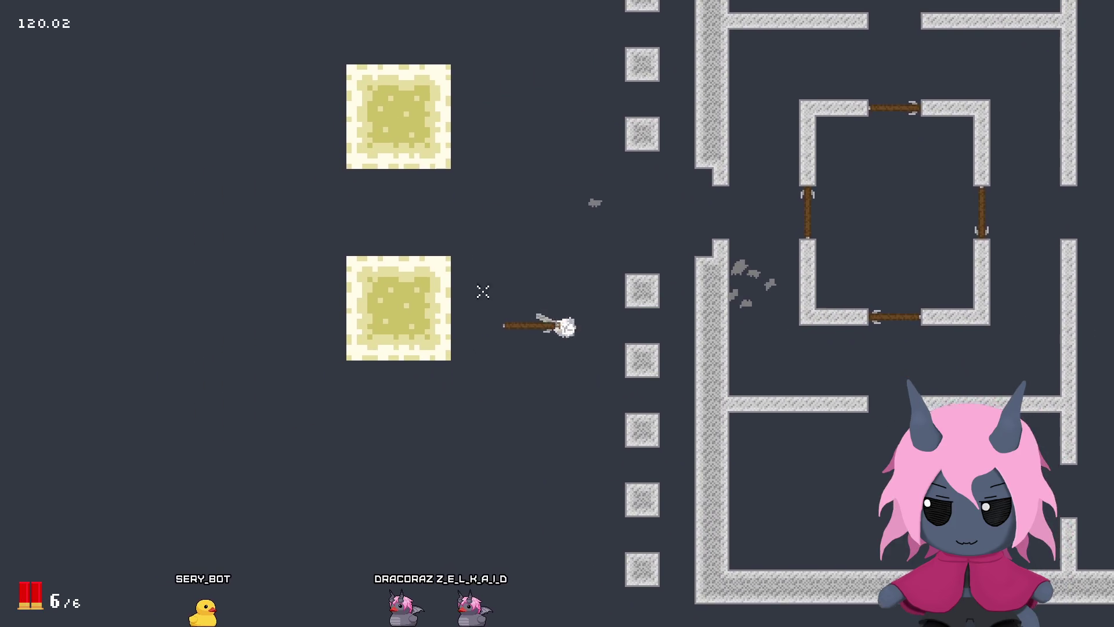
key("w")
key("s")
key("a")
left_click(476, 336)
left_click(441, 296)
left_click(429, 285)
key("w")
left_click(421, 290)
key("a")
left_click(406, 288)
left_click(397, 299)
left_click(383, 323)
left_click(382, 323)
key("s")
left_click(381, 324)
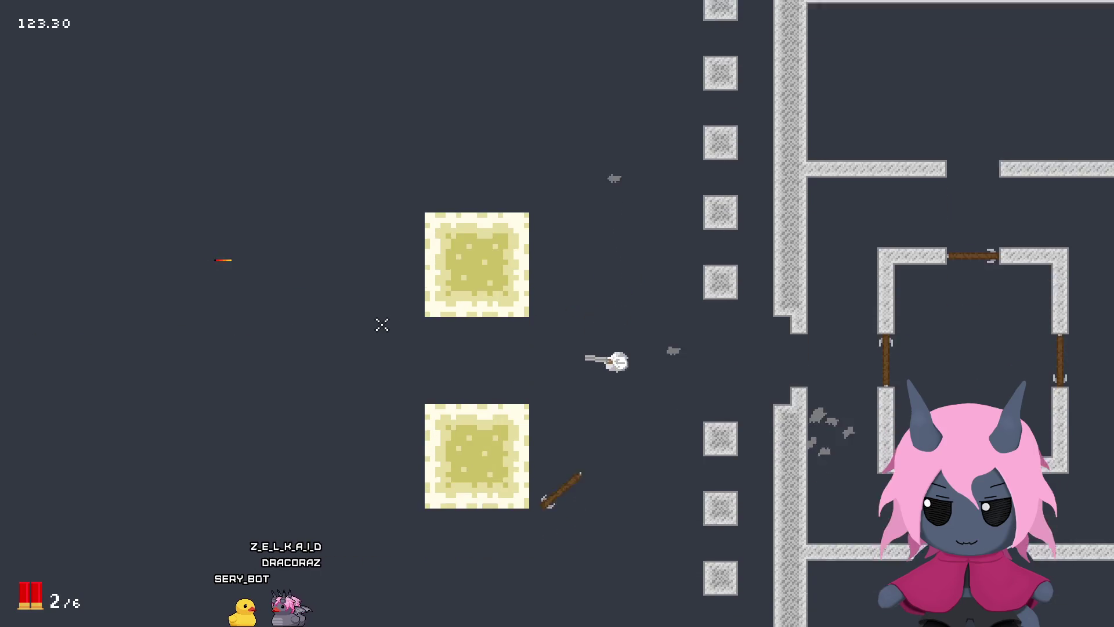
left_click(381, 343)
left_click(375, 347)
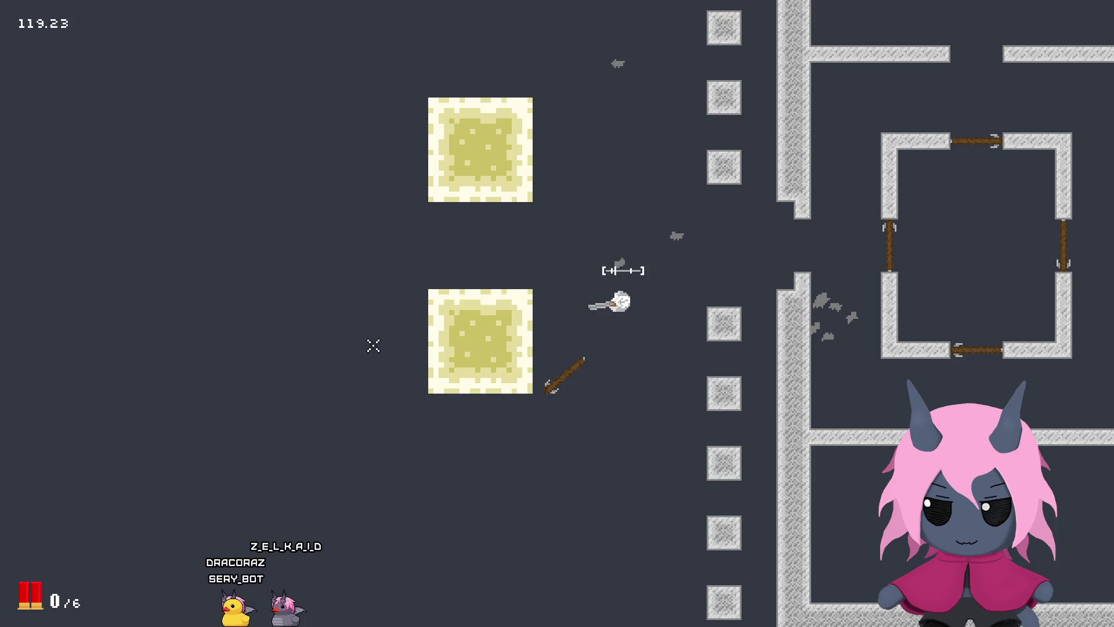
key("w")
left_click(373, 299)
left_click(373, 301)
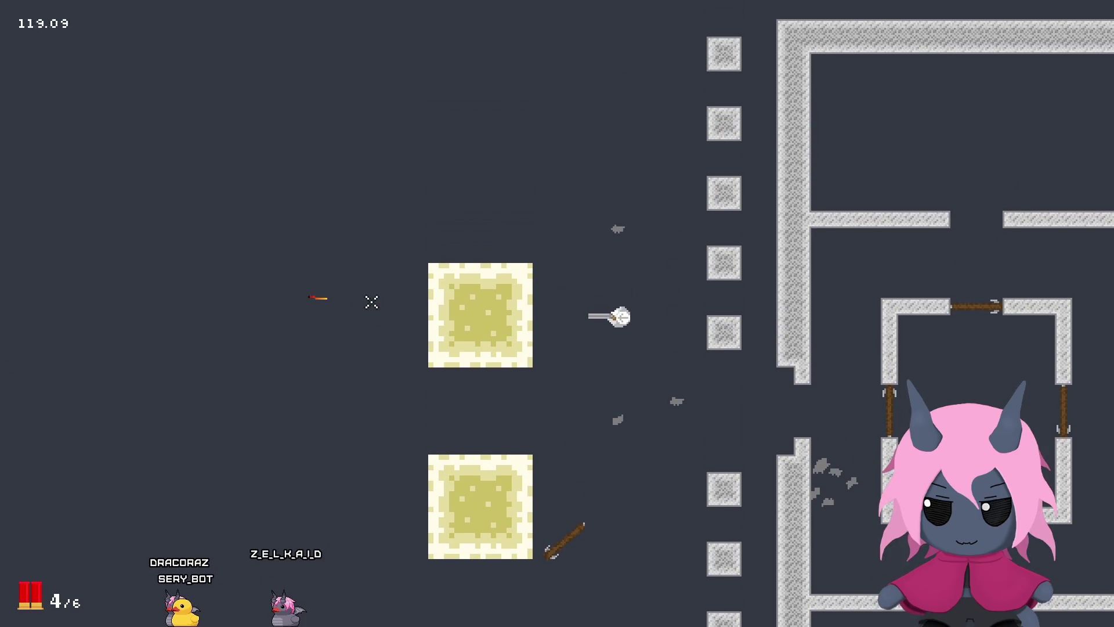
left_click(361, 318)
left_click(361, 318)
left_click(361, 317)
key("w")
key("a")
left_click(363, 318)
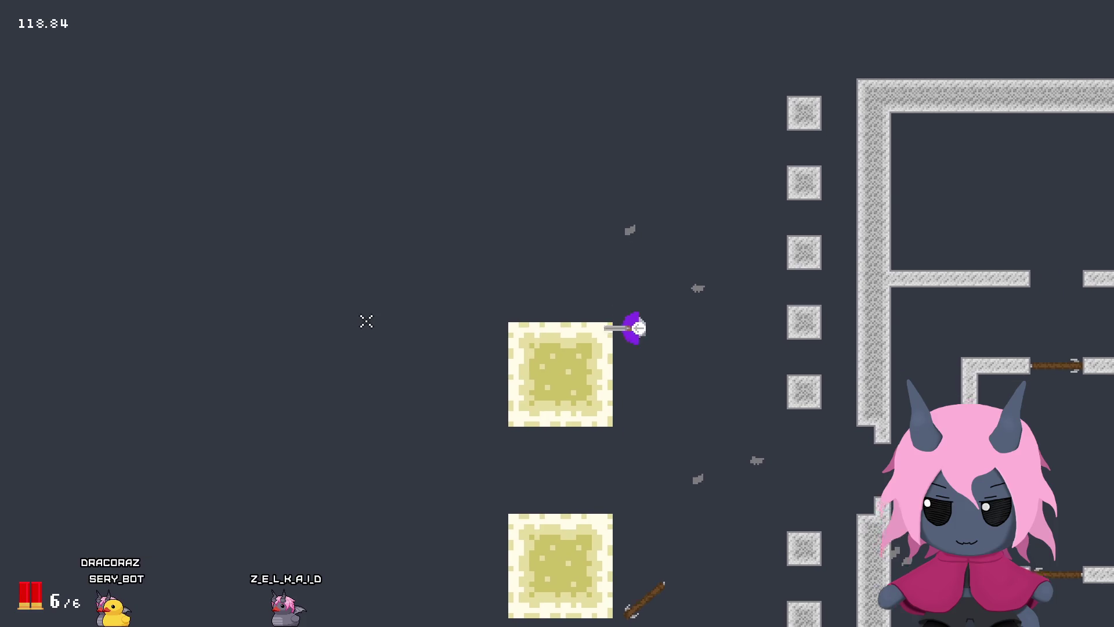
key("d")
key("s")
left_click(318, 343)
left_click(319, 349)
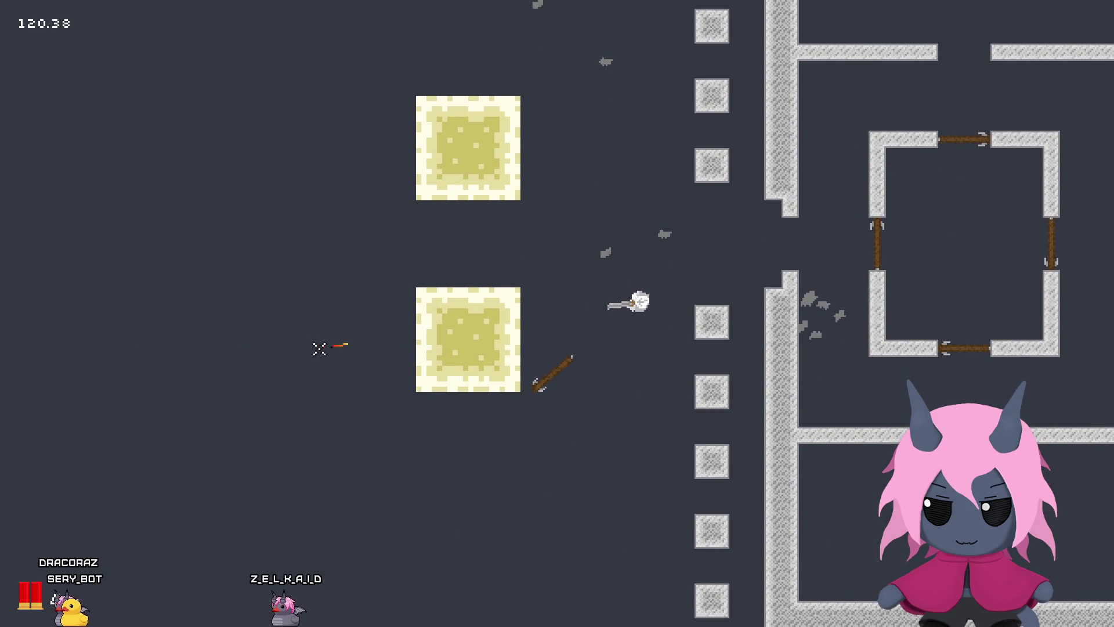
left_click(318, 345)
key("w")
key("a")
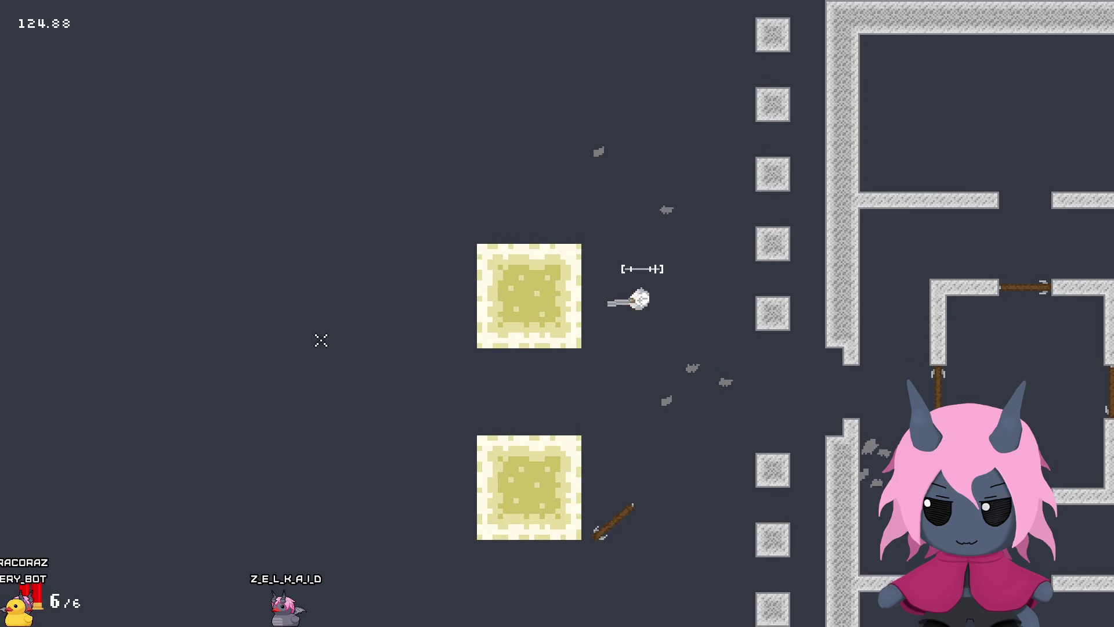
key("Escape")
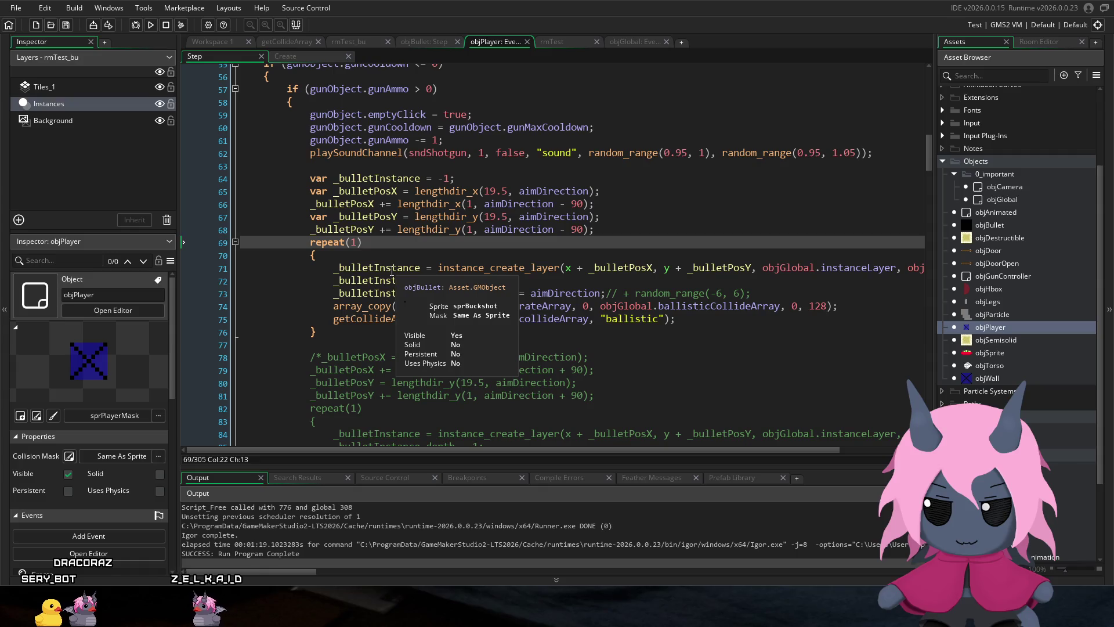
Step: Jump from penetrateArray in objPlayer's bullet-creation code to its definition in objBullet's Create event
left_click(392, 270)
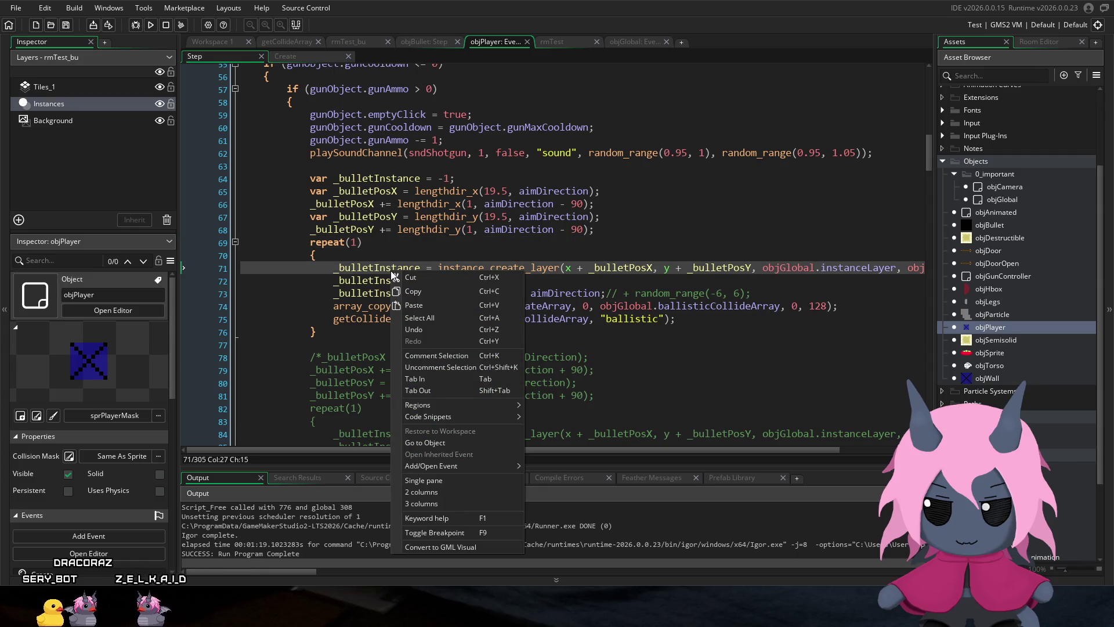
left_click(422, 256)
right_click(420, 289)
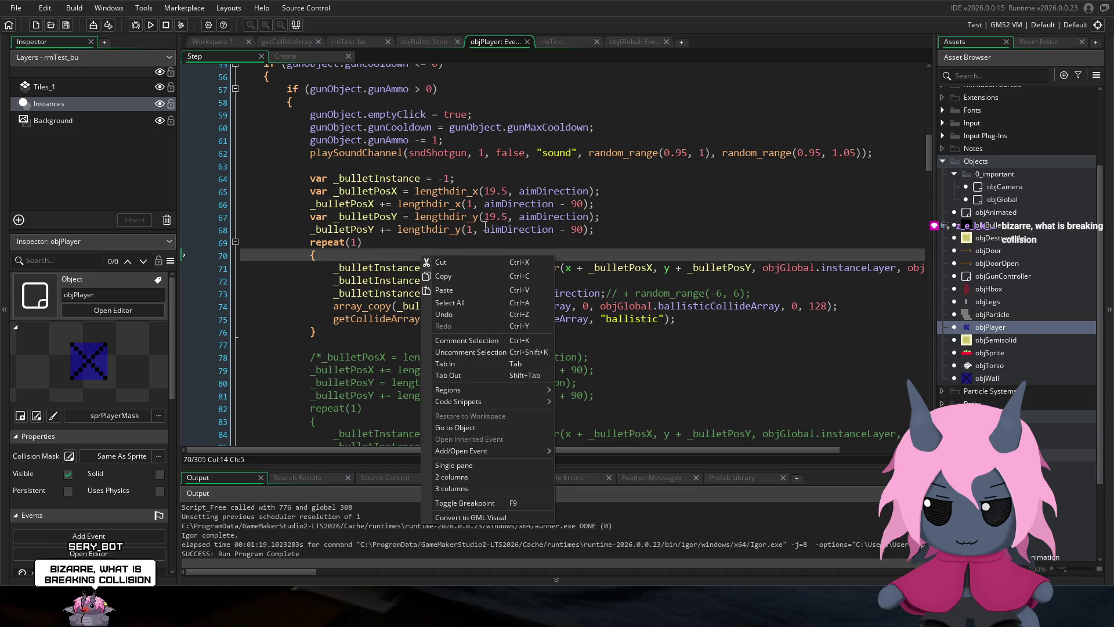
left_click(480, 230)
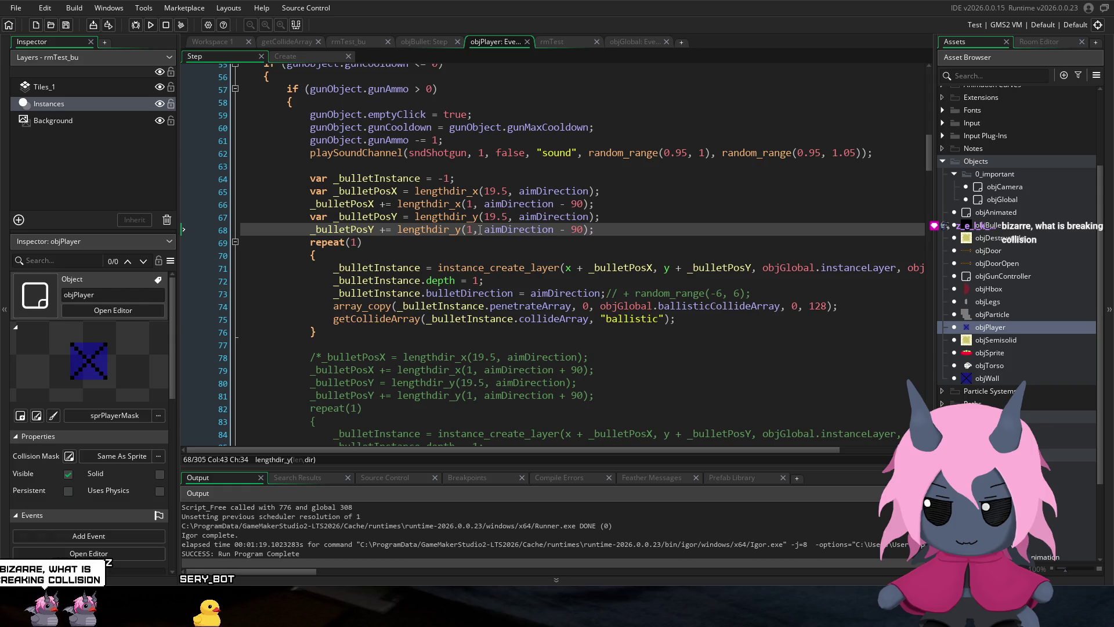
key("Up")
key("Up")
key("Up")
scroll(555, 255, "up", 2)
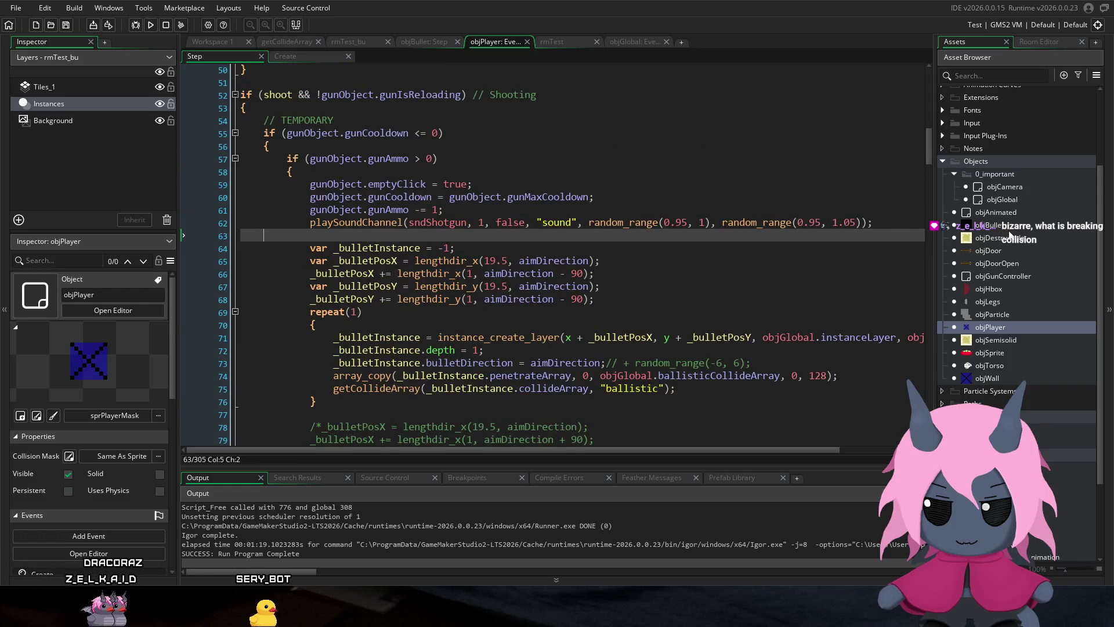
middle_click(464, 375)
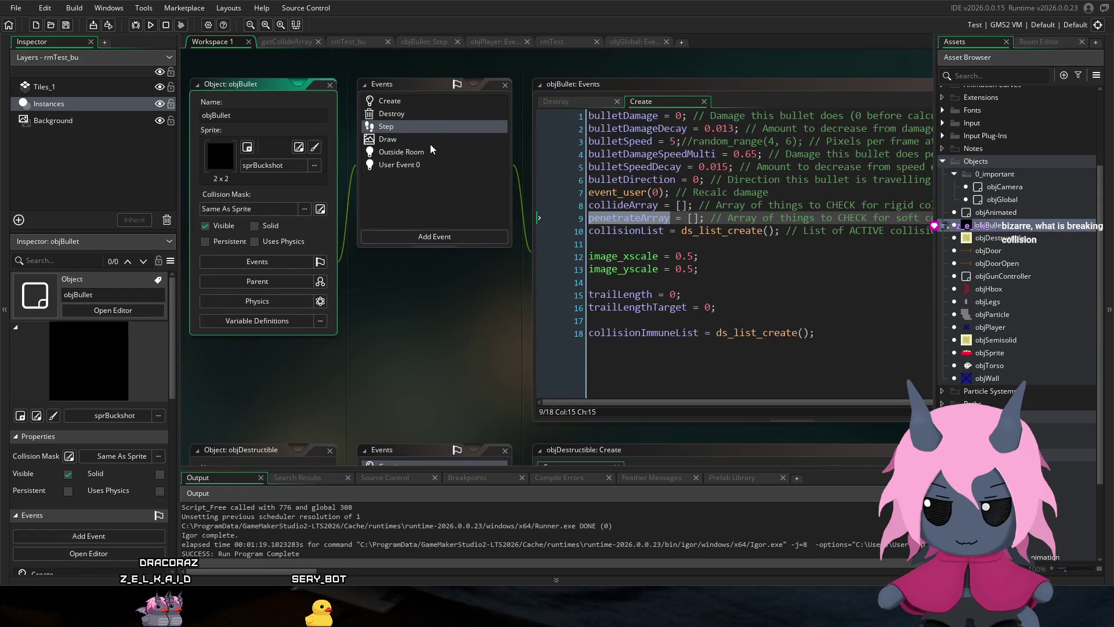
Step: Open objBullet's Step event and inspect the penetrateArray and collisionList arguments on line 41
double_click(430, 124)
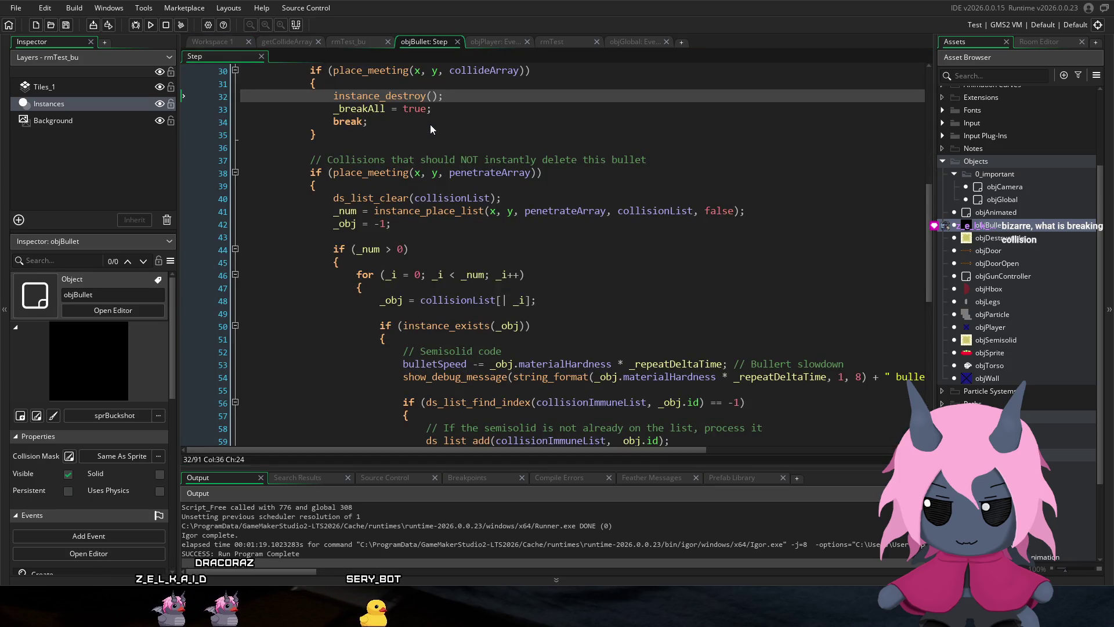
left_click(578, 222)
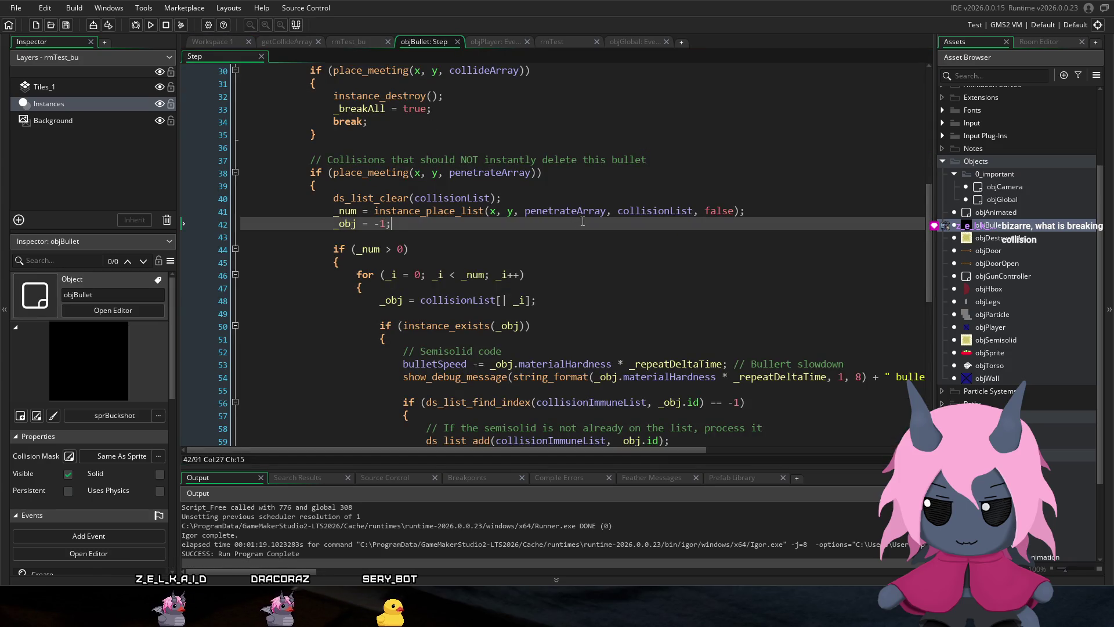
left_click(597, 213)
left_click(681, 209)
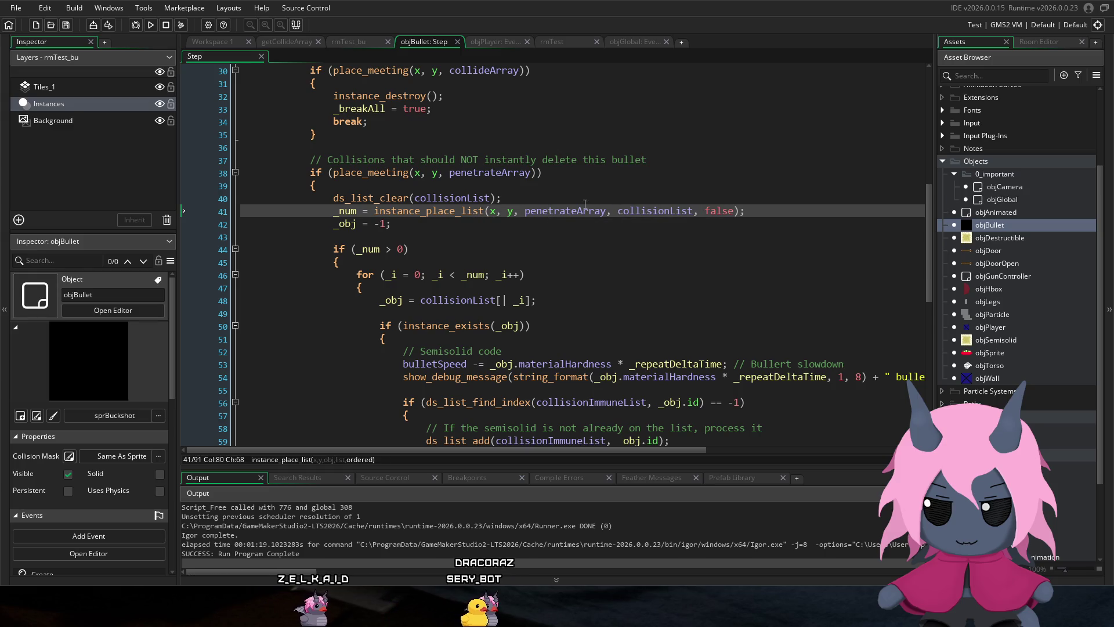
left_click(576, 211)
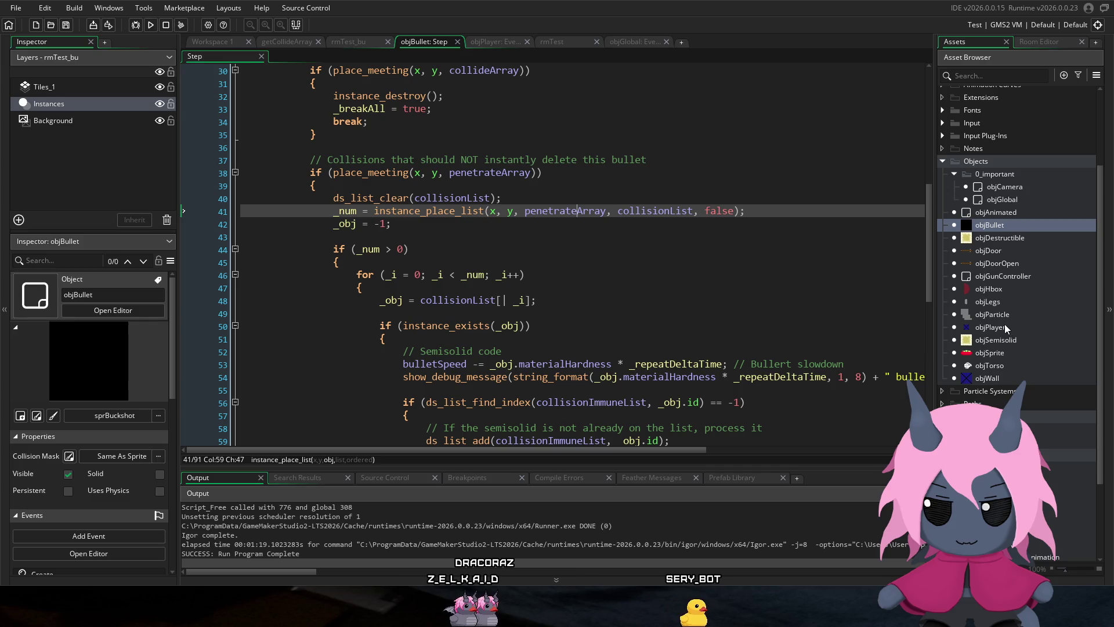
Step: Scroll through the collision code and place the caret after the collideArray check block
scroll(778, 304, "down", 3)
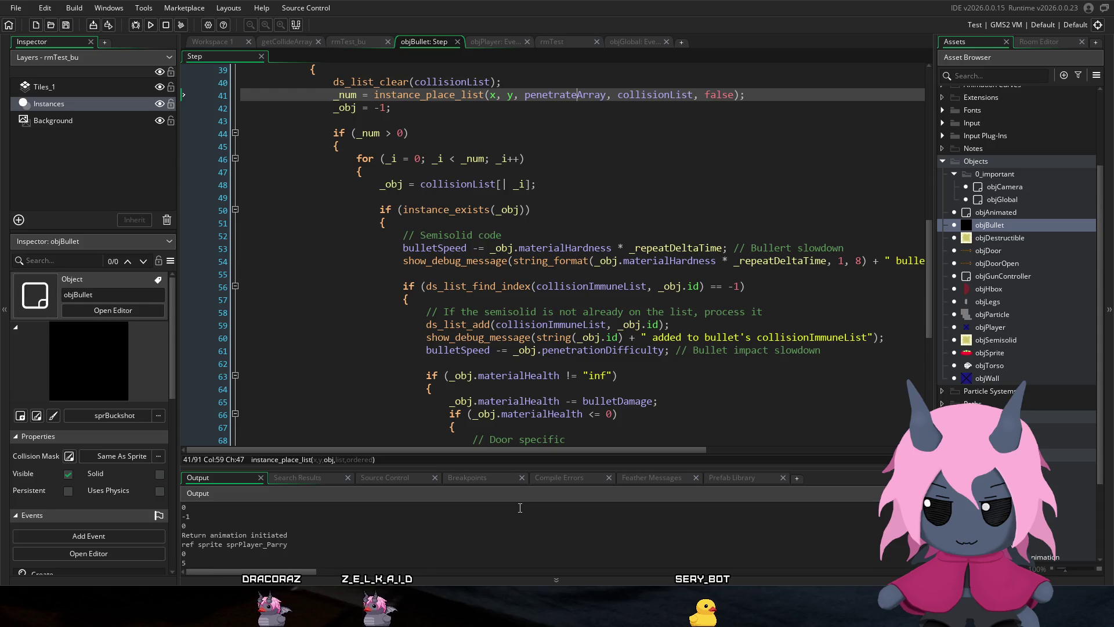
scroll(548, 195, "up", 7)
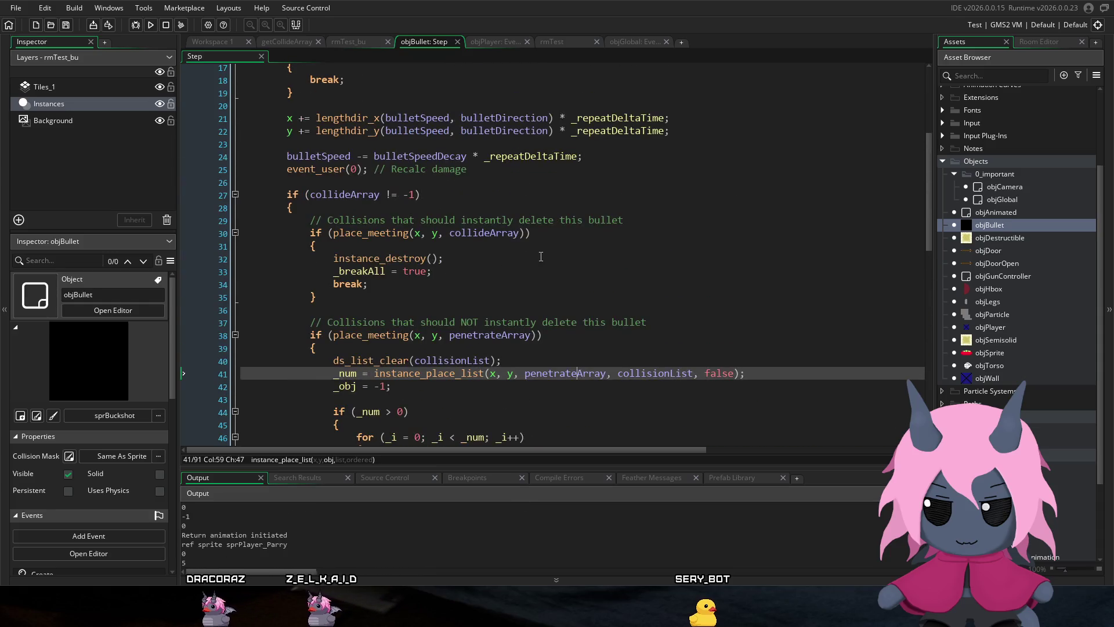
scroll(540, 257, "up", 3)
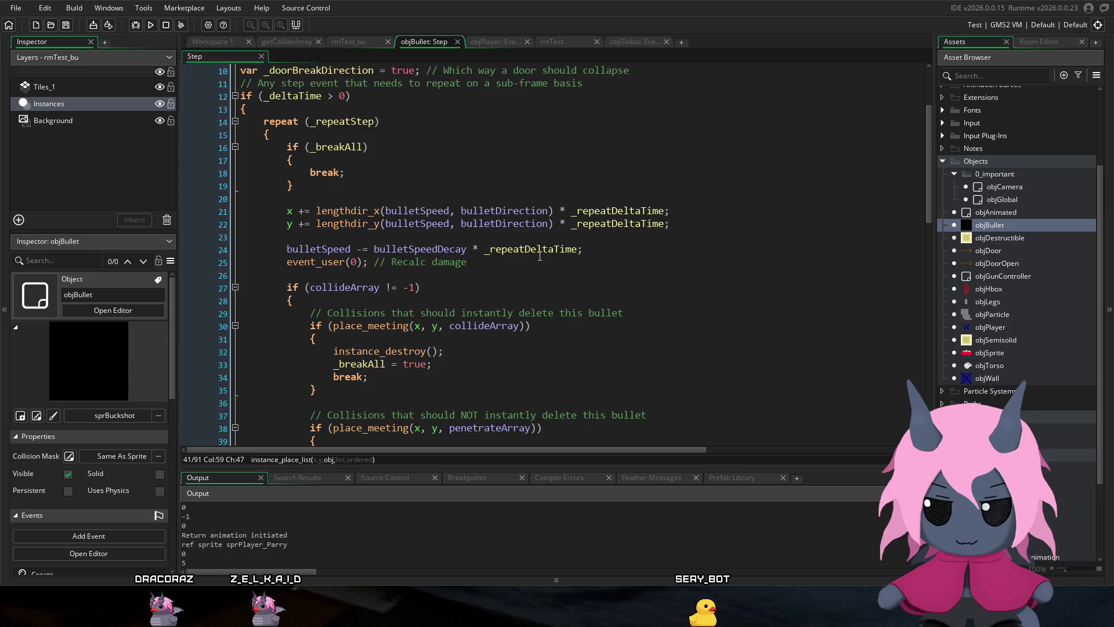
scroll(540, 258, "up", 2)
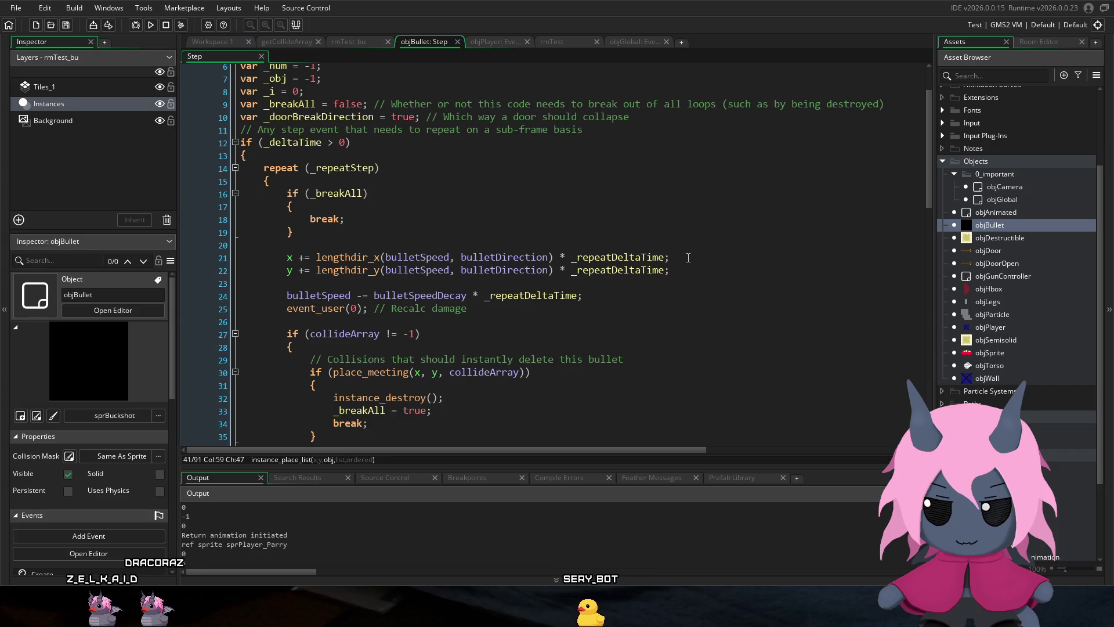
scroll(687, 257, "down", 1)
scroll(687, 257, "down", 4)
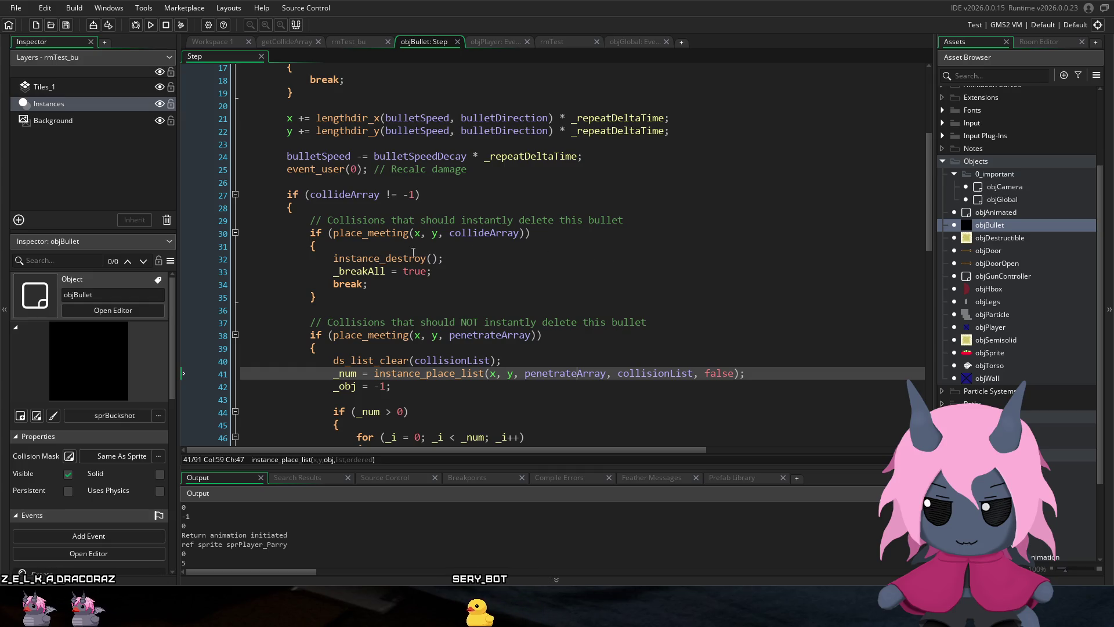
scroll(413, 253, "down", 2)
left_click(380, 247)
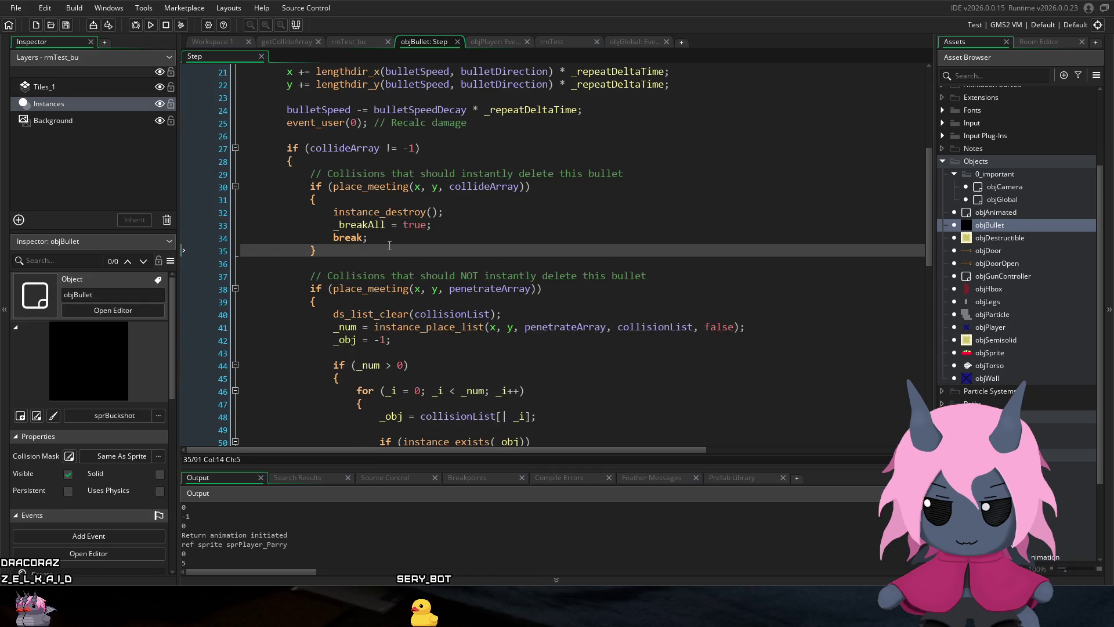
Step: Add an if guard on penetrateArray with an opening brace before the penetrate checks, and save
key("Return")
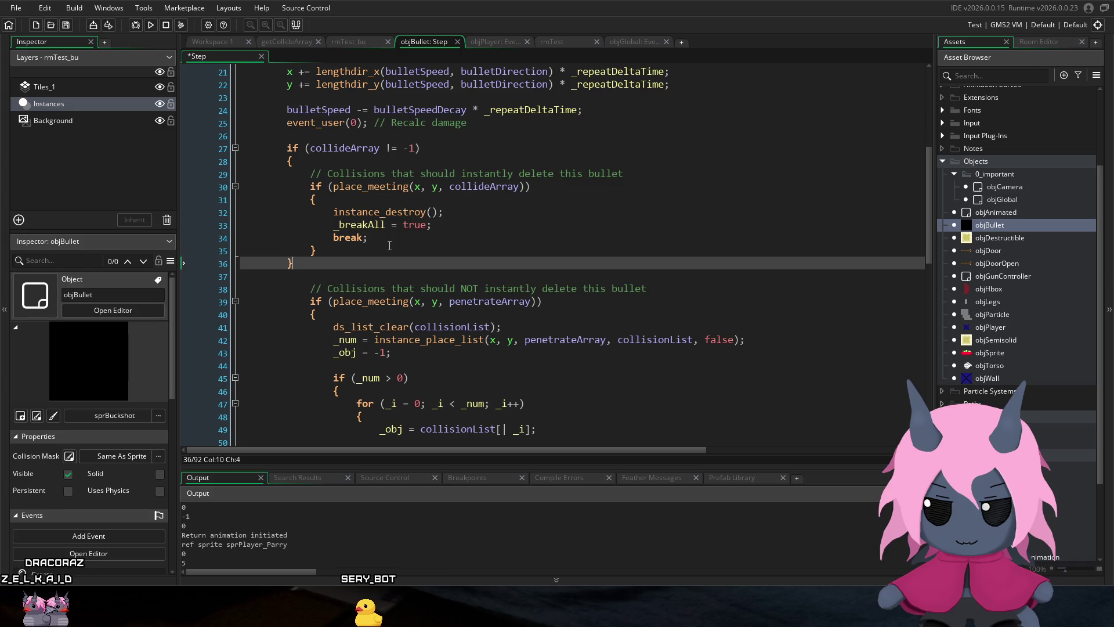
key("Down")
key("Return")
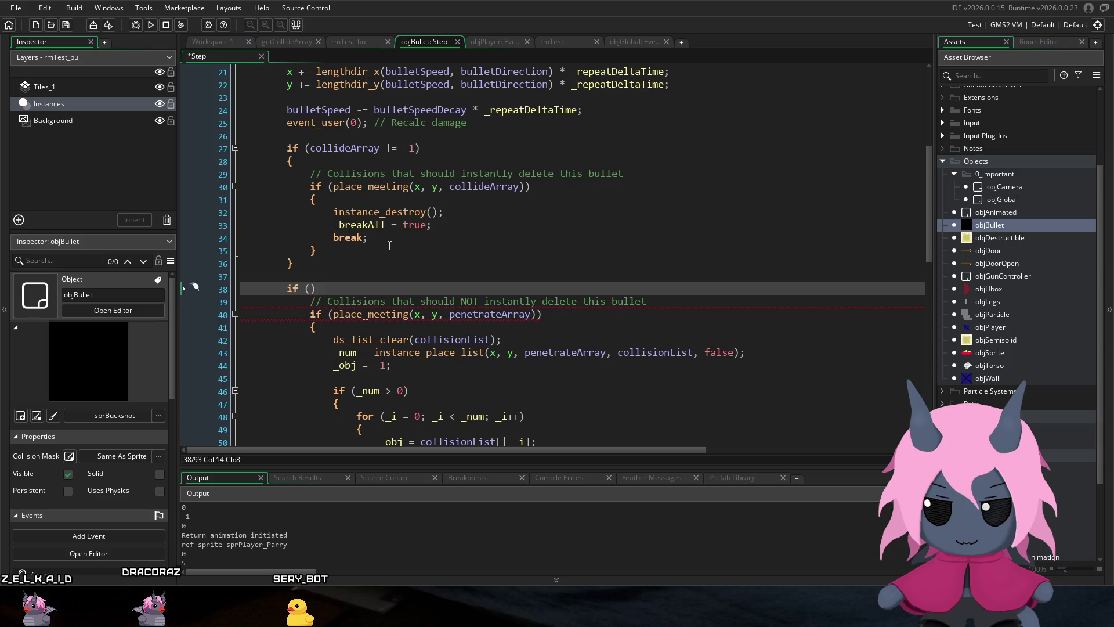
key("BackSpace")
left_click(358, 155)
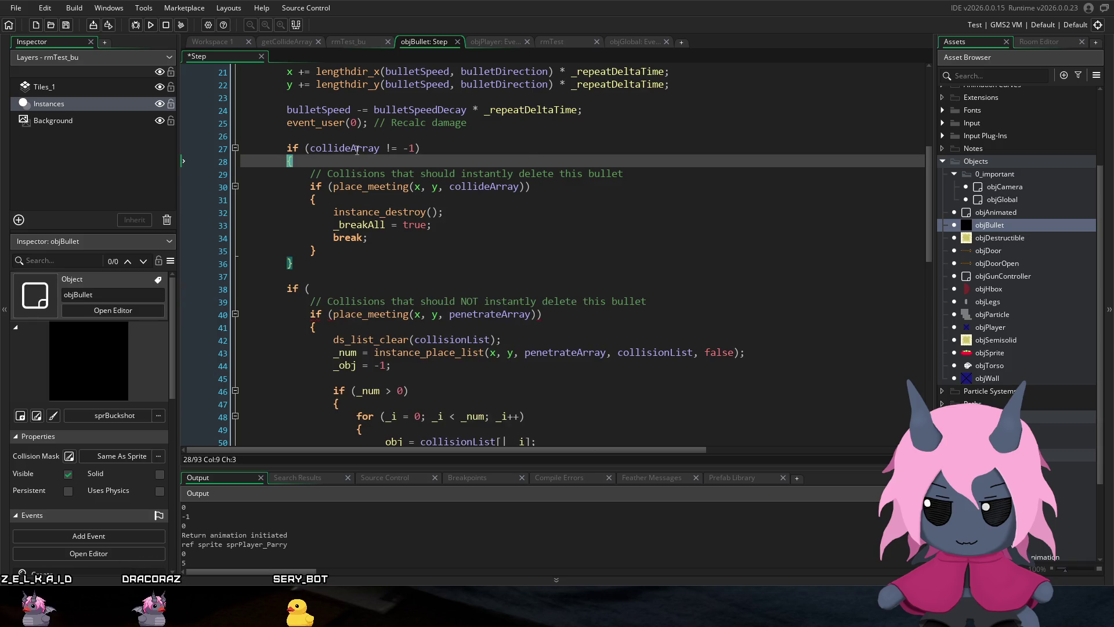
double_click(452, 318)
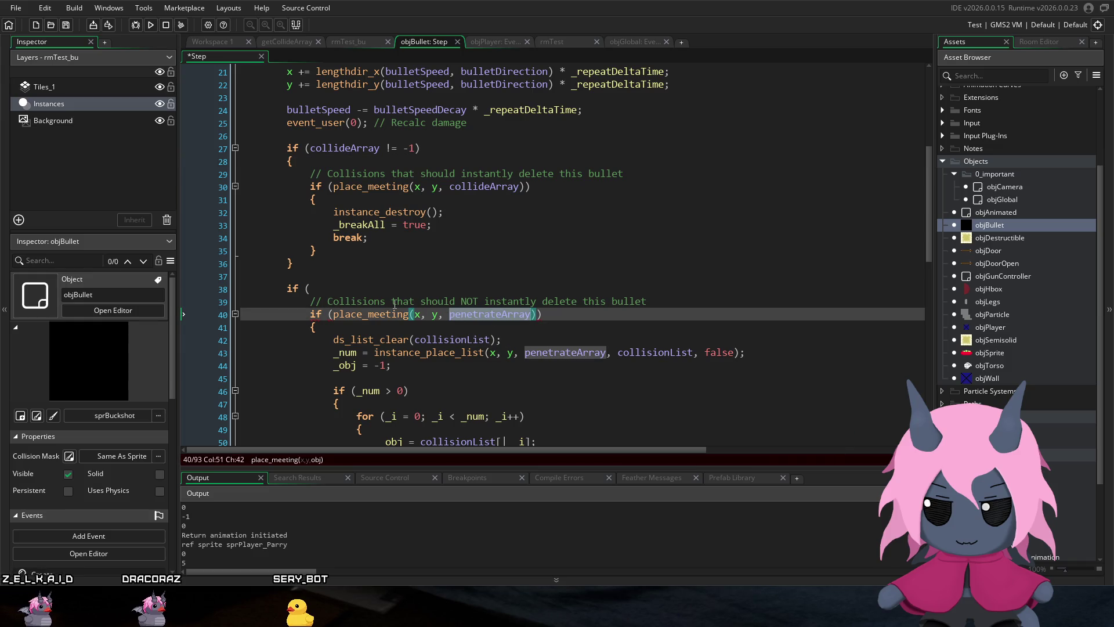
key("ctrl+c")
left_click(381, 293)
key("ctrl+v")
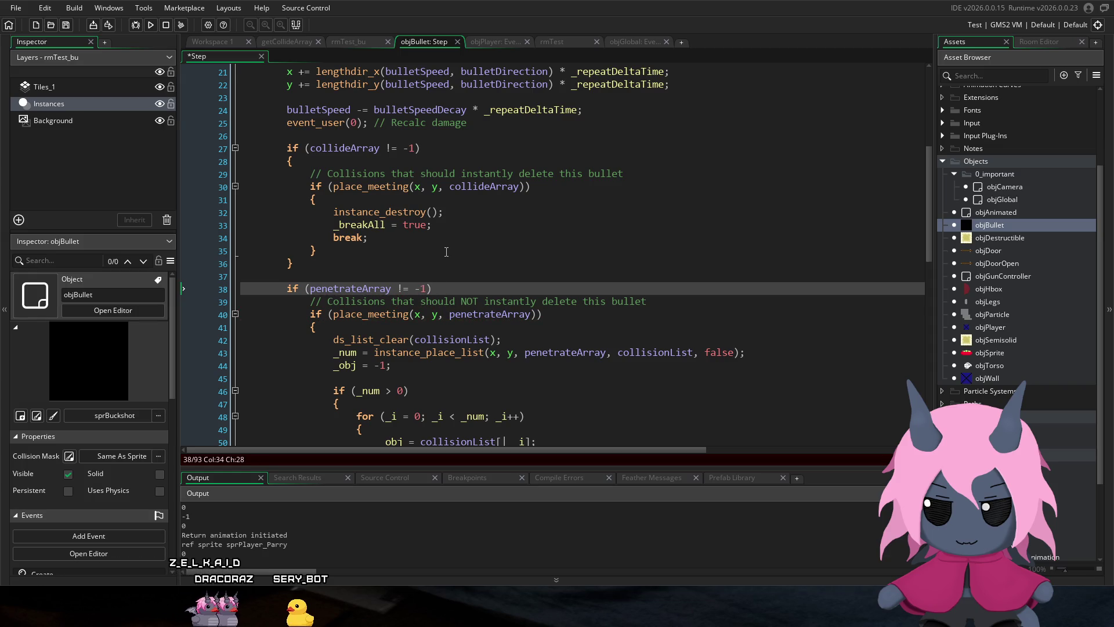
key("Return")
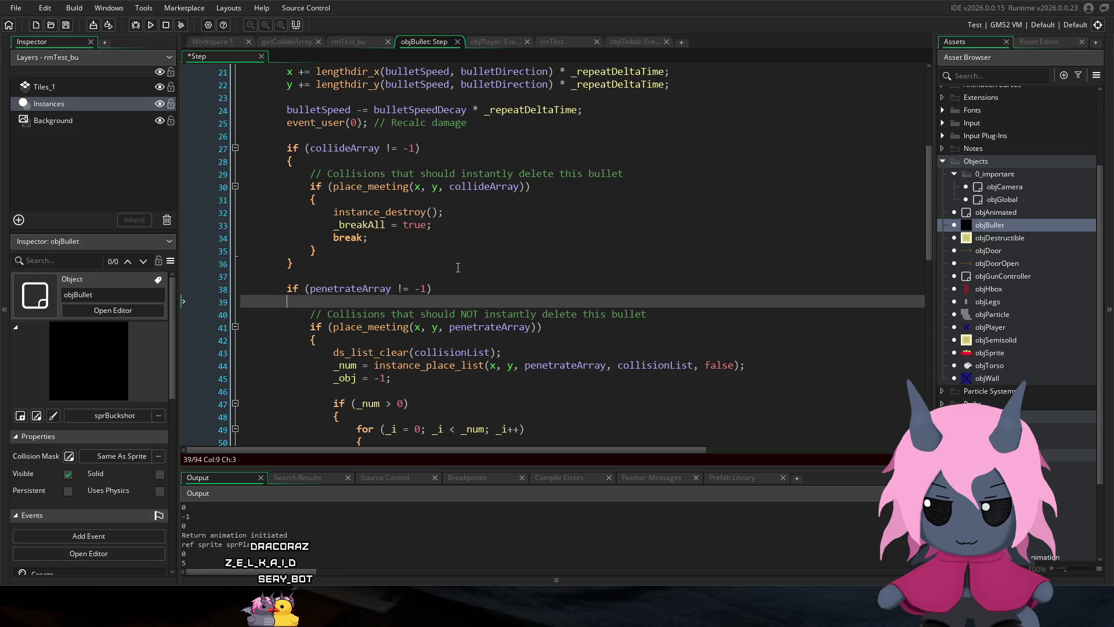
type("{")
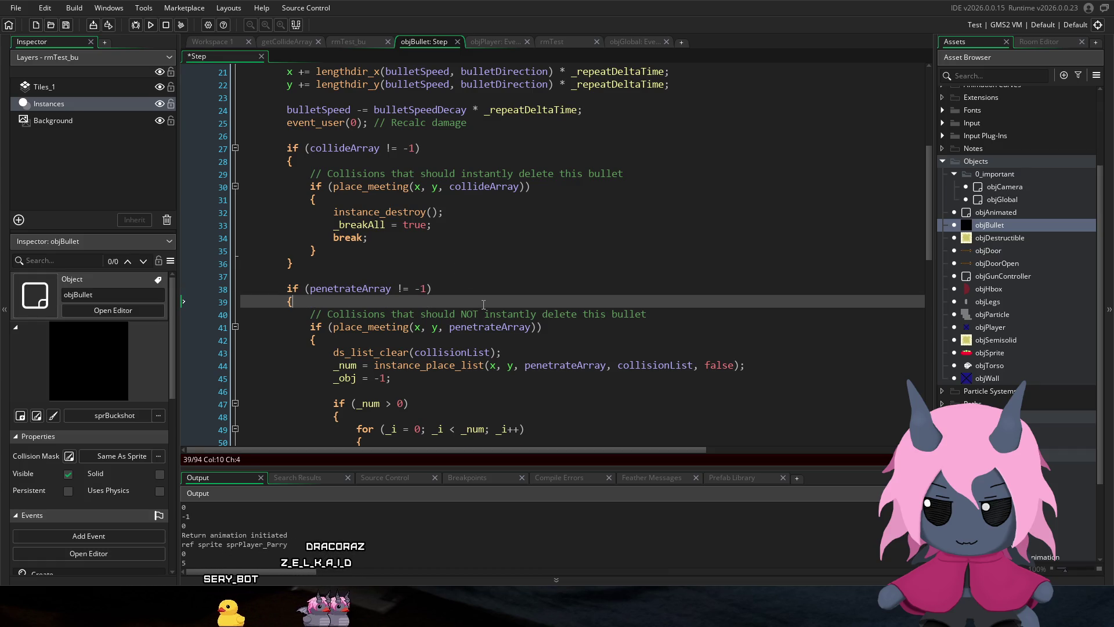
left_click(485, 314)
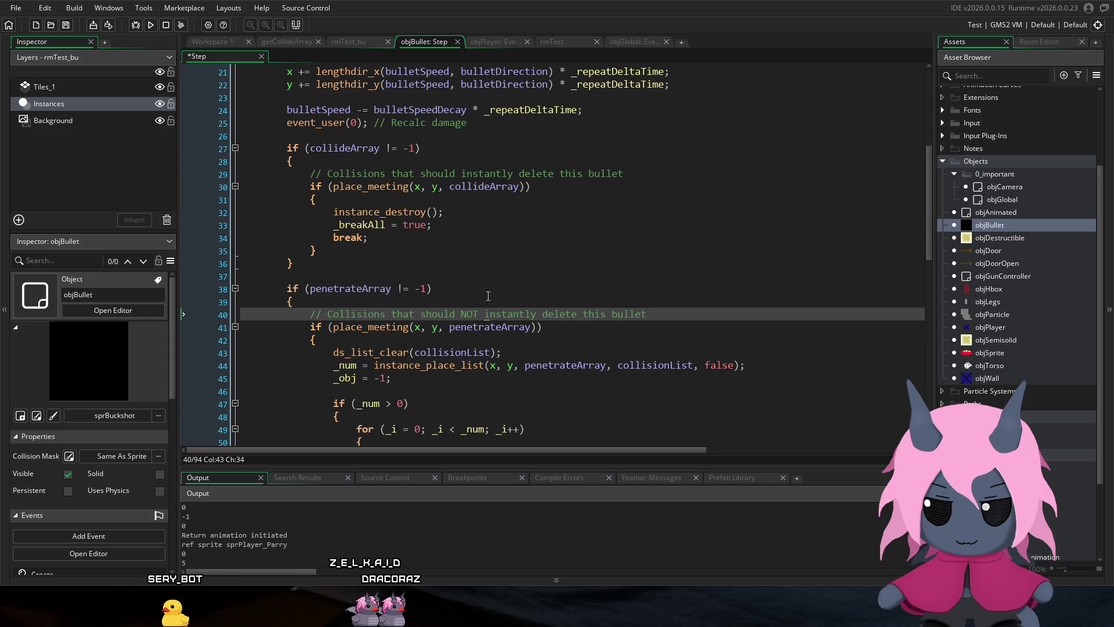
left_click(471, 294)
key("ctrl+s")
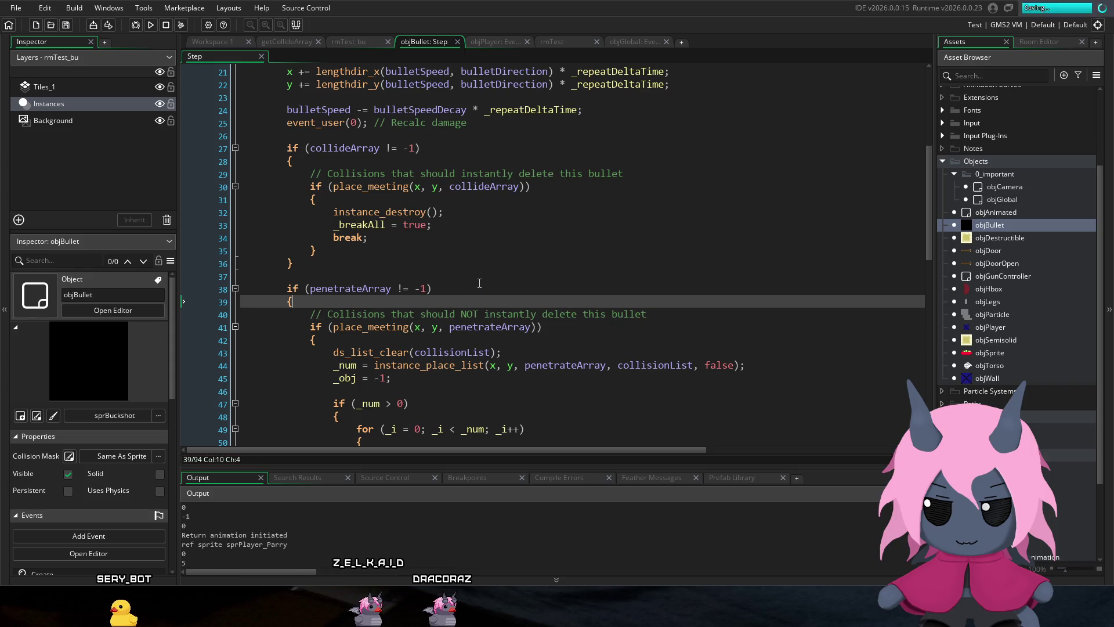
Step: Review the rest of objBullet's Step code, then build and run the game
scroll(455, 236, "down", 3)
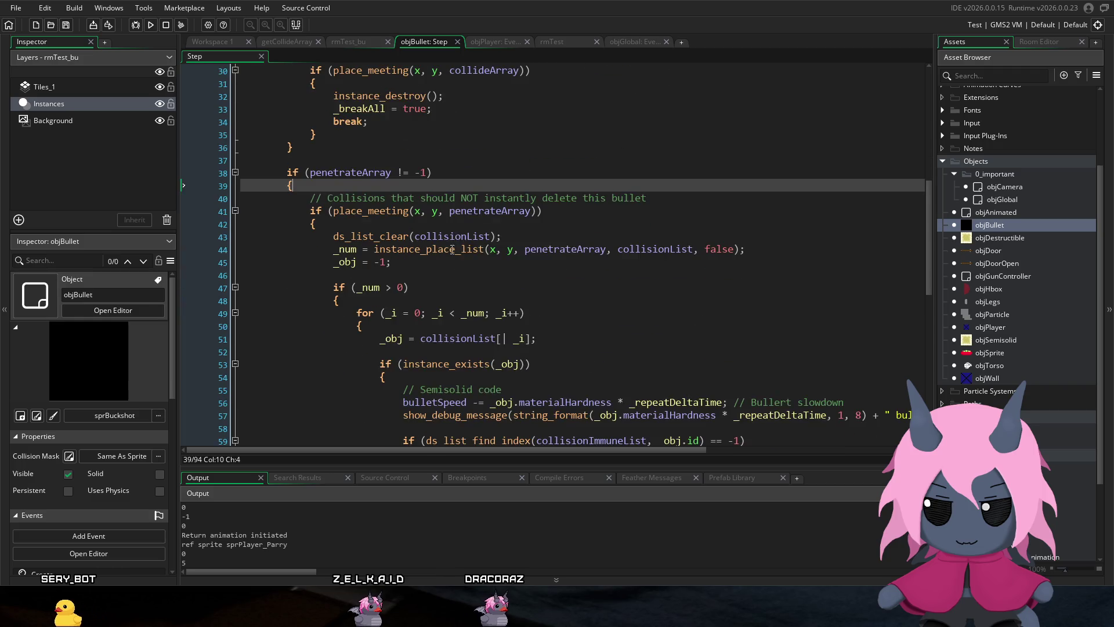
scroll(450, 243, "up", 4)
scroll(448, 242, "up", 1)
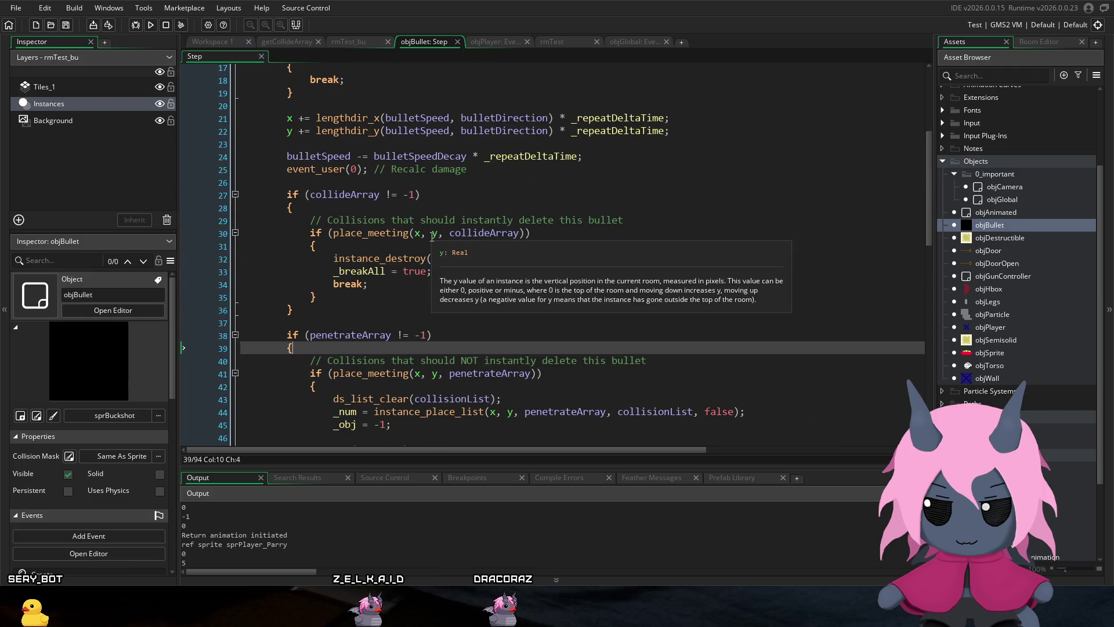
scroll(429, 234, "up", 2)
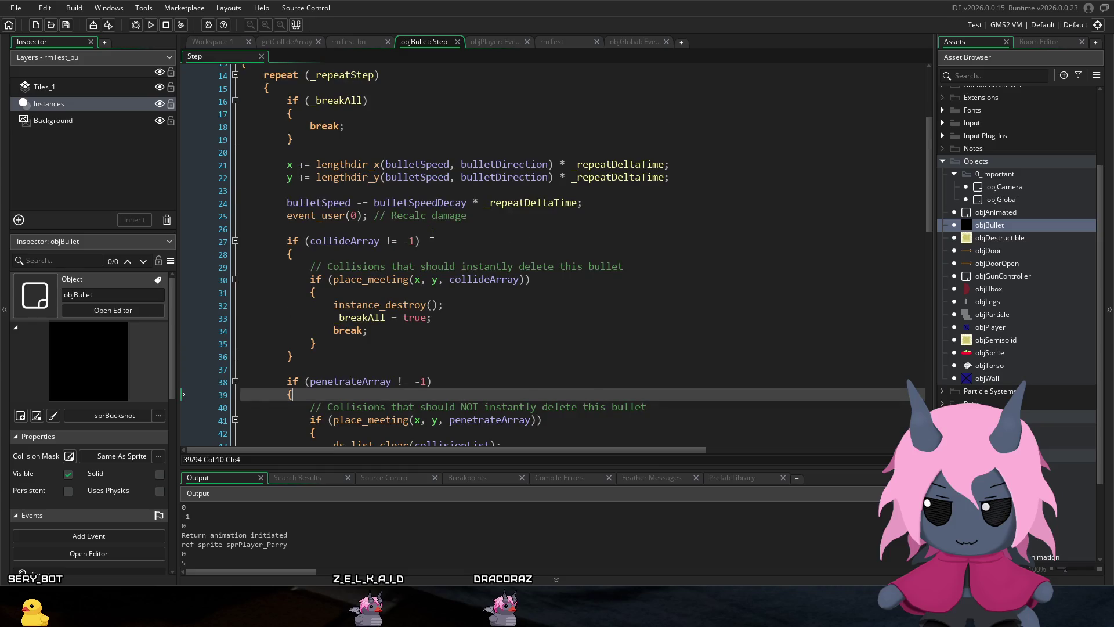
scroll(431, 233, "down", 3)
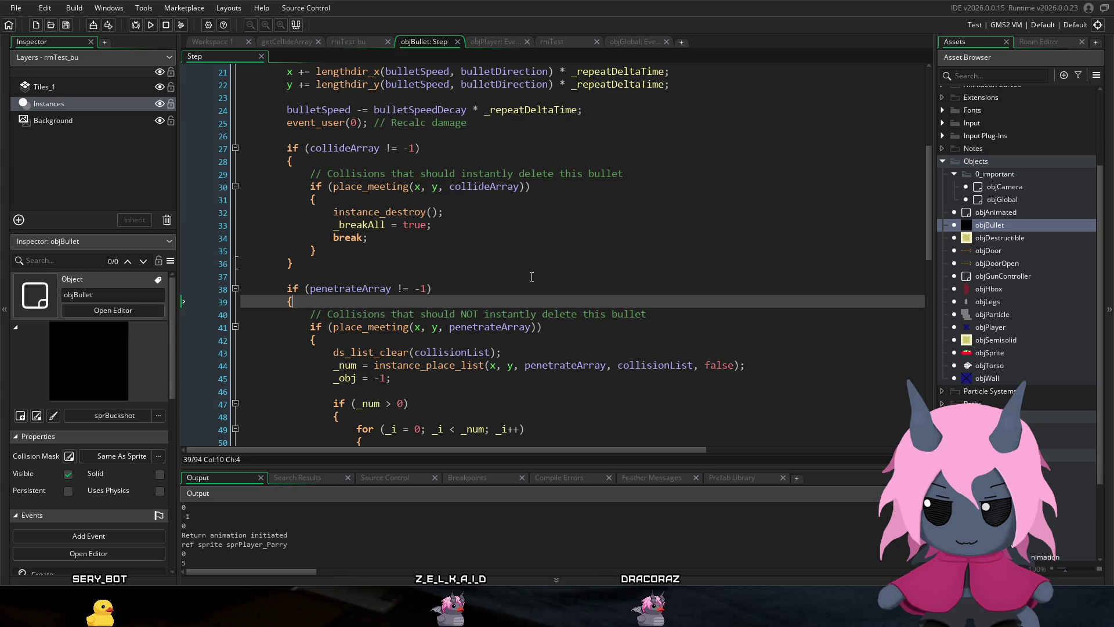
scroll(530, 277, "up", 2)
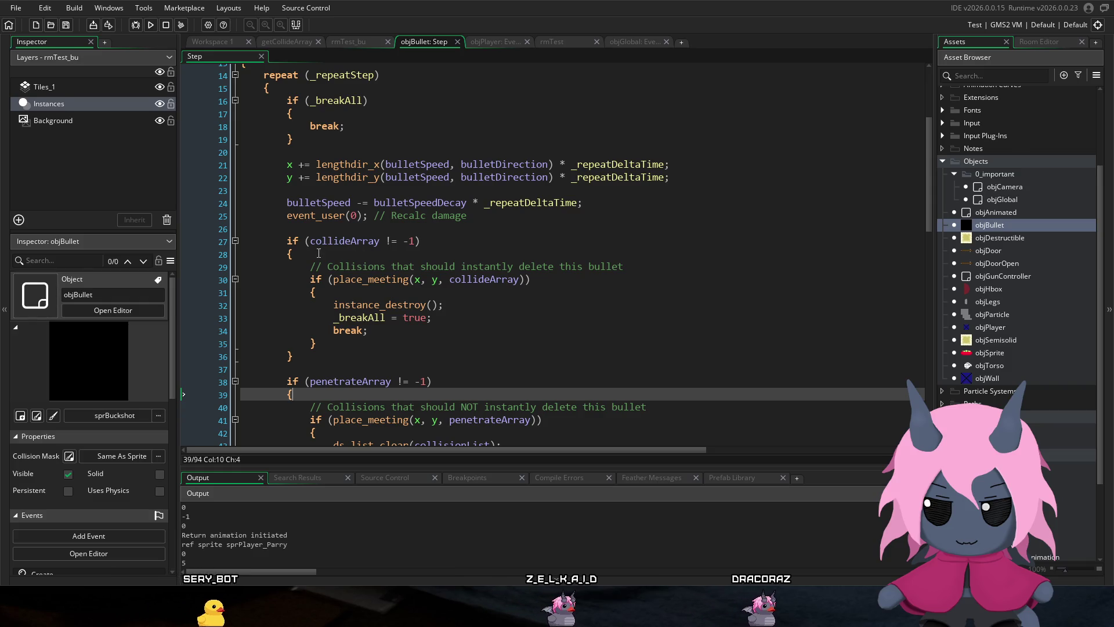
scroll(464, 244, "down", 3)
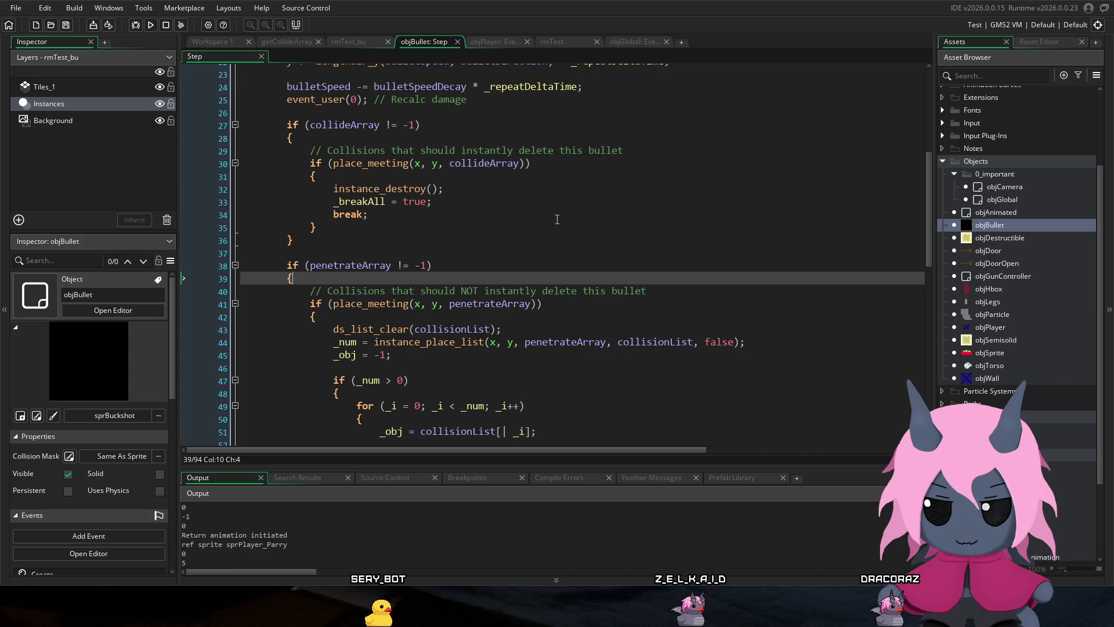
scroll(557, 219, "down", 4)
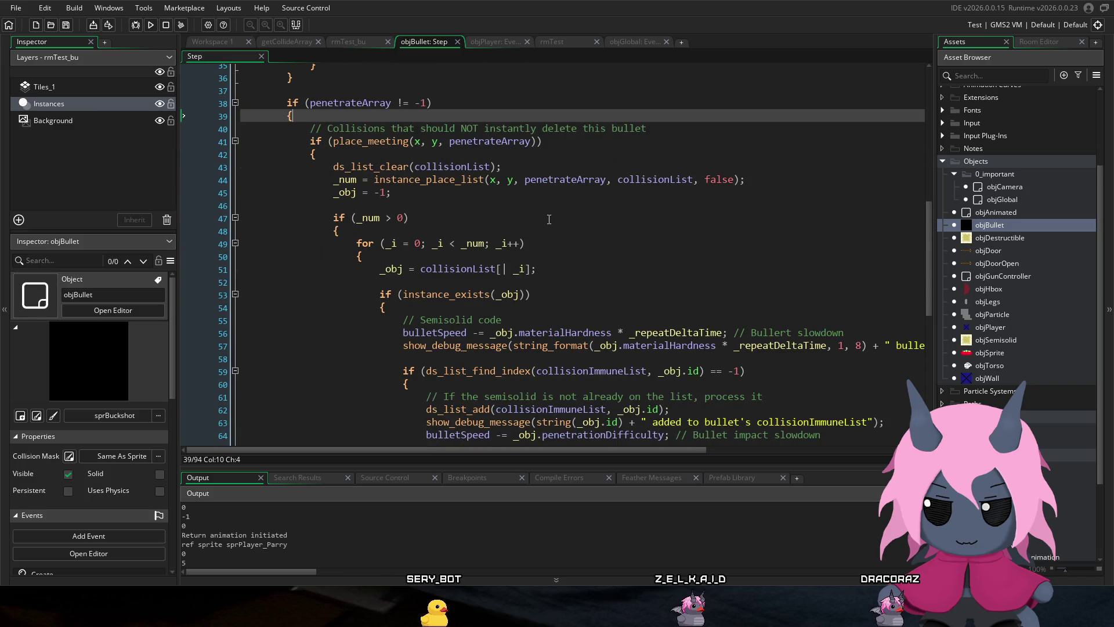
scroll(548, 219, "down", 1)
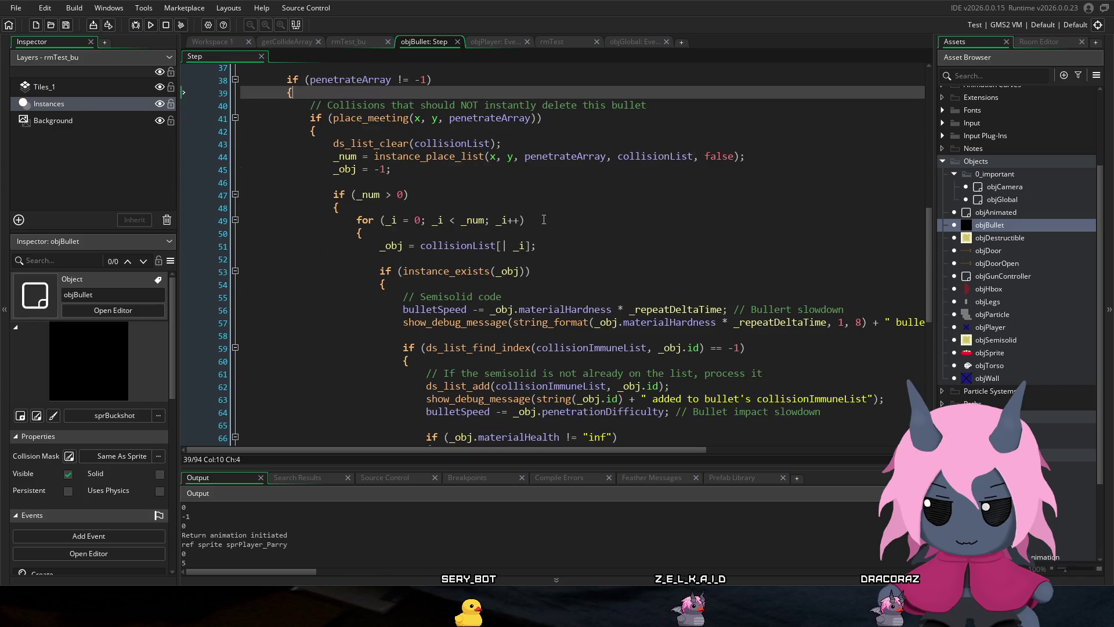
scroll(539, 219, "down", 2)
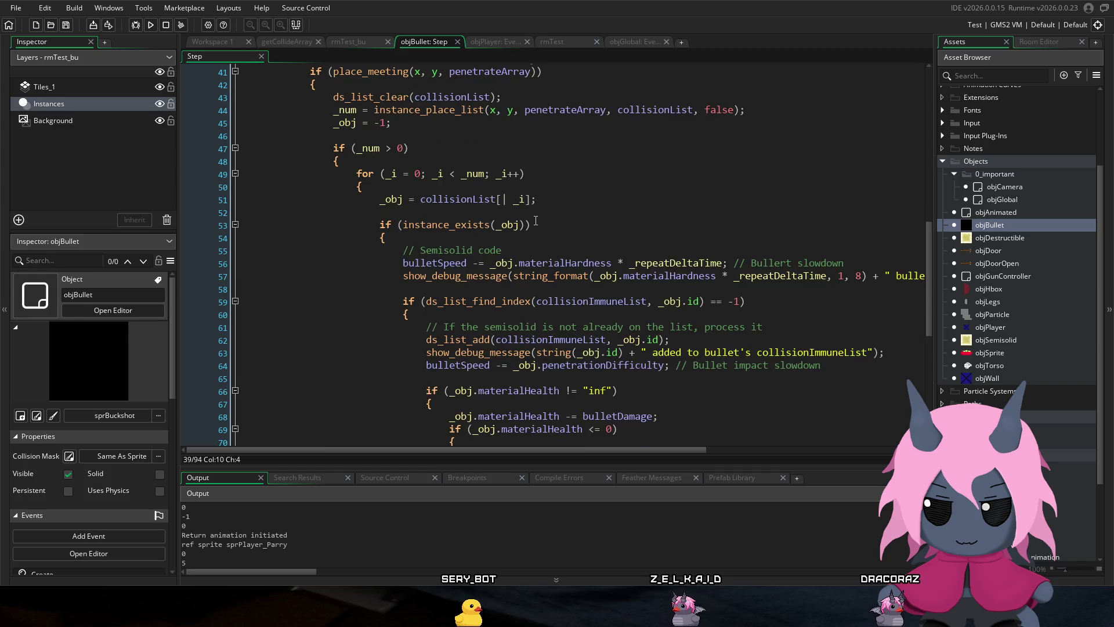
scroll(534, 217, "down", 9)
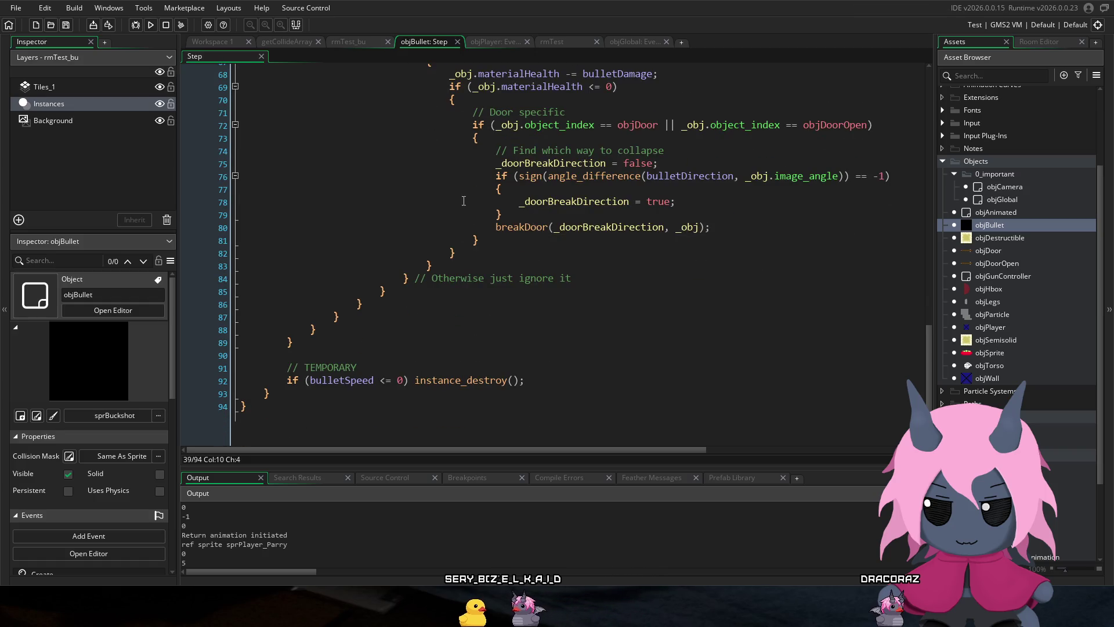
left_click(152, 24)
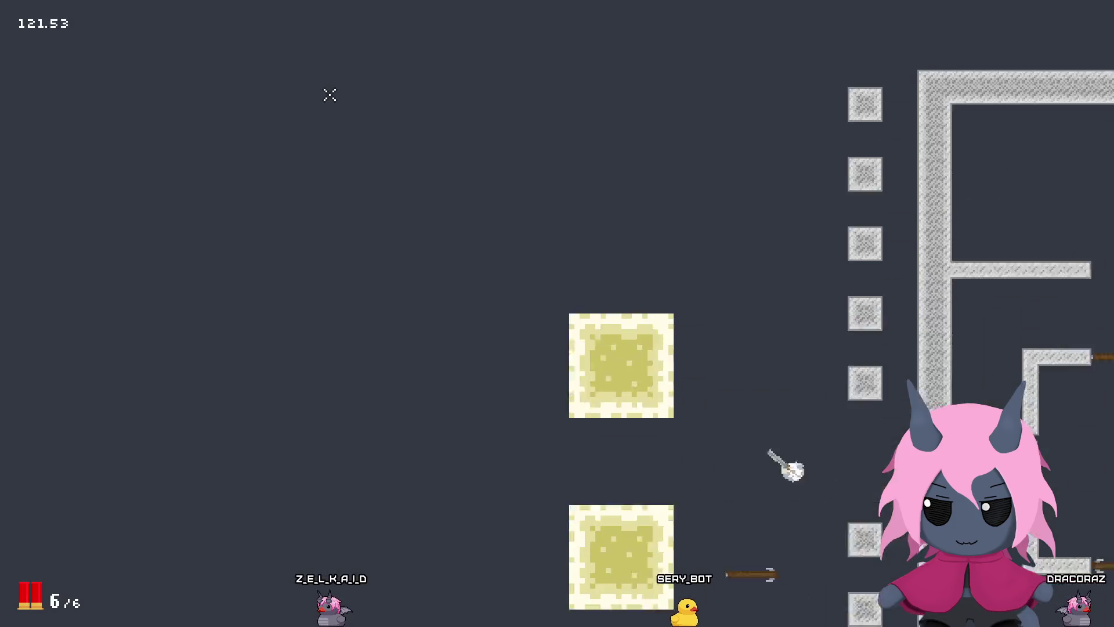
Step: Move through the test room firing at the destructible blocks on the right and left
key("d")
left_click(667, 244)
left_click(691, 231)
left_click(639, 244)
left_click(377, 243)
left_click(381, 228)
left_click(381, 236)
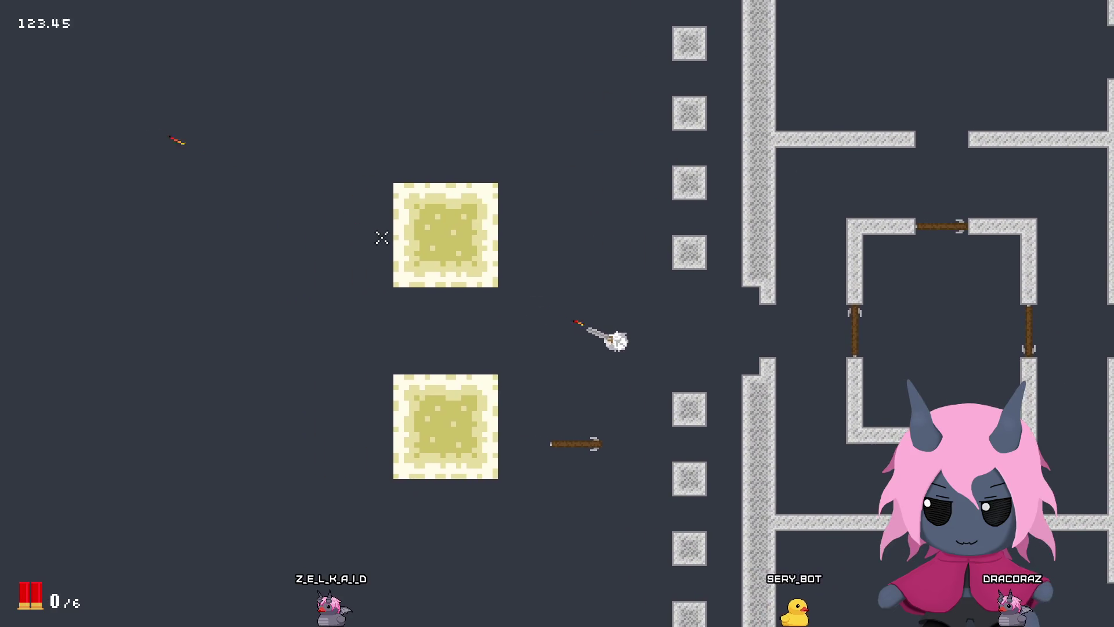
key("w")
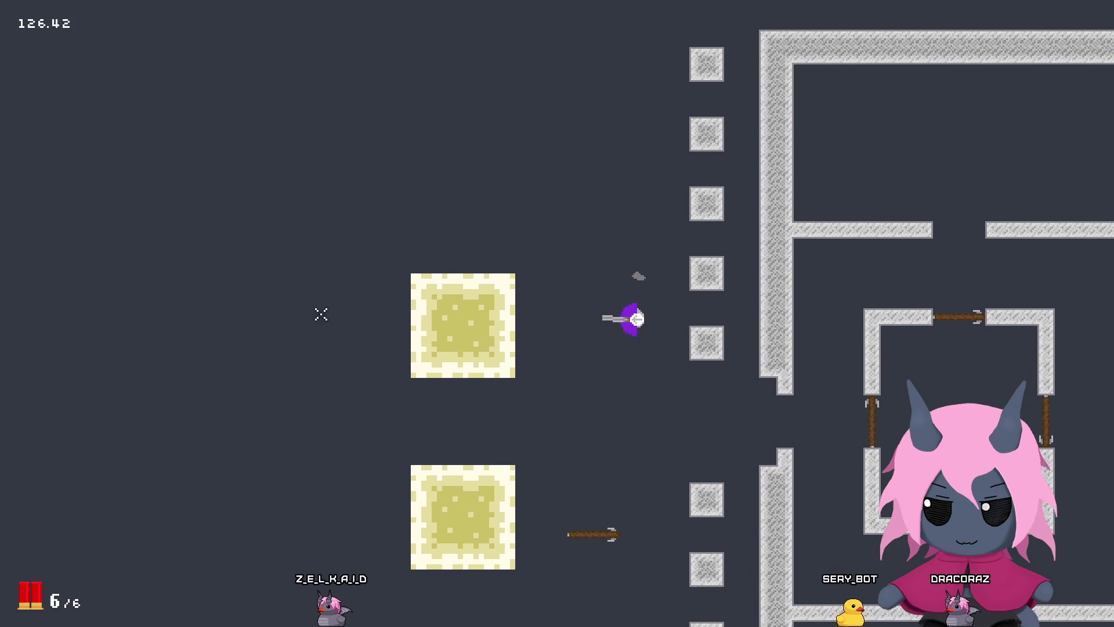
left_click(316, 316)
left_click(309, 324)
left_click(307, 326)
key("a")
left_click(306, 326)
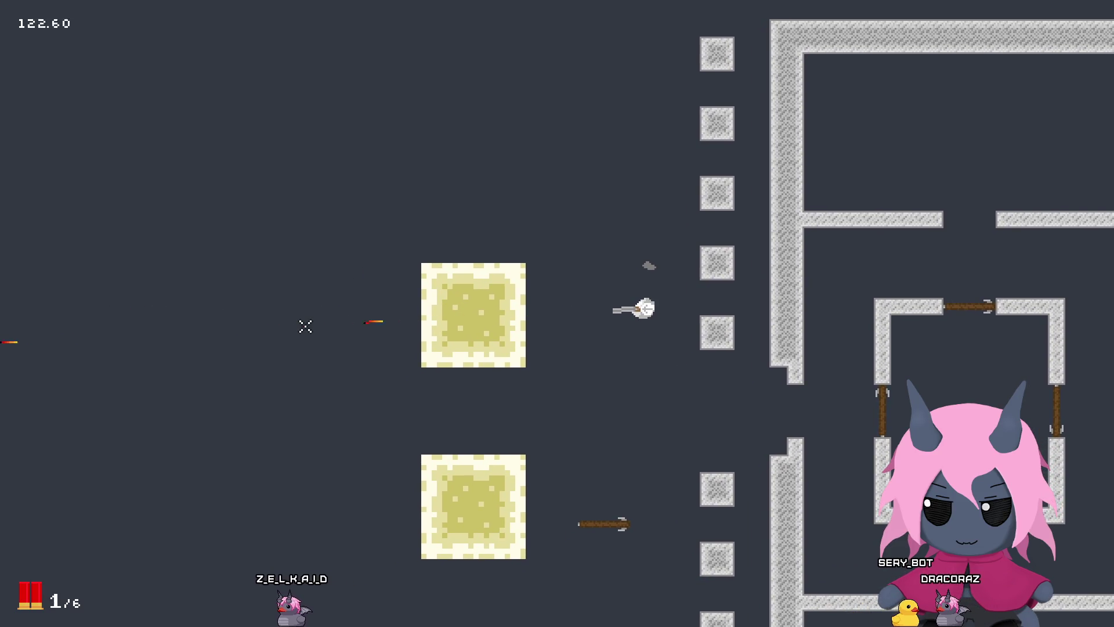
left_click(299, 319)
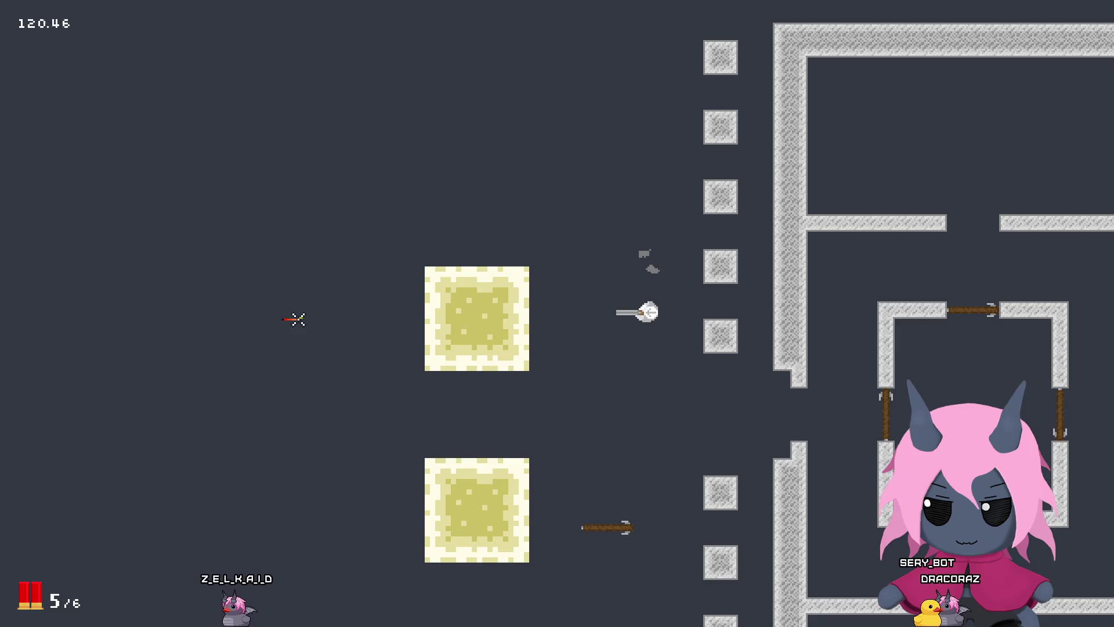
Step: After reloading, empty the magazine into the left blocks while moving, then quit the game with Escape
key("s")
key("w")
key("a")
left_click(261, 312)
left_click(239, 315)
left_click(239, 315)
key("s")
left_click(239, 315)
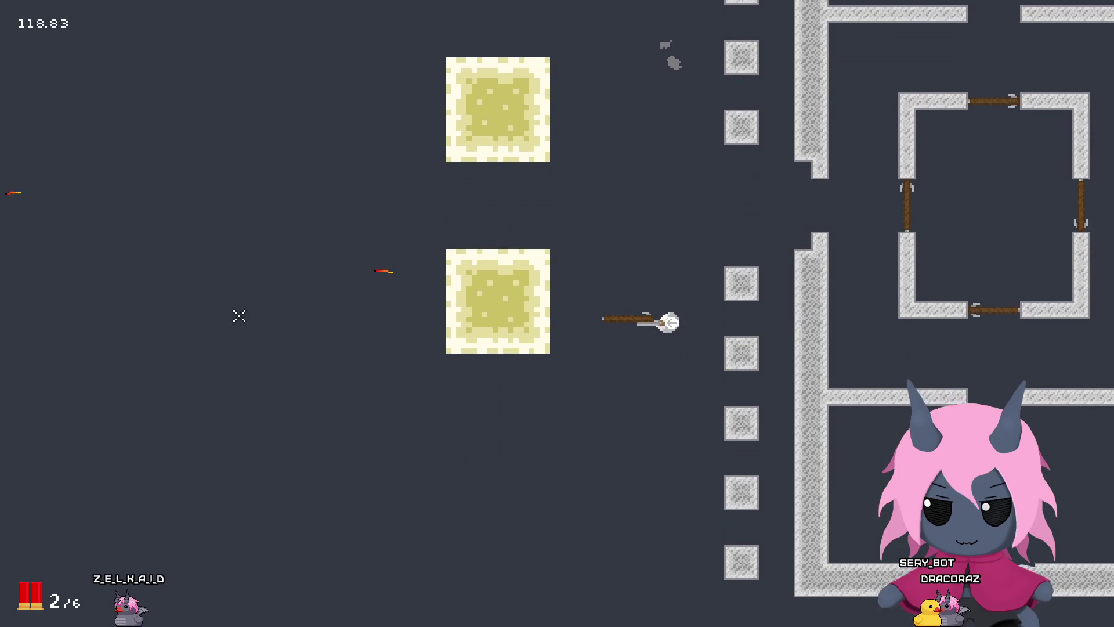
left_click(240, 315)
left_click(239, 316)
key("w")
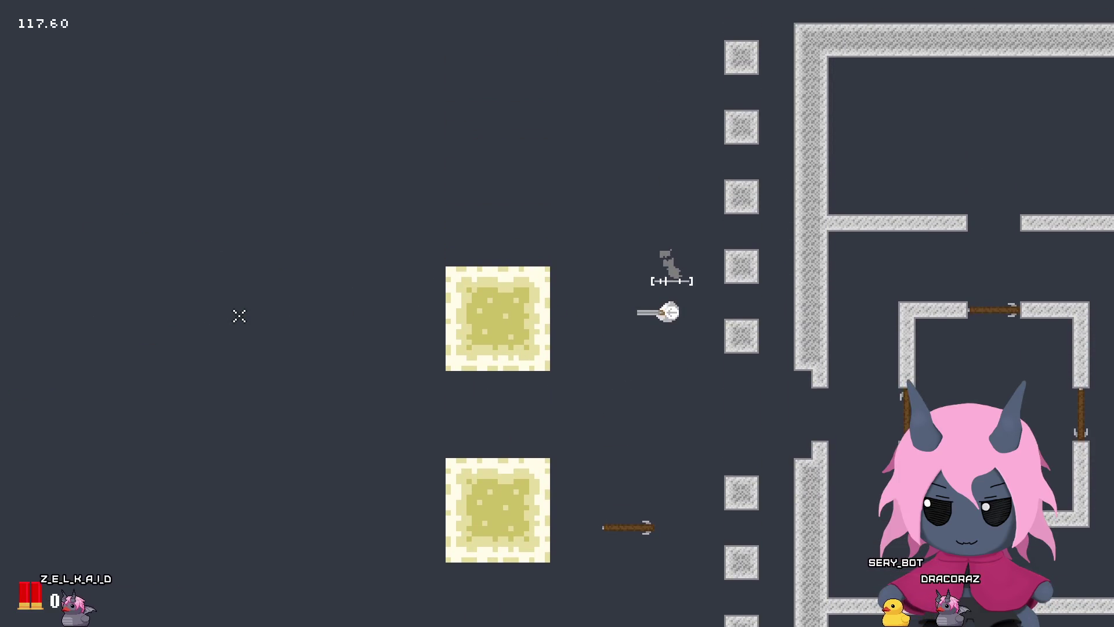
left_click(239, 315)
left_click(239, 316)
key("s")
left_click(238, 315)
left_click(237, 315)
key("a")
key("w")
key("s")
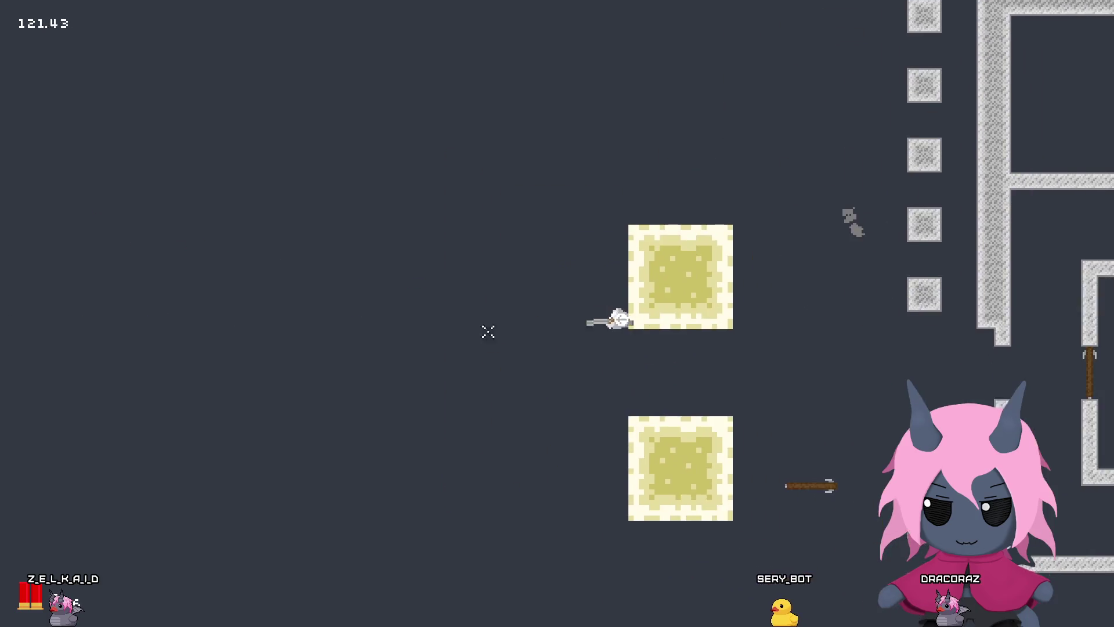
key("a")
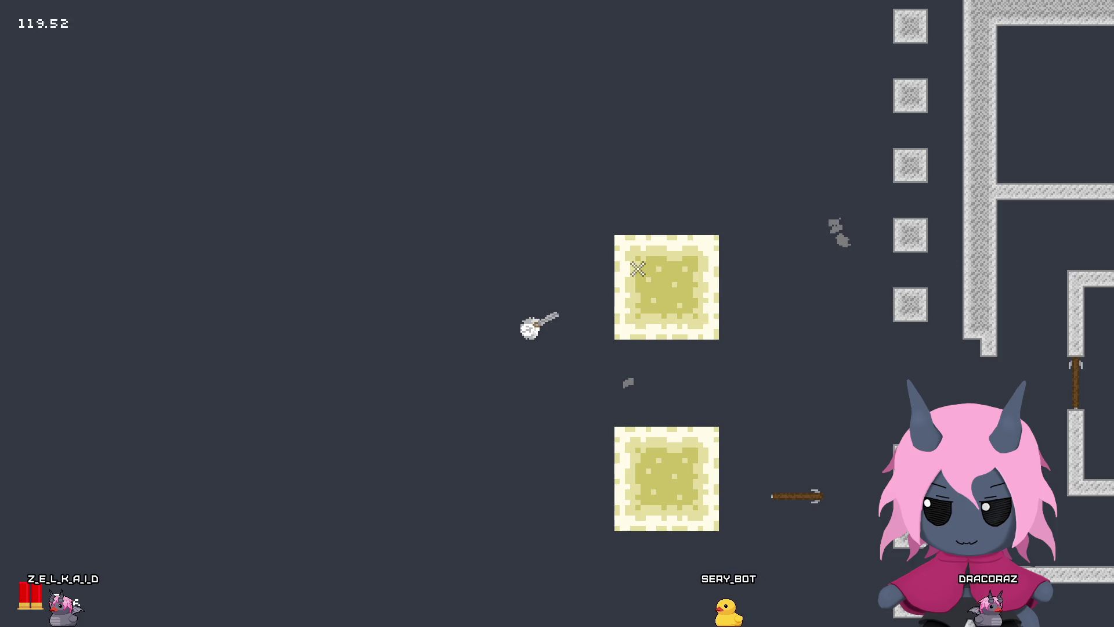
key("Escape")
scroll(594, 219, "up", 10)
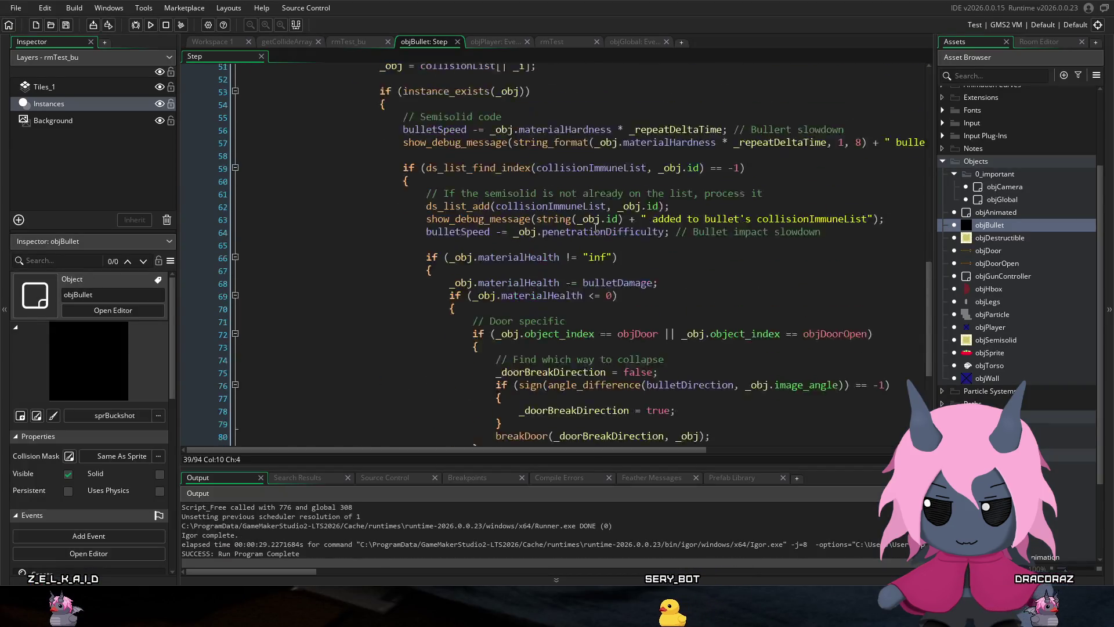
Step: Inspect getCollideArray's line 10 array_copy of objGlobal.ballisticCollideArray, then open objGlobal
scroll(594, 218, "up", 7)
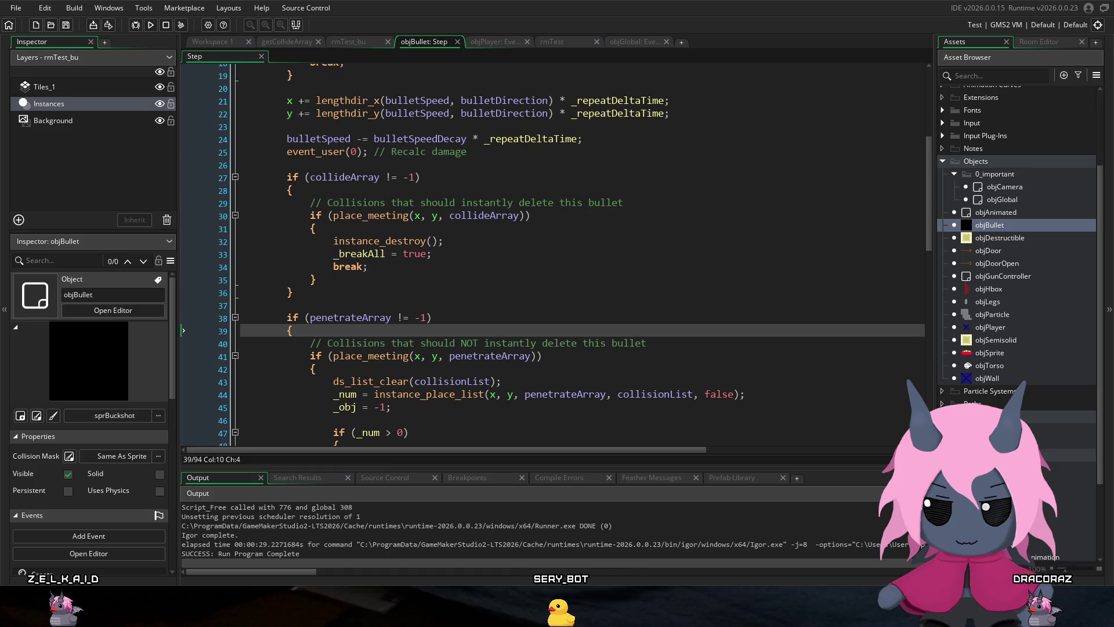
scroll(1017, 232, "down", 3)
left_click(287, 41)
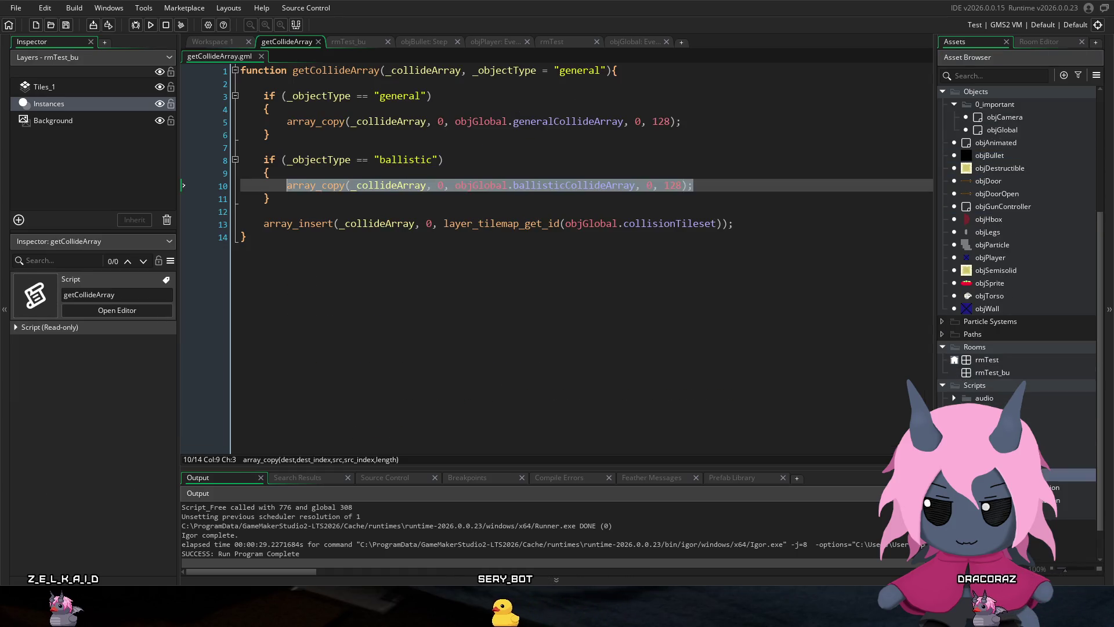
left_click(566, 185)
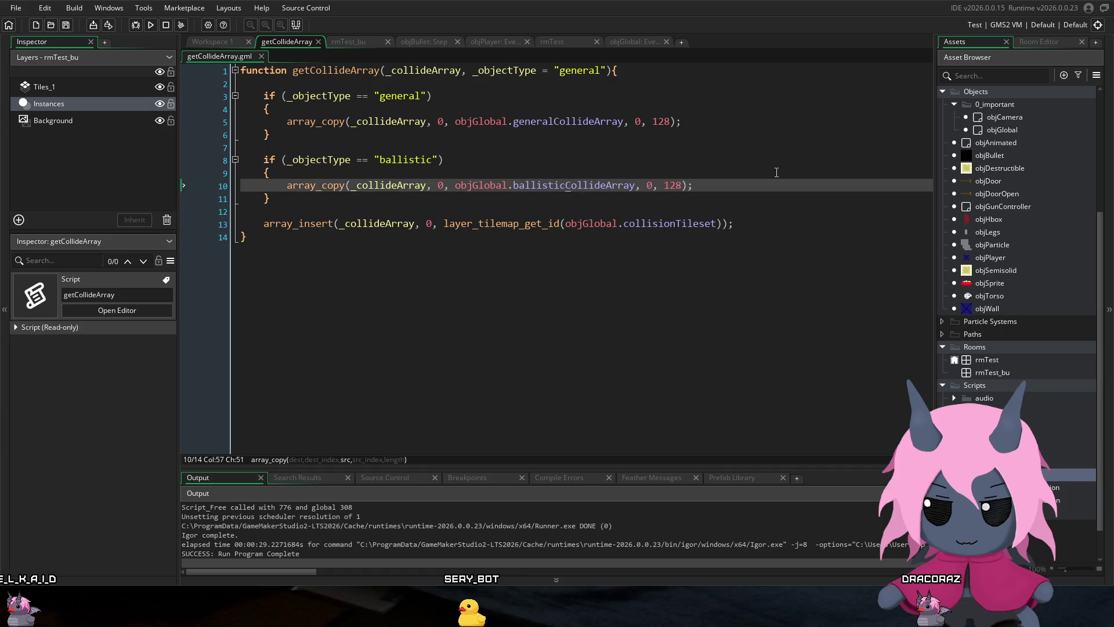
left_click(759, 185)
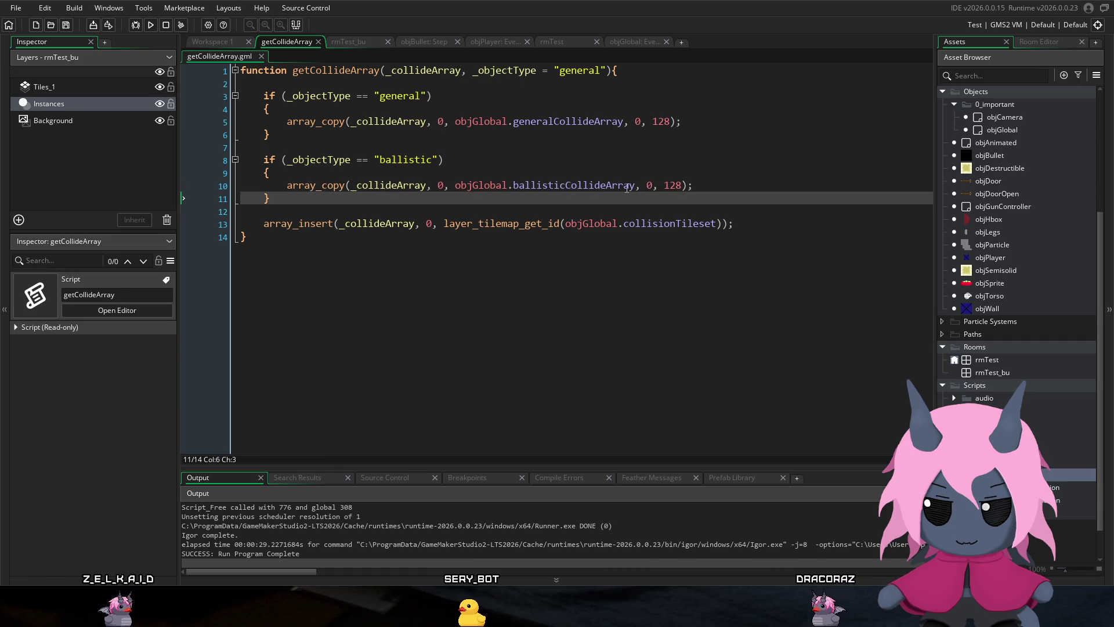
mouse_move(613, 184)
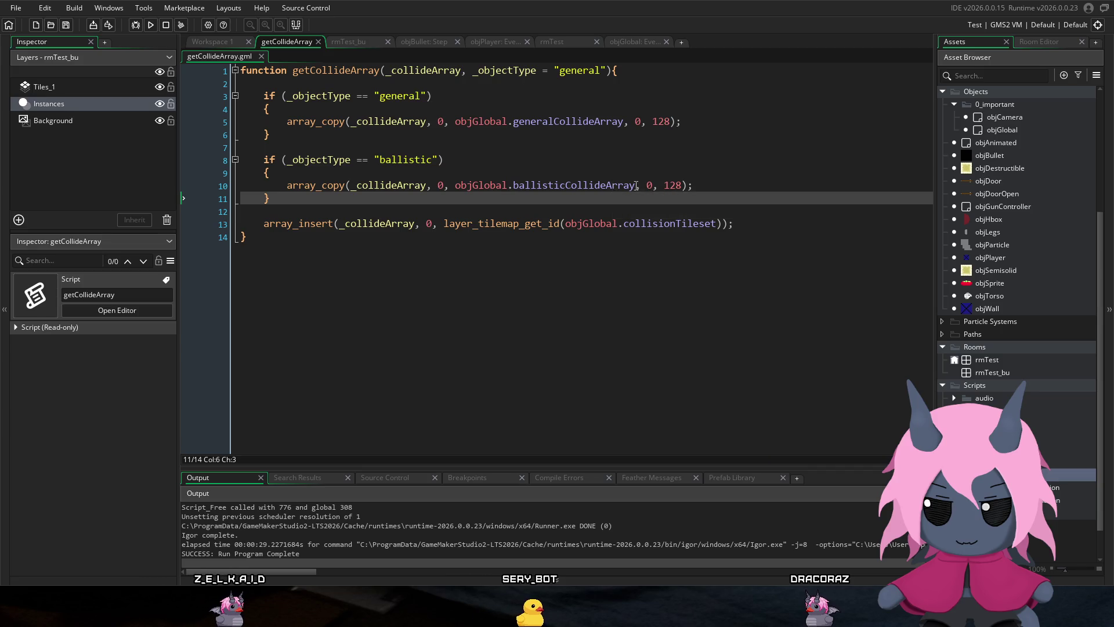
left_click(618, 186)
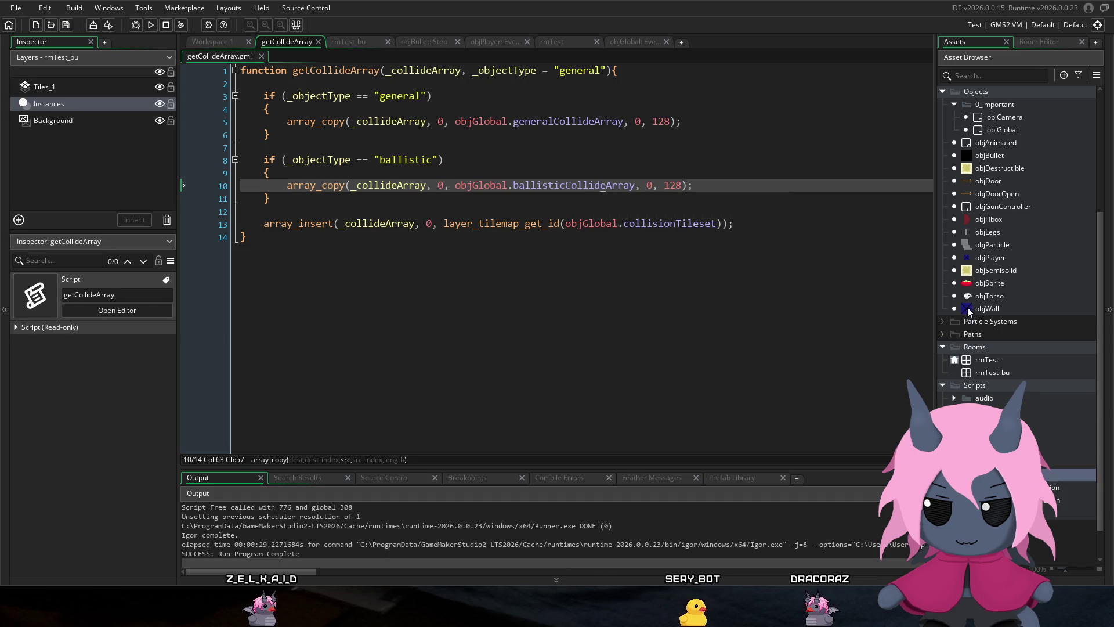
scroll(980, 342, "up", 3)
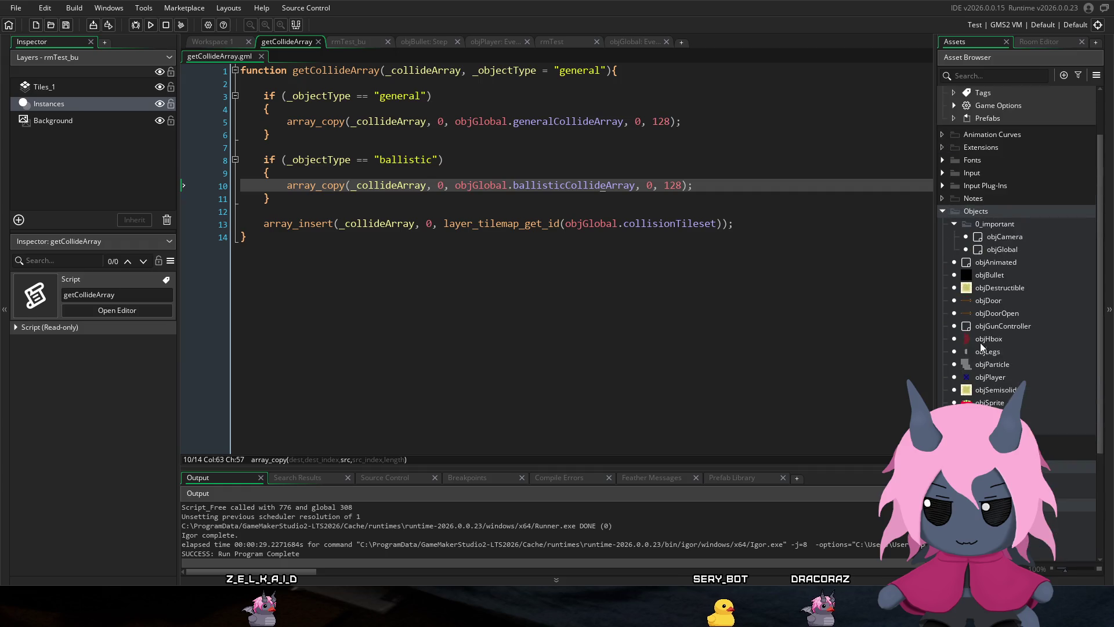
double_click(1013, 249)
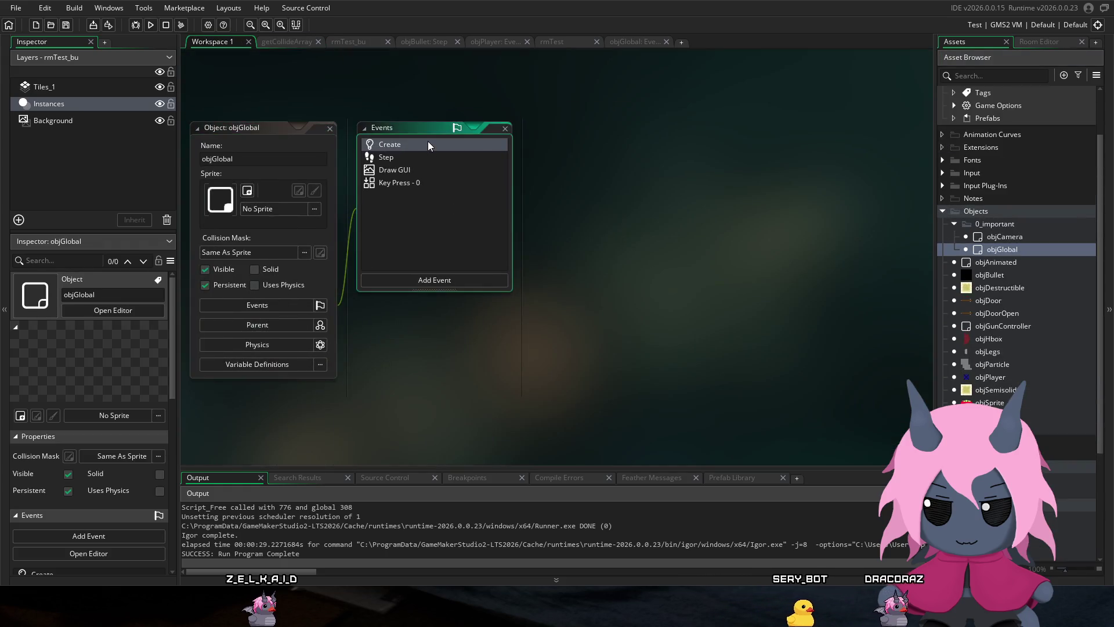
Step: Review ballisticPenetrateArray on line 13 of objGlobal's Create event, then open objPlayer
left_click(427, 144)
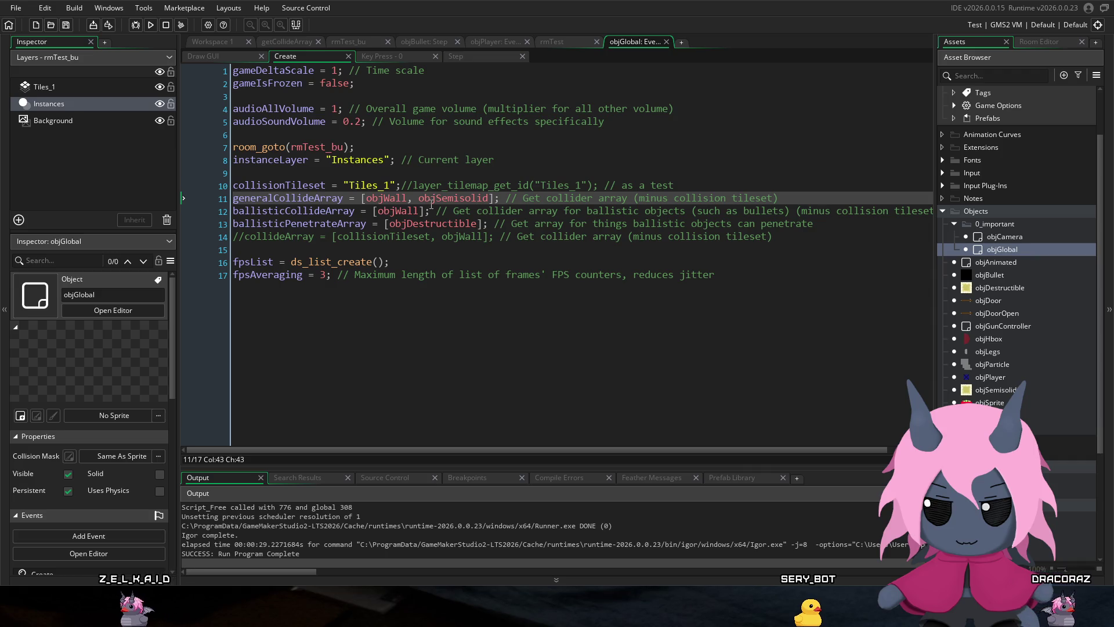
mouse_move(413, 227)
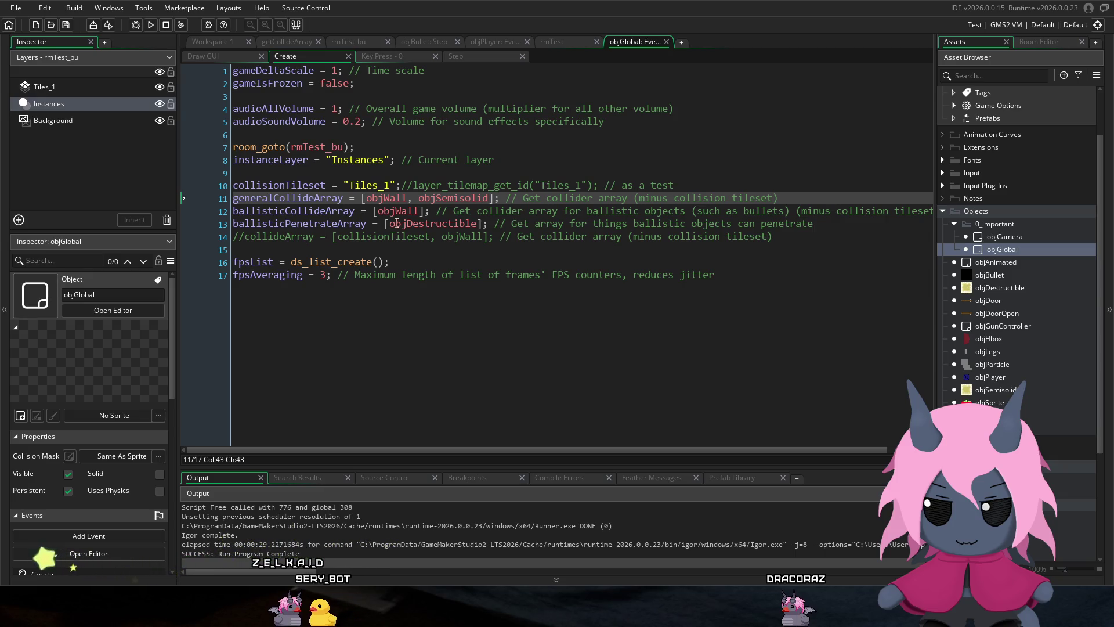
double_click(346, 223)
left_click(349, 224)
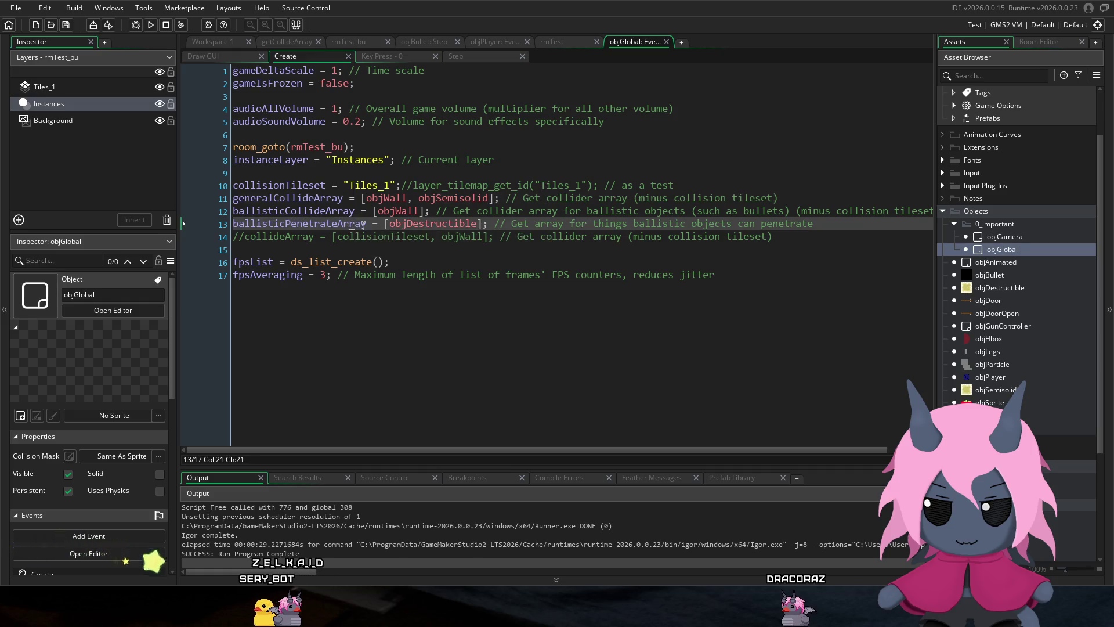
left_click(342, 223)
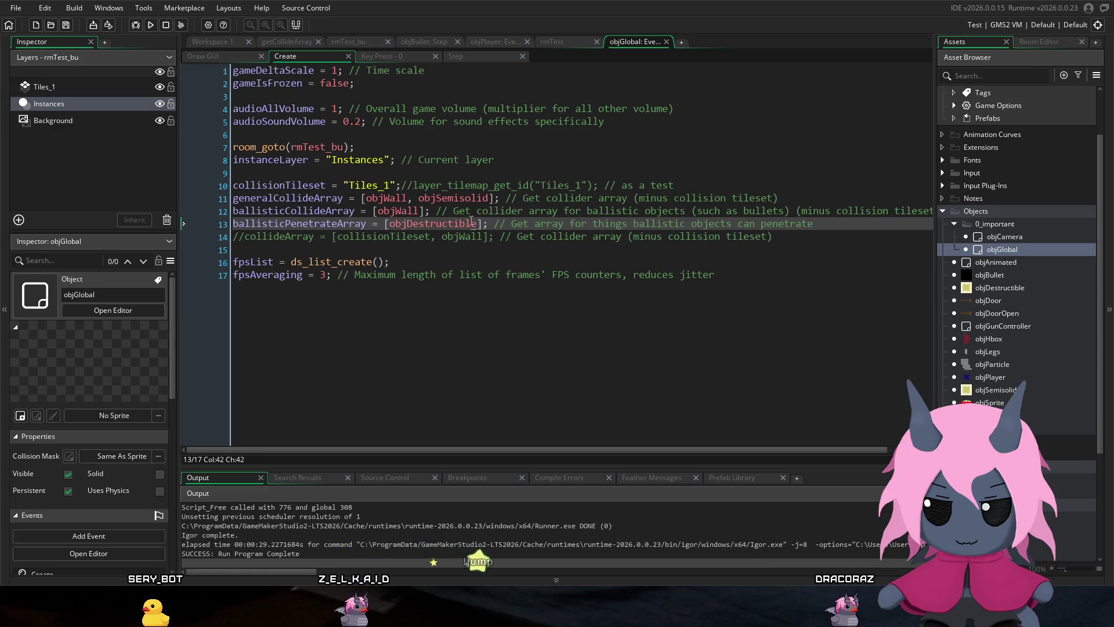
left_click(320, 223)
double_click(321, 224)
key("ctrl+c")
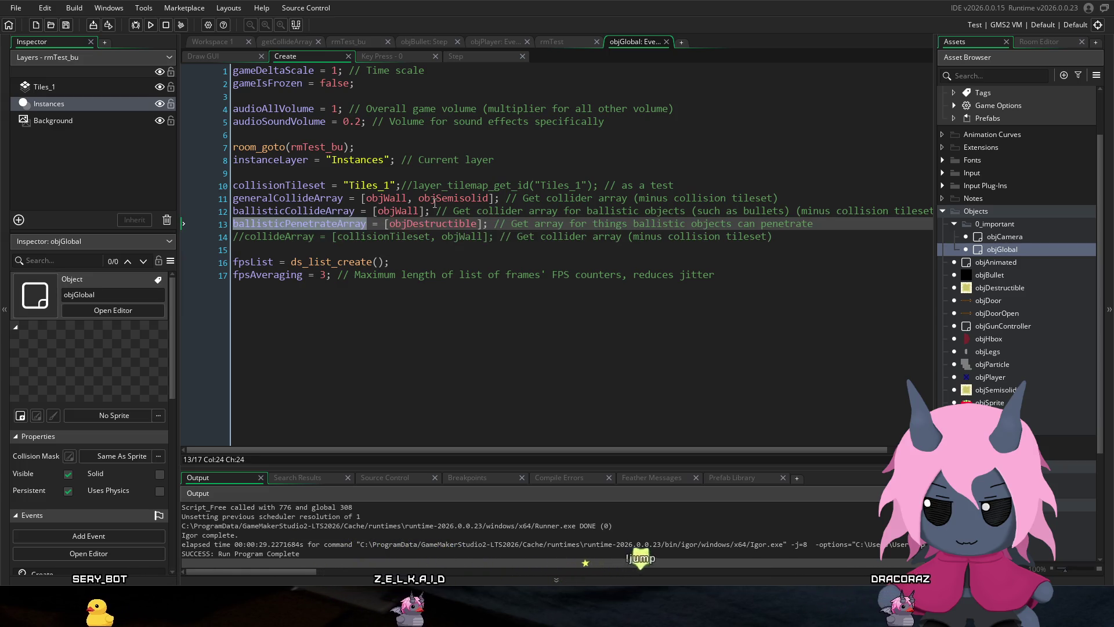
mouse_move(449, 195)
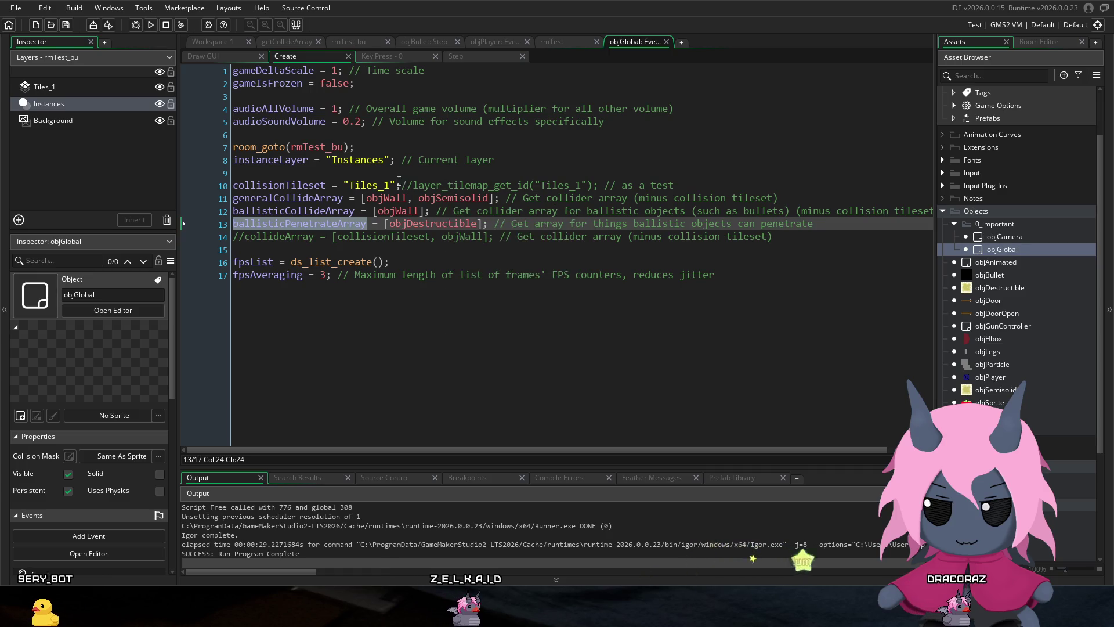
left_click(343, 210)
left_click(326, 224)
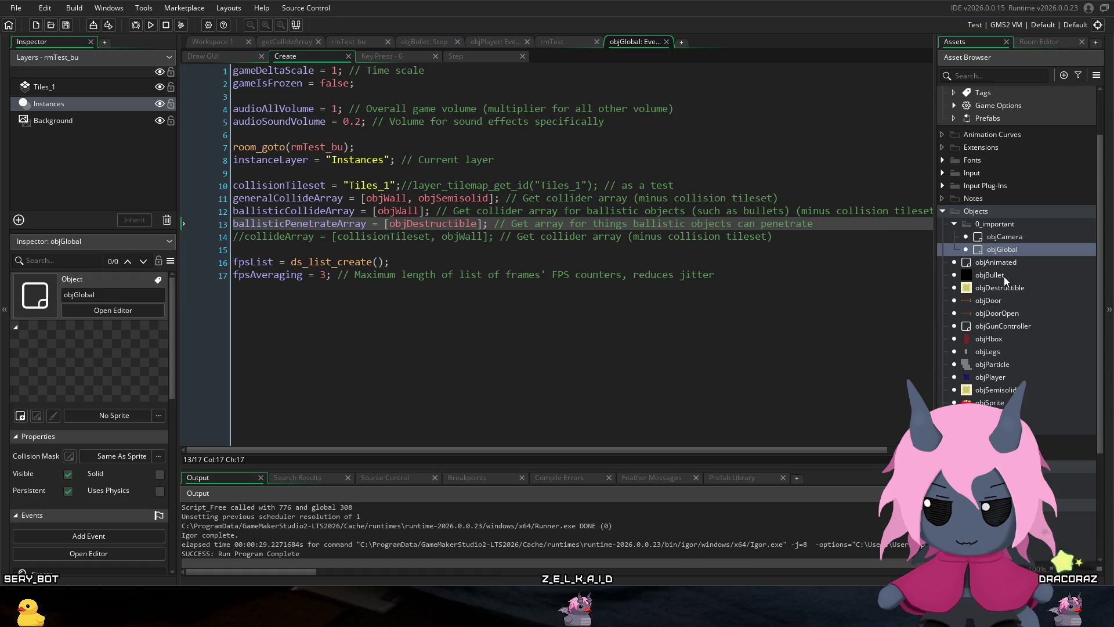
double_click(1001, 377)
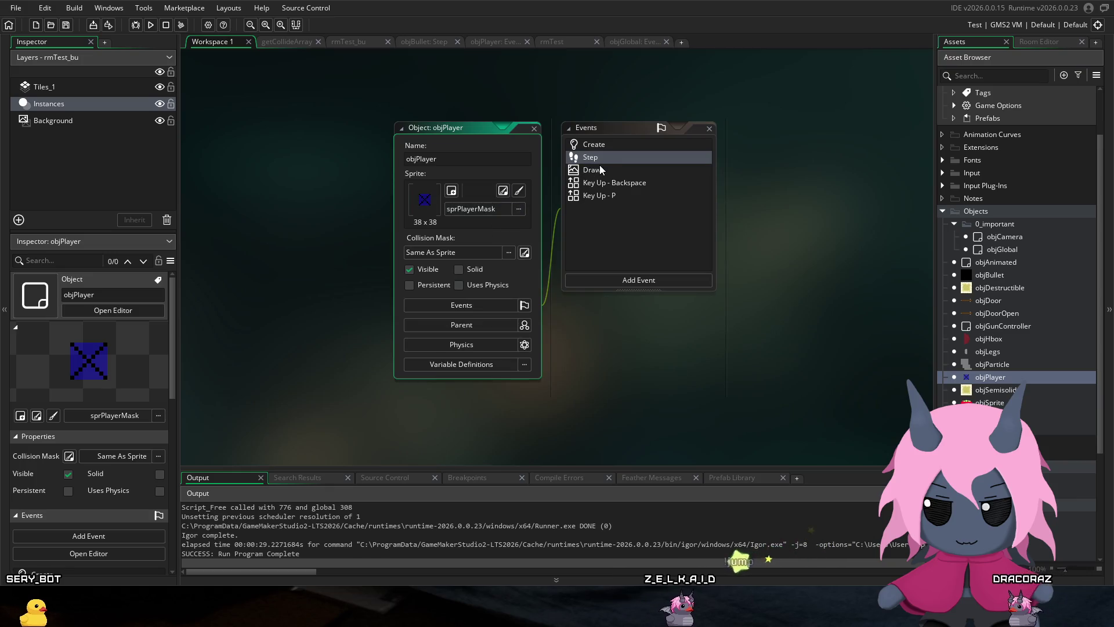
Step: Paste ballisticPenetrateArray over the collide array on Step line 74 and run the game
double_click(600, 164)
scroll(582, 178, "down", 1)
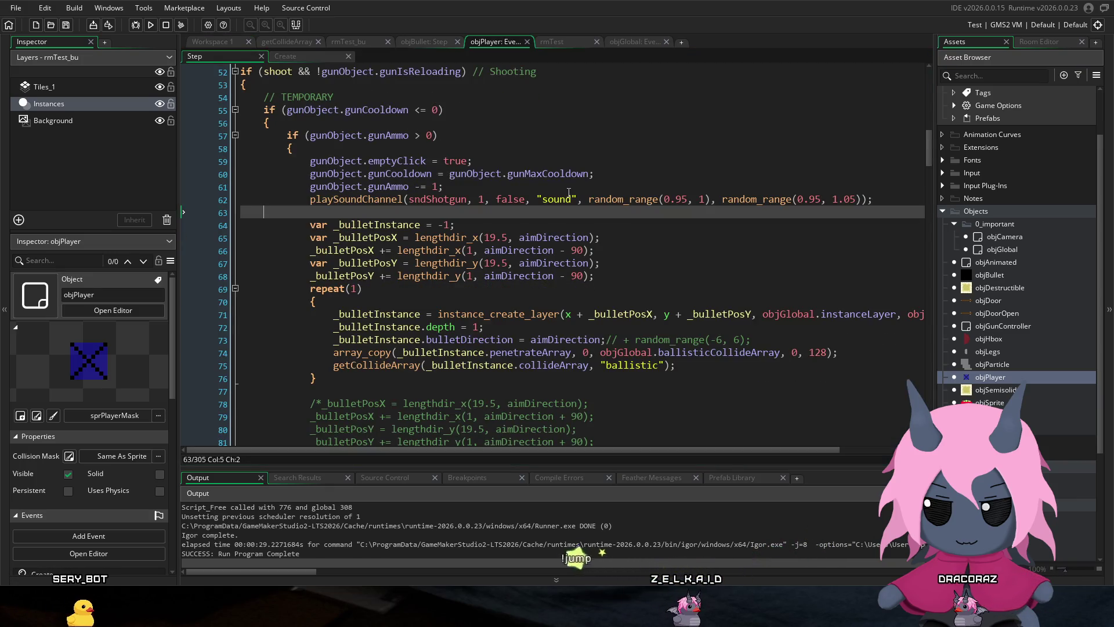
left_click(706, 354)
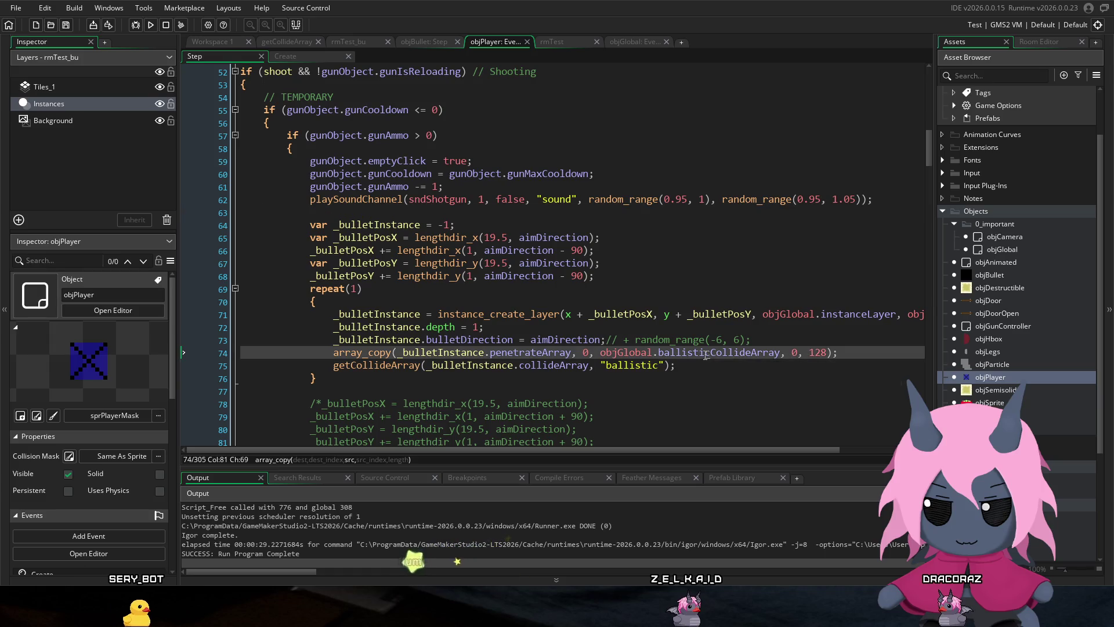
key("ctrl+v")
left_click(797, 335)
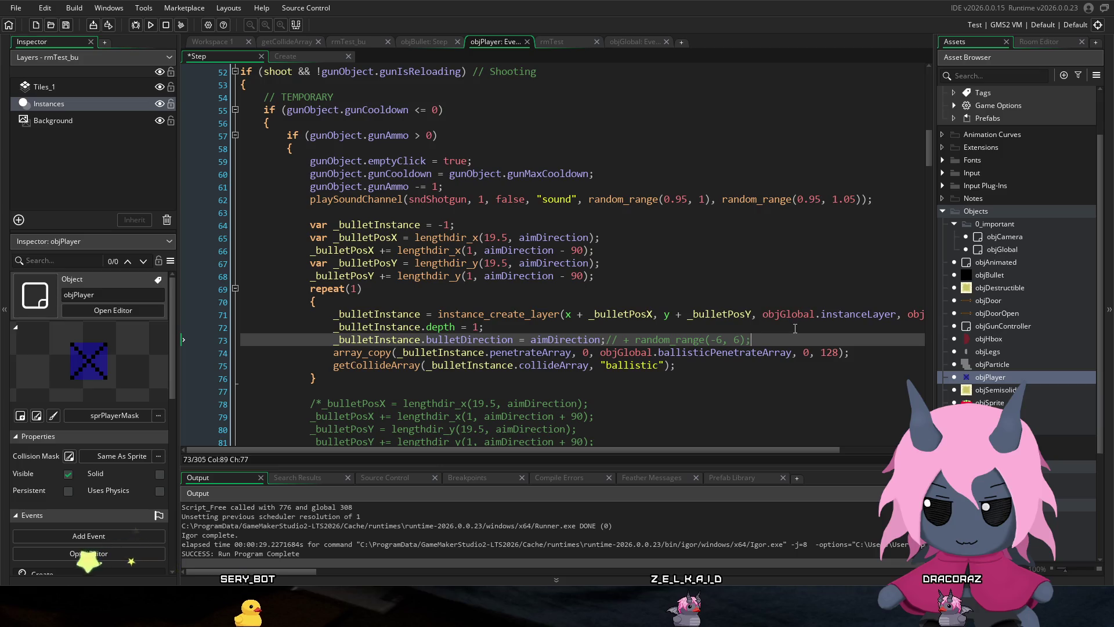
left_click(154, 25)
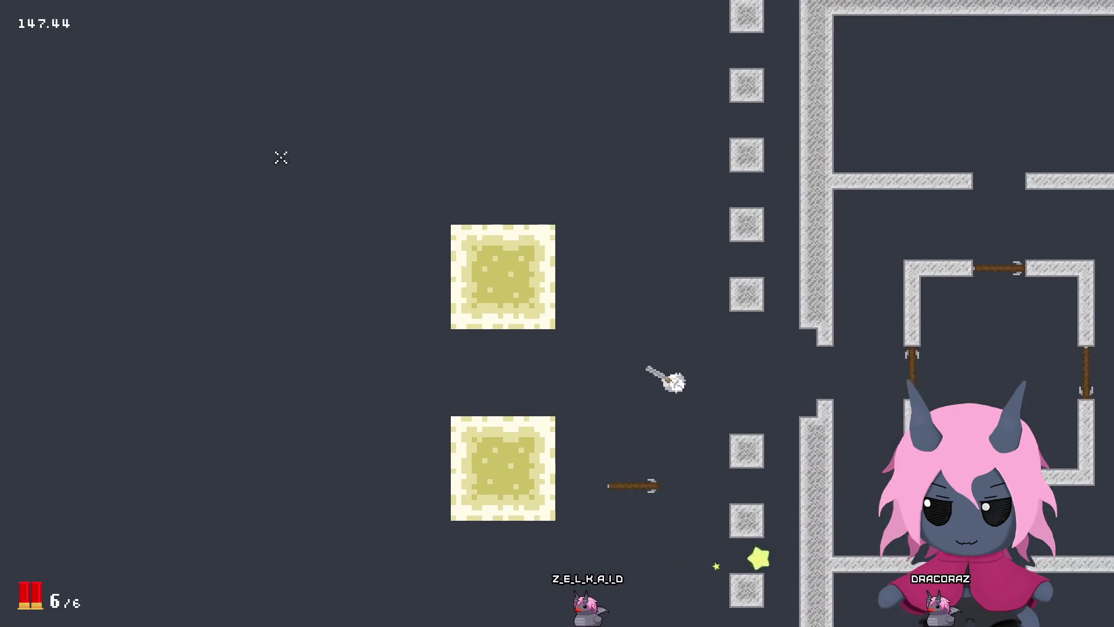
Step: Fire shotgun volleys at the destructible and yellow blocks, reloading twice with R
left_click(325, 203)
left_click(317, 197)
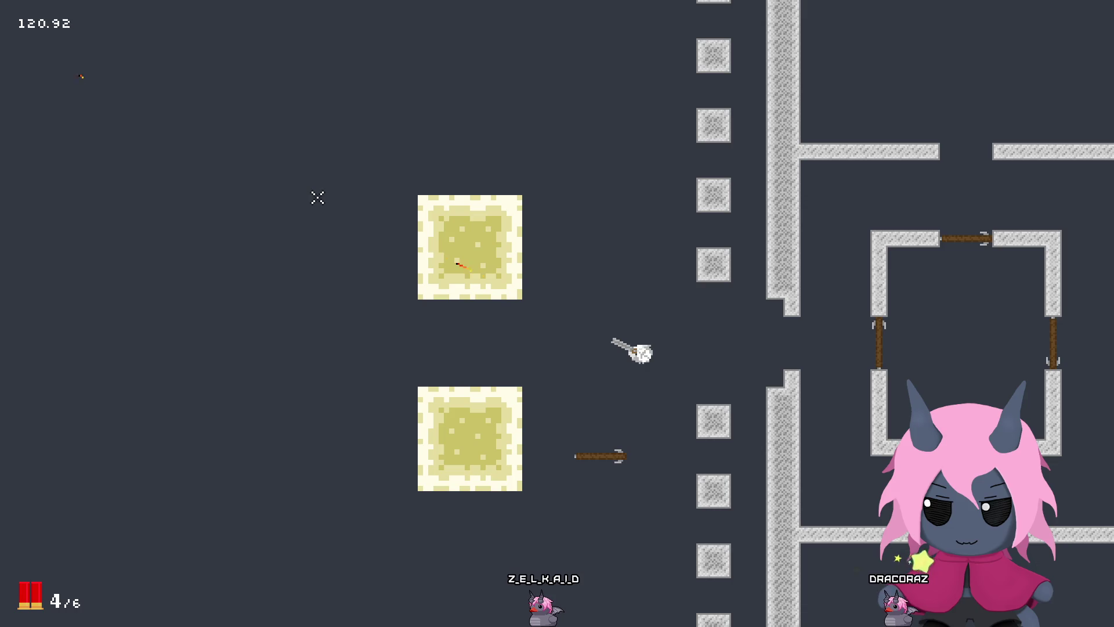
key("w")
key("d")
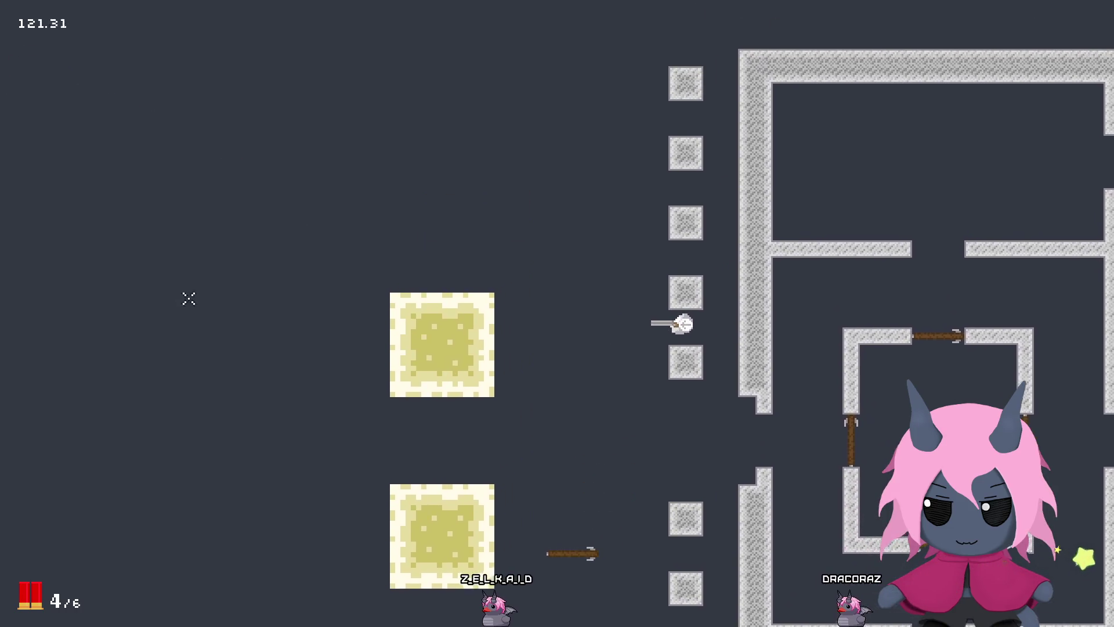
left_click(154, 319)
left_click(154, 319)
left_click(153, 319)
left_click(153, 321)
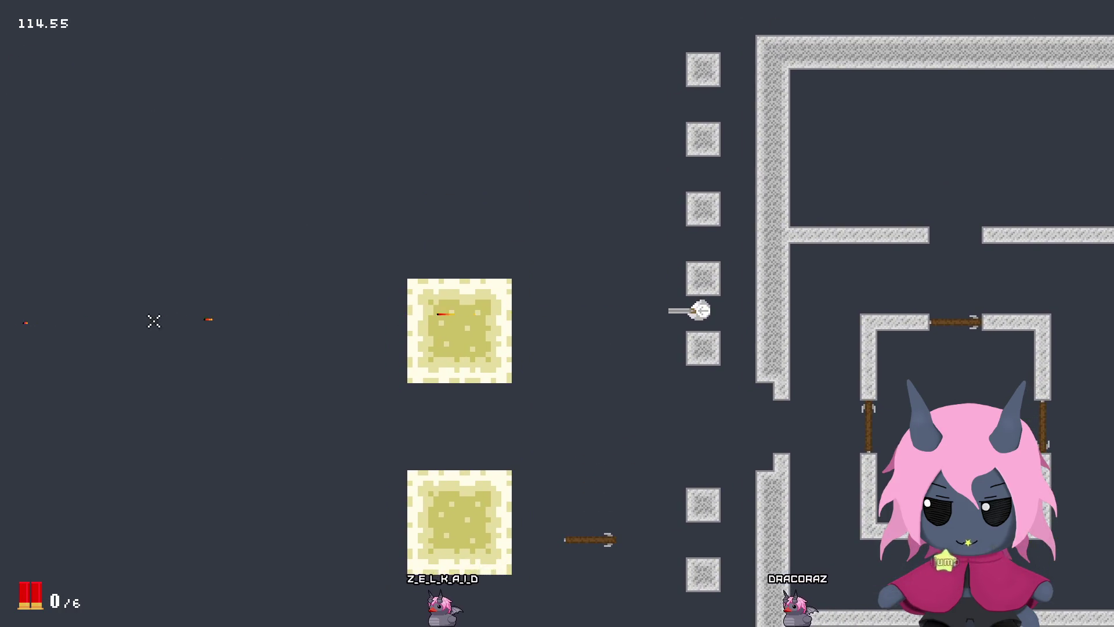
key("r")
key("a")
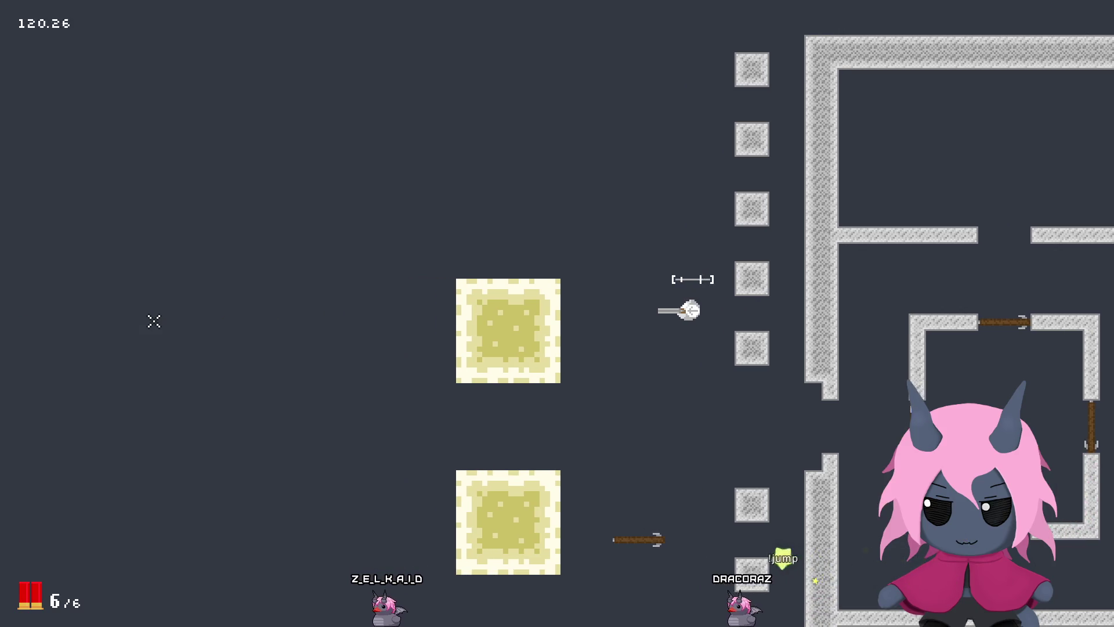
left_click(154, 321)
left_click(154, 321)
left_click(154, 321)
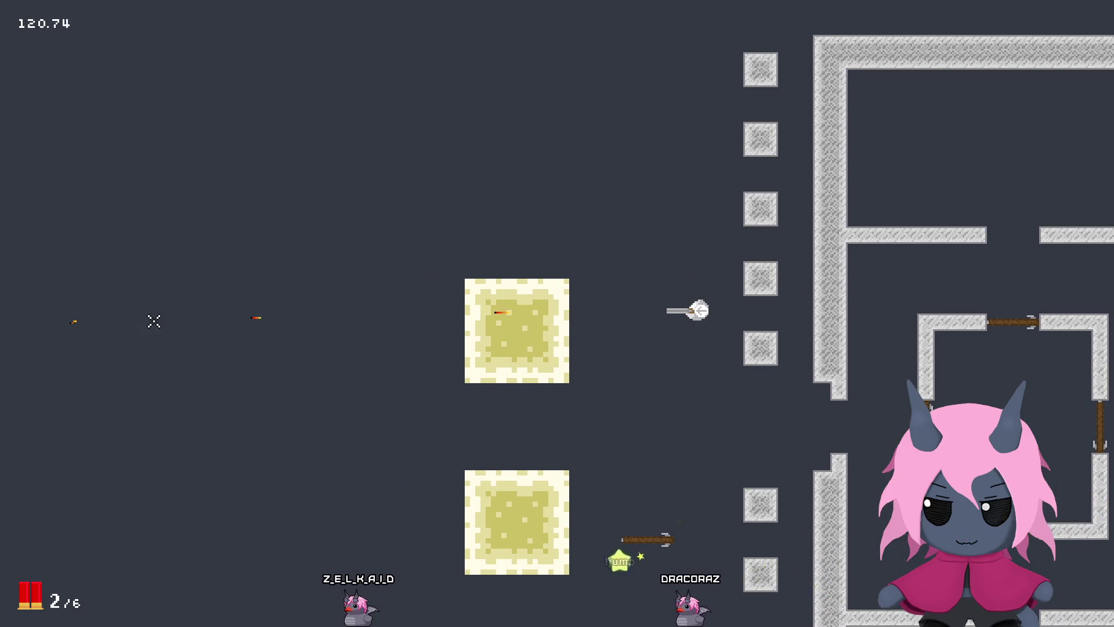
key("s")
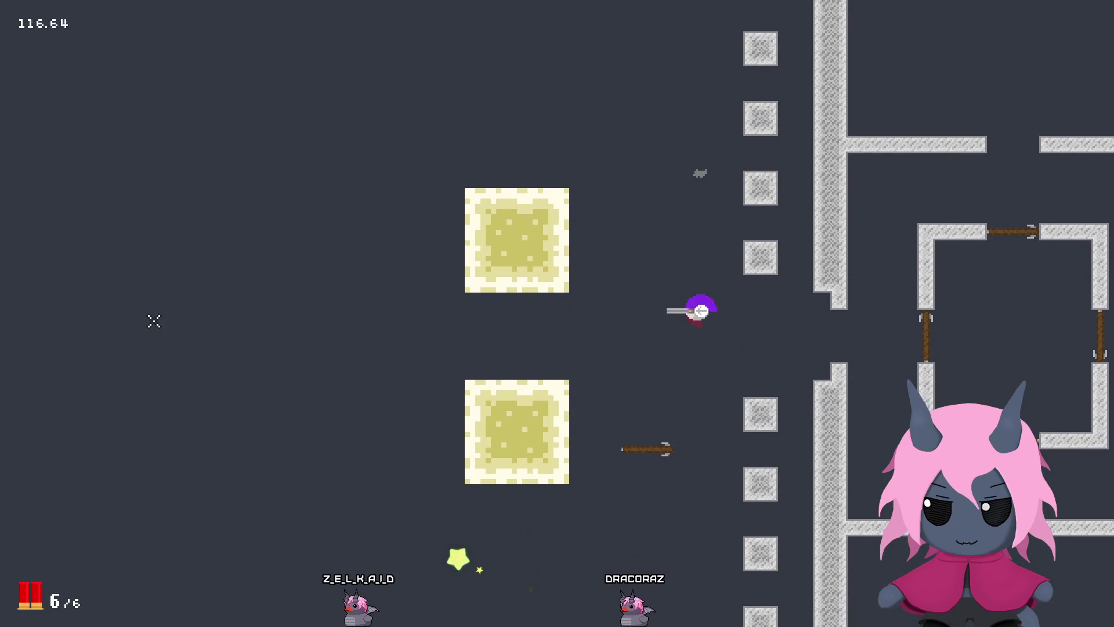
left_click(153, 321)
key("s")
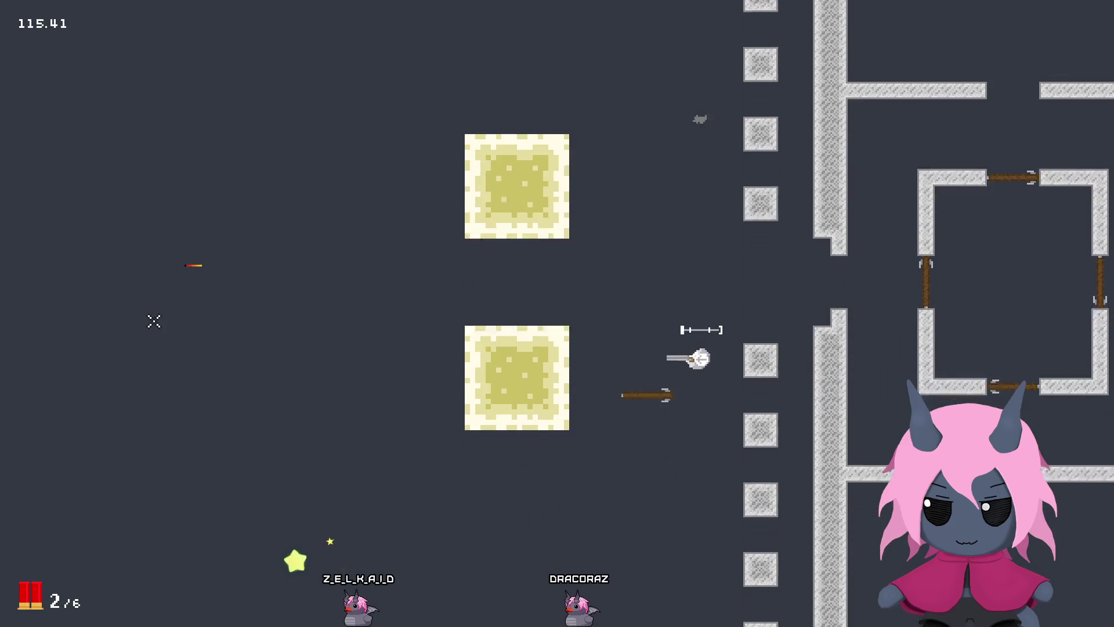
left_click(154, 321)
left_click(154, 321)
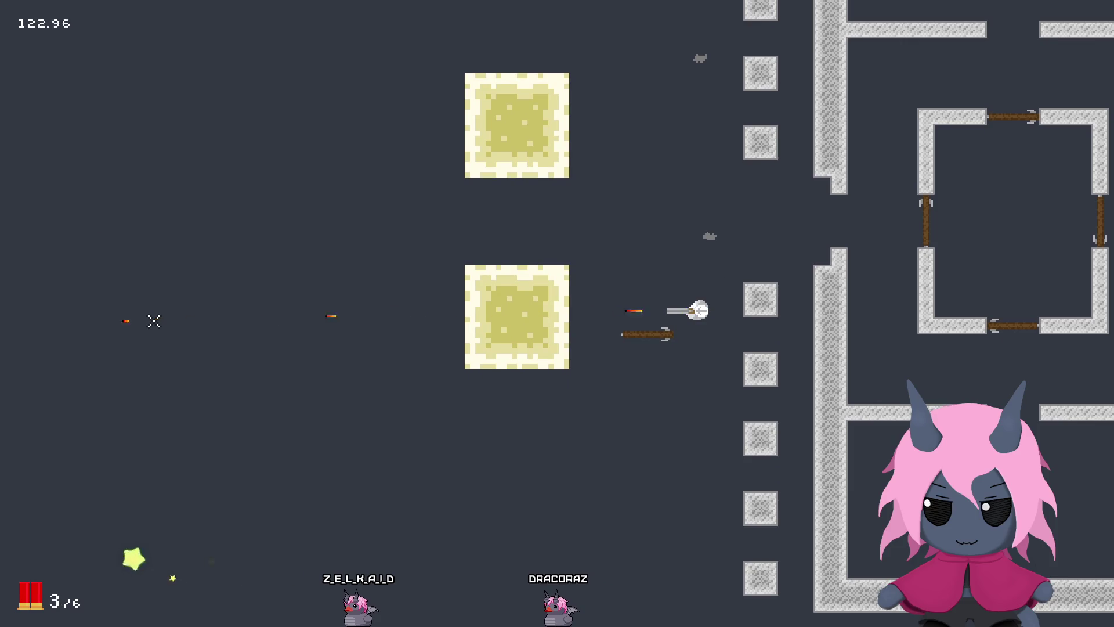
key("w")
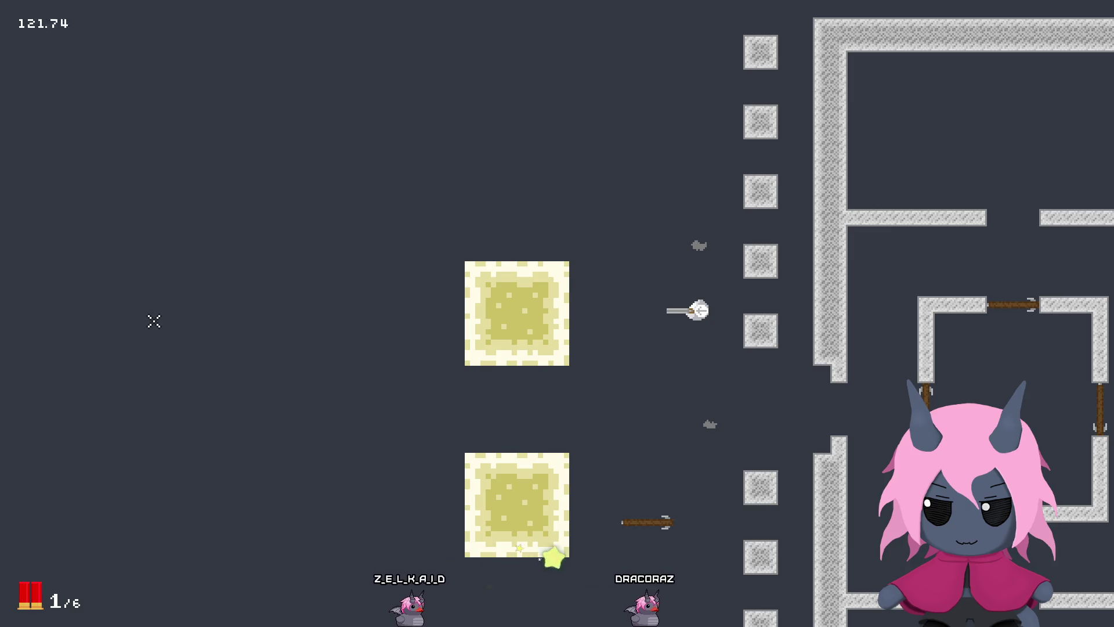
key("r")
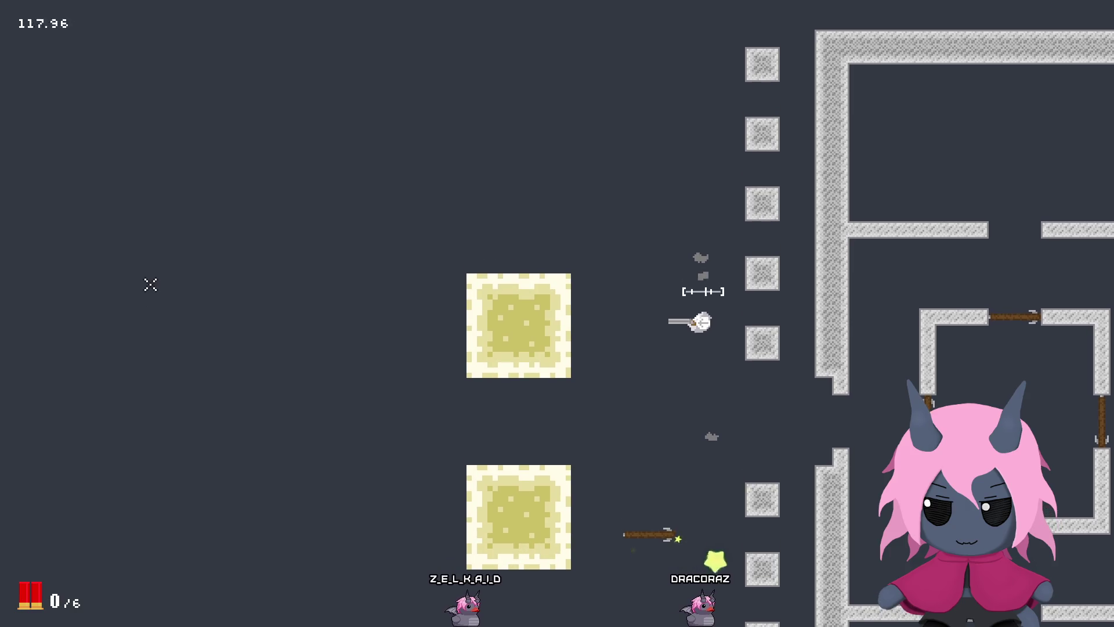
Step: Move around the room emptying the shotgun into the lower blocks
key("w")
key("a")
left_click(547, 408)
key("s")
left_click(549, 429)
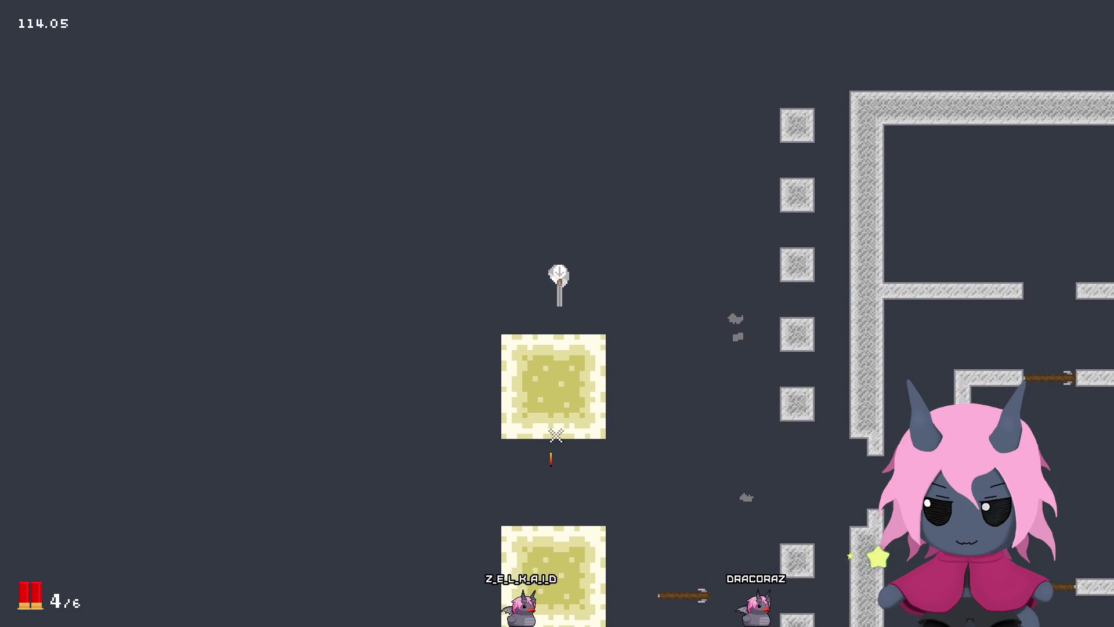
left_click(555, 436)
left_click(531, 426)
key("d")
key("s")
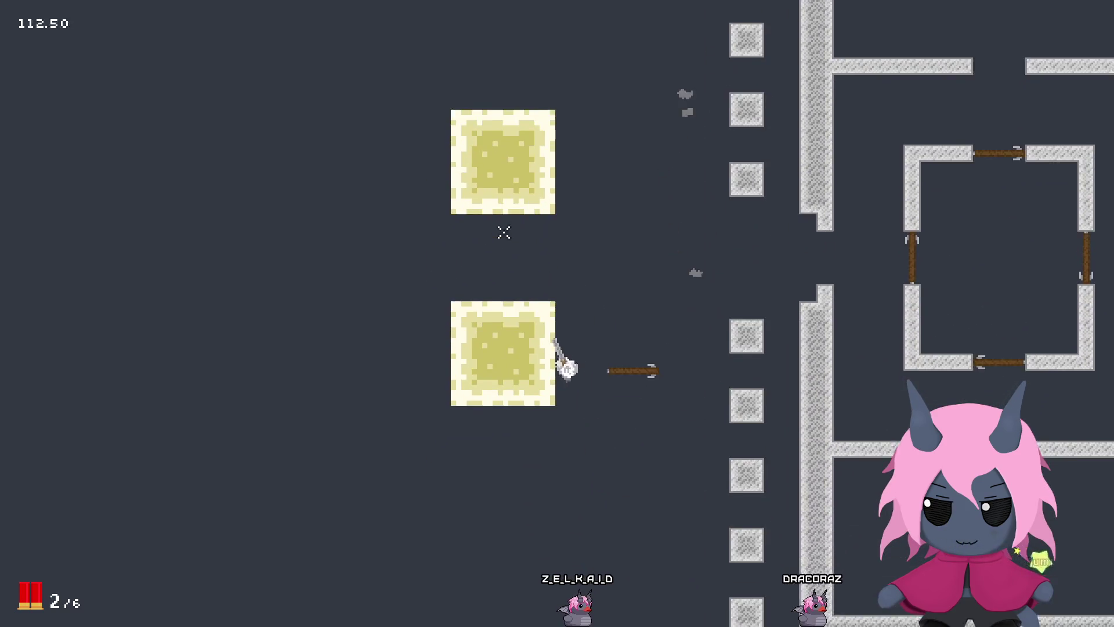
left_click(473, 227)
left_click(428, 218)
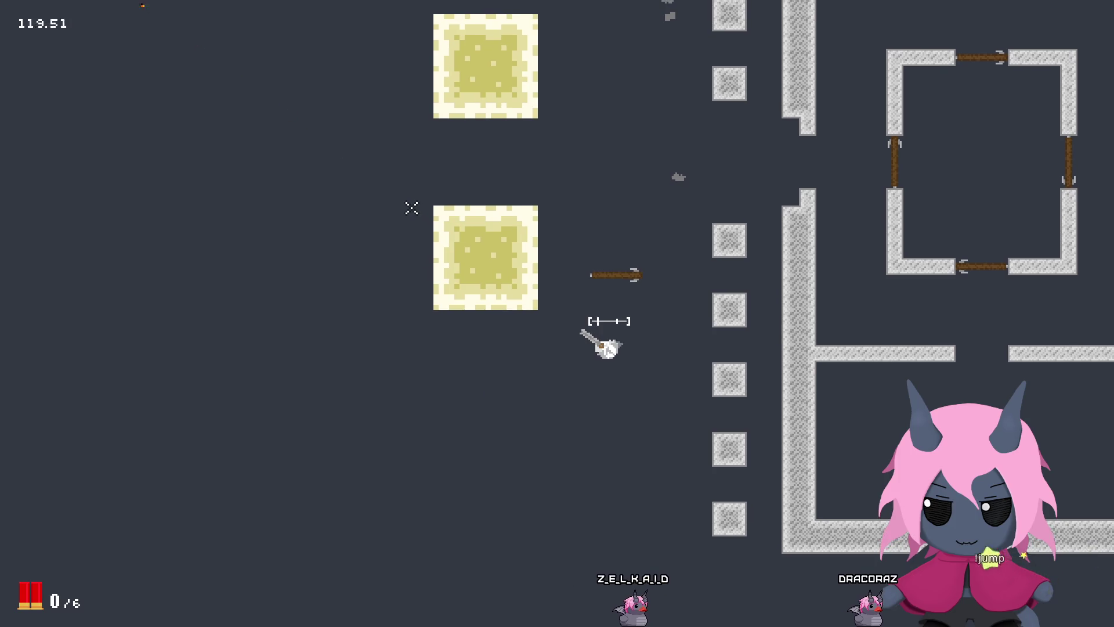
left_click(411, 207)
left_click(409, 207)
key("w")
key("a")
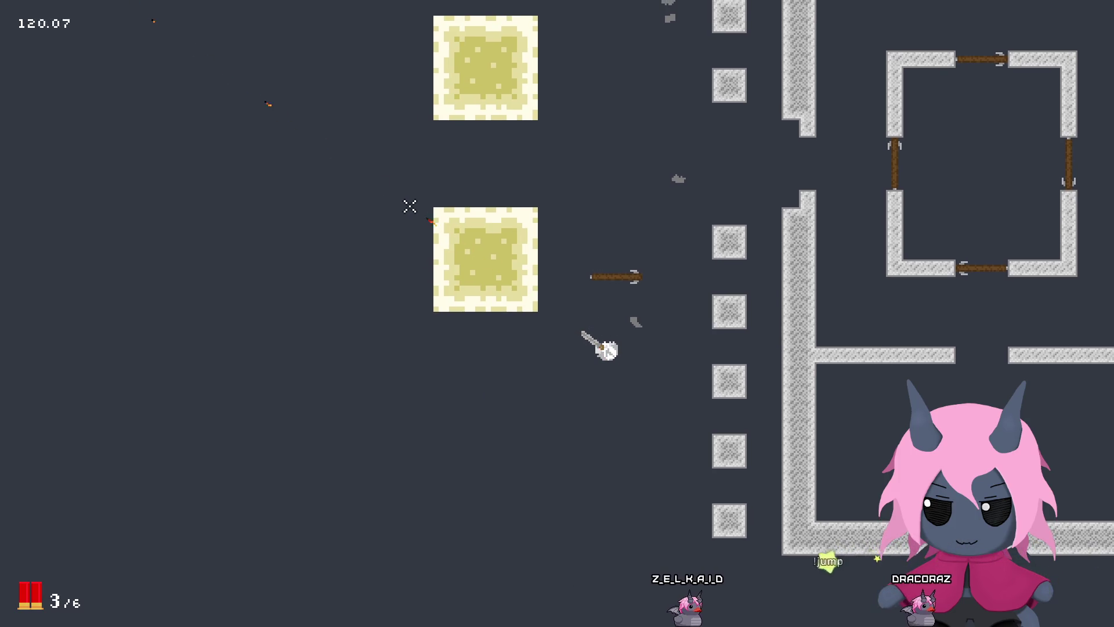
left_click(409, 207)
left_click(408, 206)
left_click(409, 206)
key("w")
key("d")
left_click(360, 233)
left_click(342, 261)
left_click(342, 276)
left_click(344, 287)
key("w")
left_click(343, 316)
left_click(339, 320)
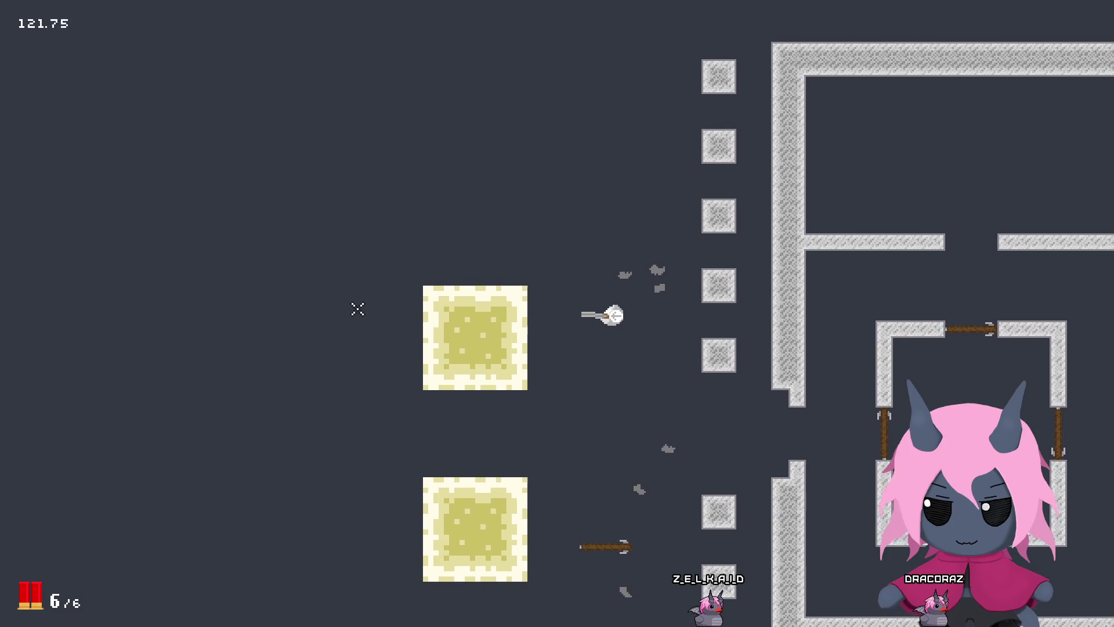
Step: Keep firing at the blocks from new positions, ending with a shot at the wooden door
key("s")
key("a")
left_click(356, 309)
left_click(356, 309)
key("d")
key("r")
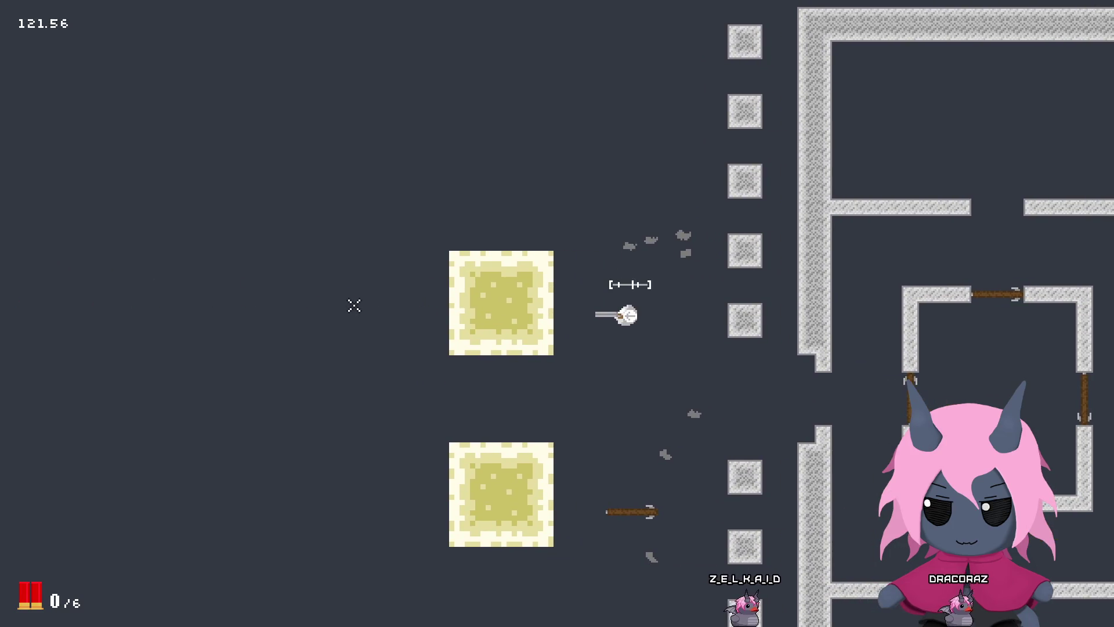
left_click(353, 305)
left_click(354, 306)
left_click(354, 305)
left_click(351, 307)
left_click(349, 310)
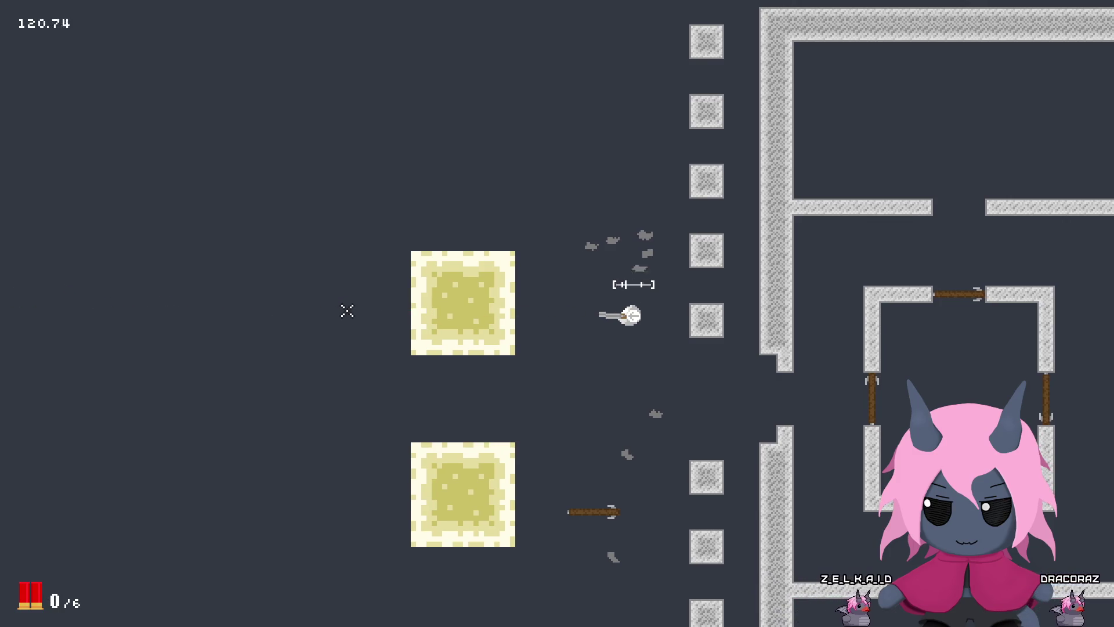
key("s")
left_click(323, 311)
left_click(323, 311)
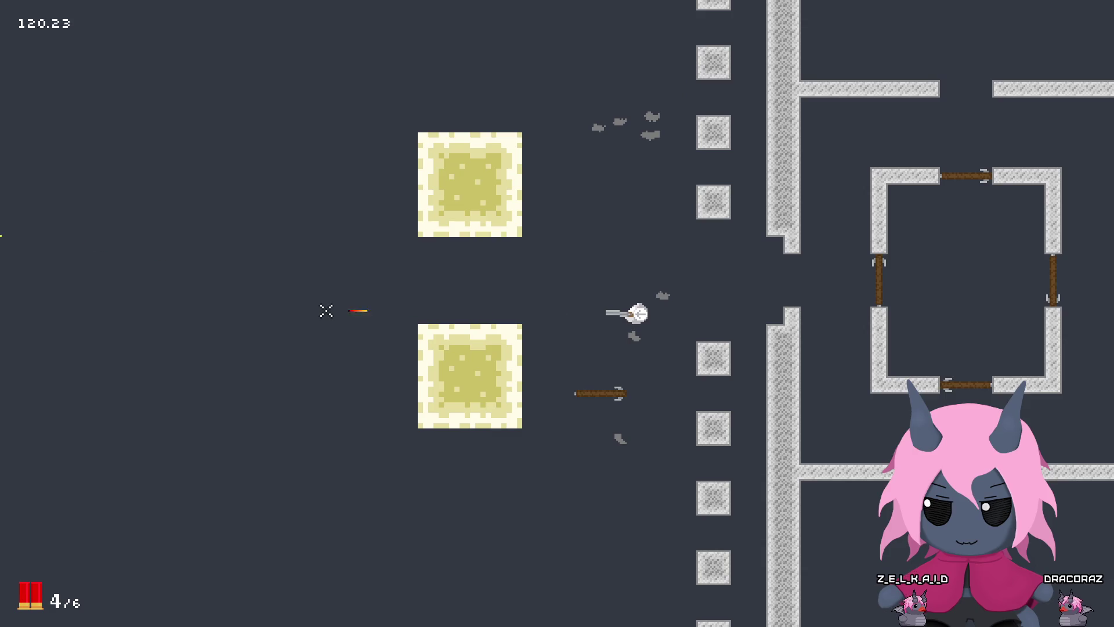
left_click(323, 318)
left_click(318, 317)
key("s")
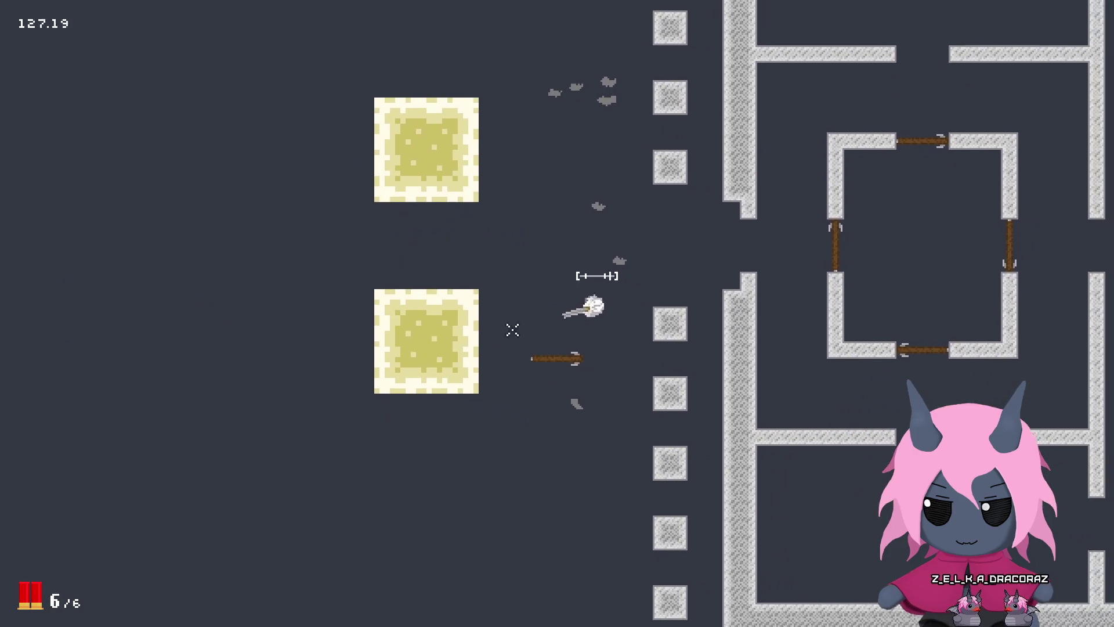
left_click(508, 199)
left_click(507, 199)
left_click(507, 199)
left_click(507, 199)
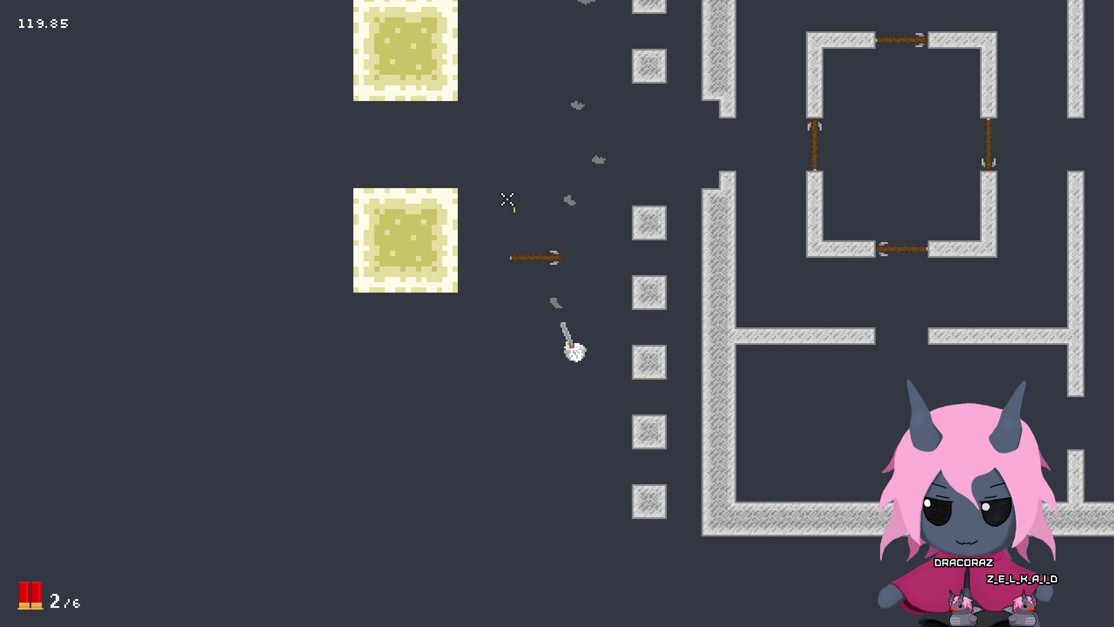
key("a")
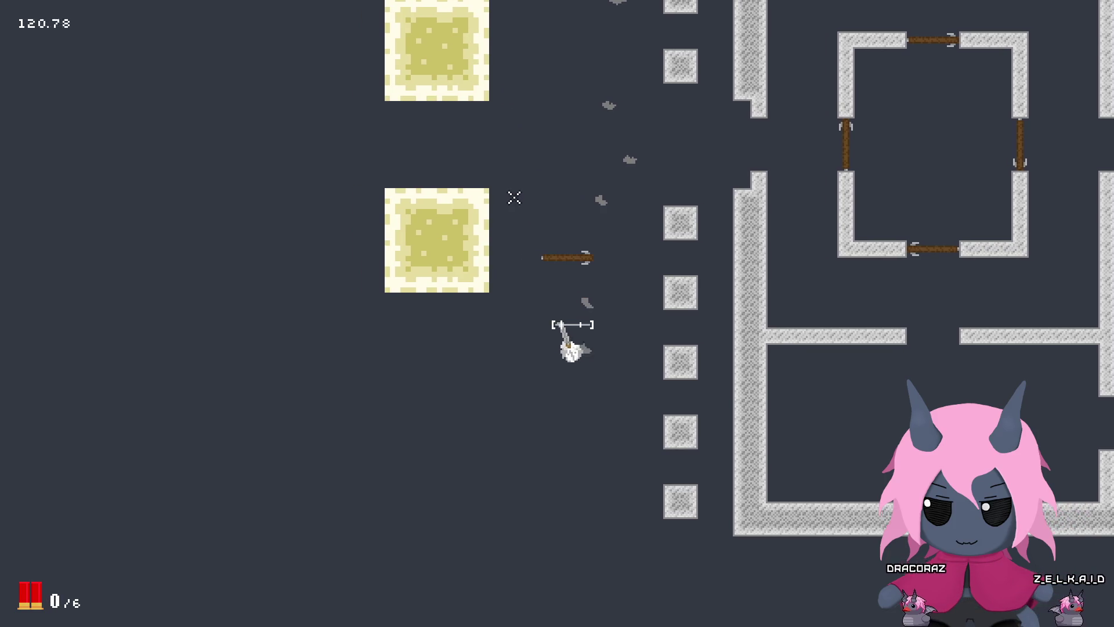
left_click(542, 189)
left_click(544, 190)
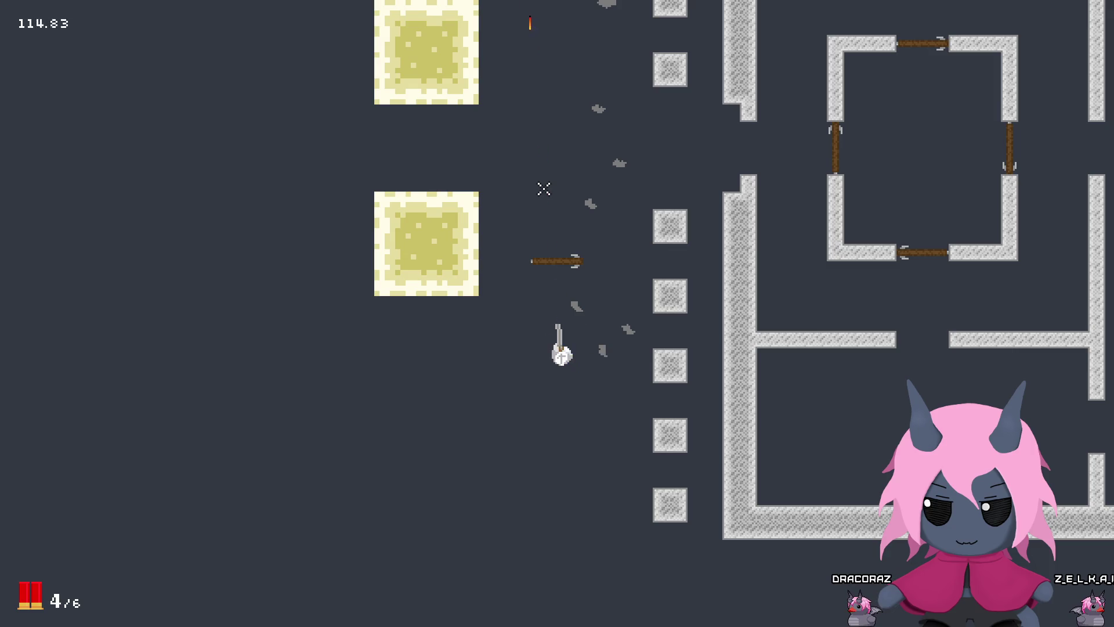
left_click(544, 190)
key("w")
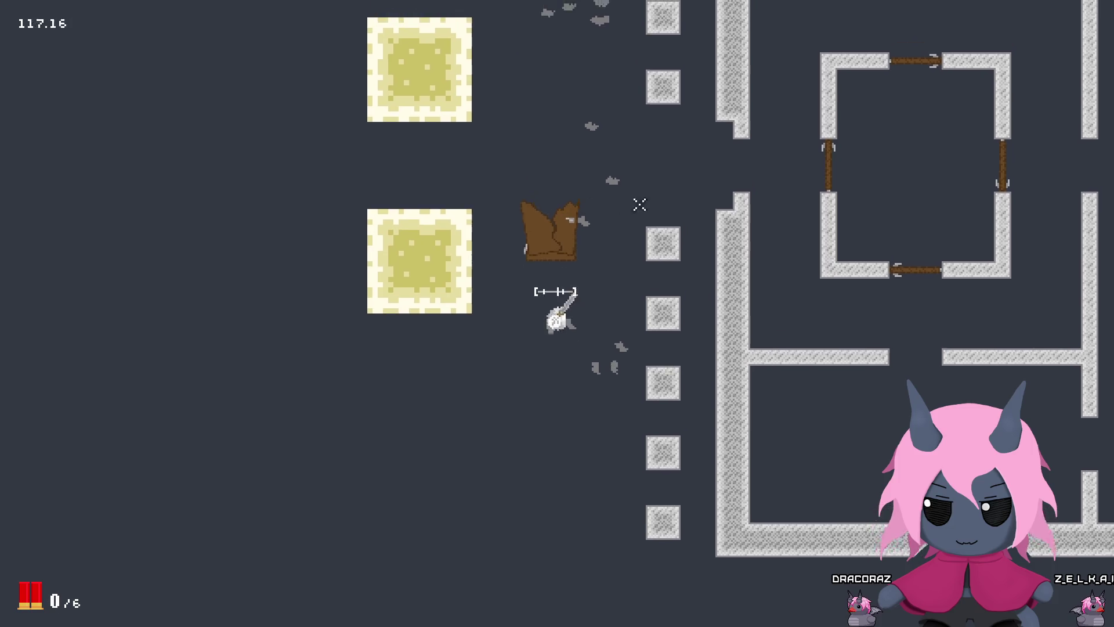
key("d")
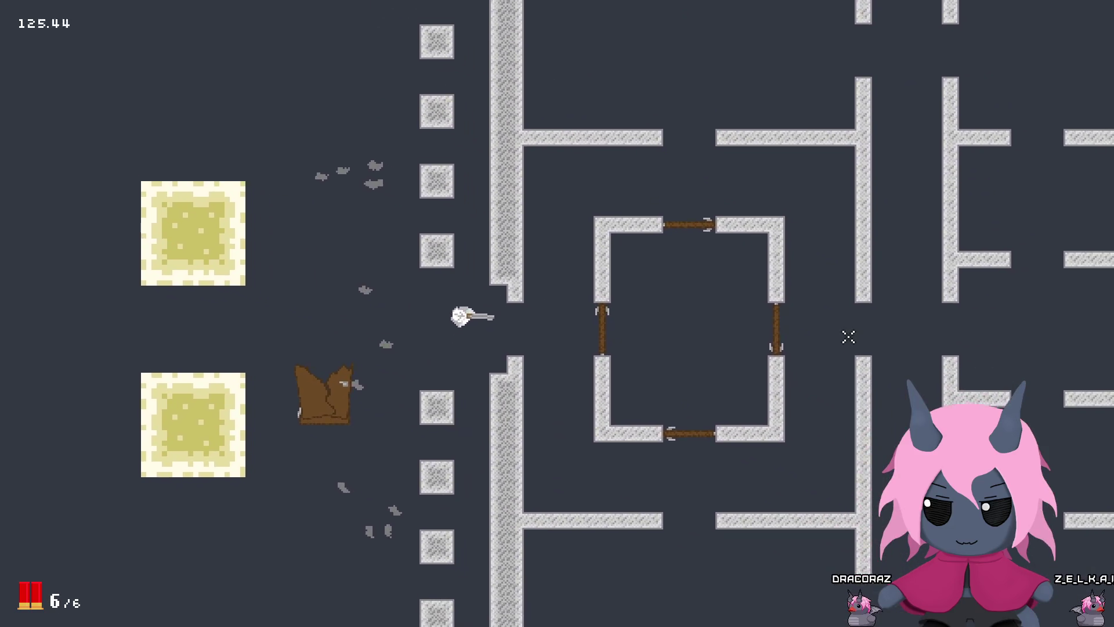
left_click(847, 334)
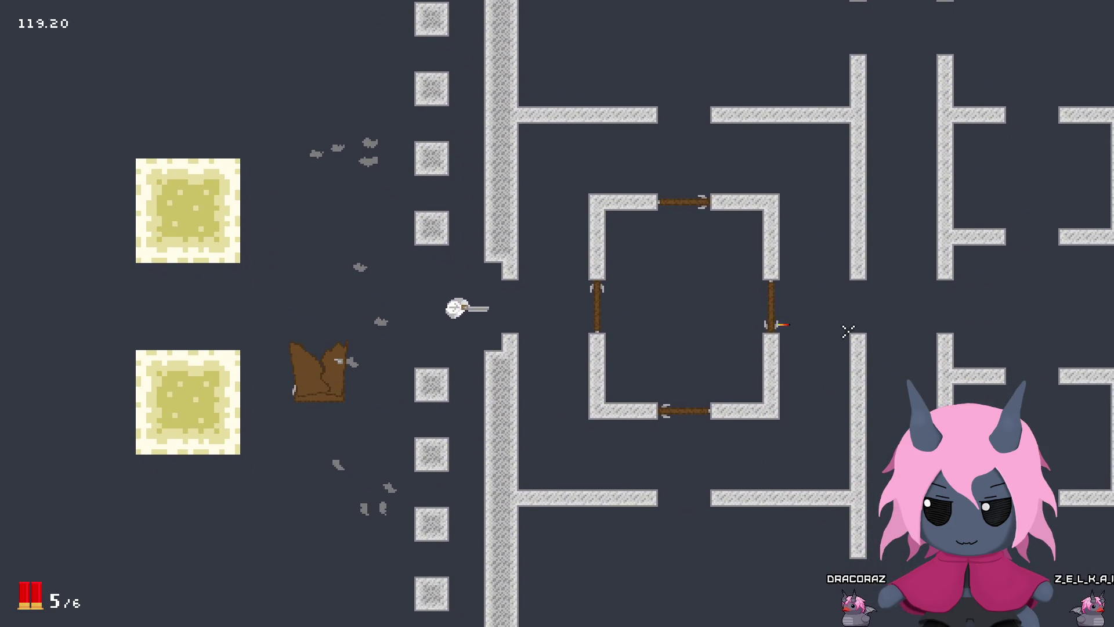
Step: Walk right and fire several shots at the wooden doors
left_click(843, 322)
left_click(841, 319)
key("d")
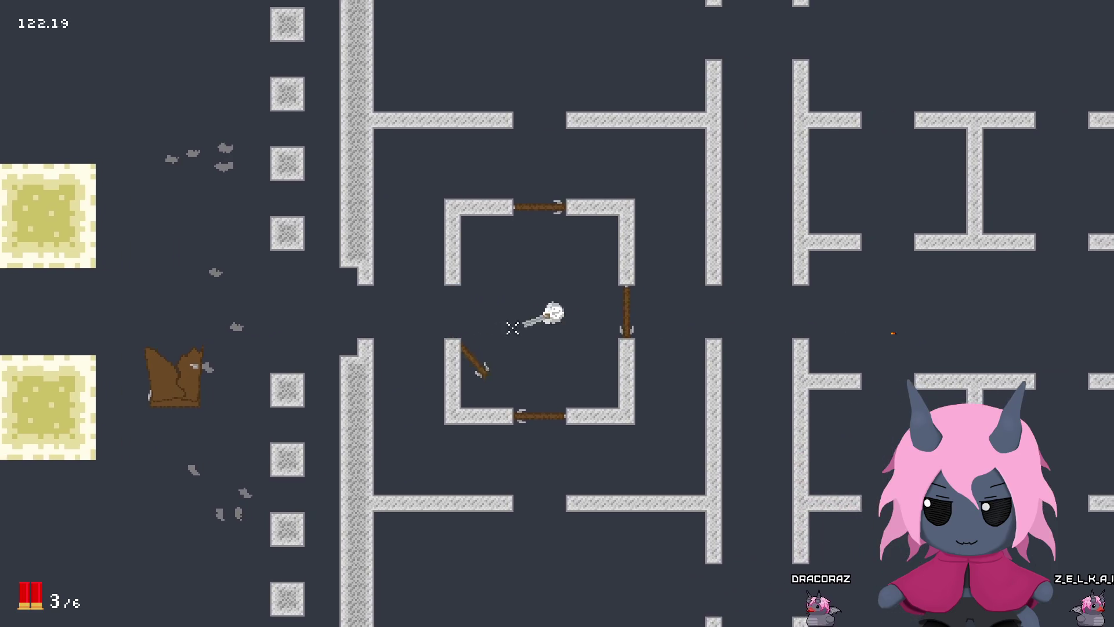
left_click(443, 373)
key("d")
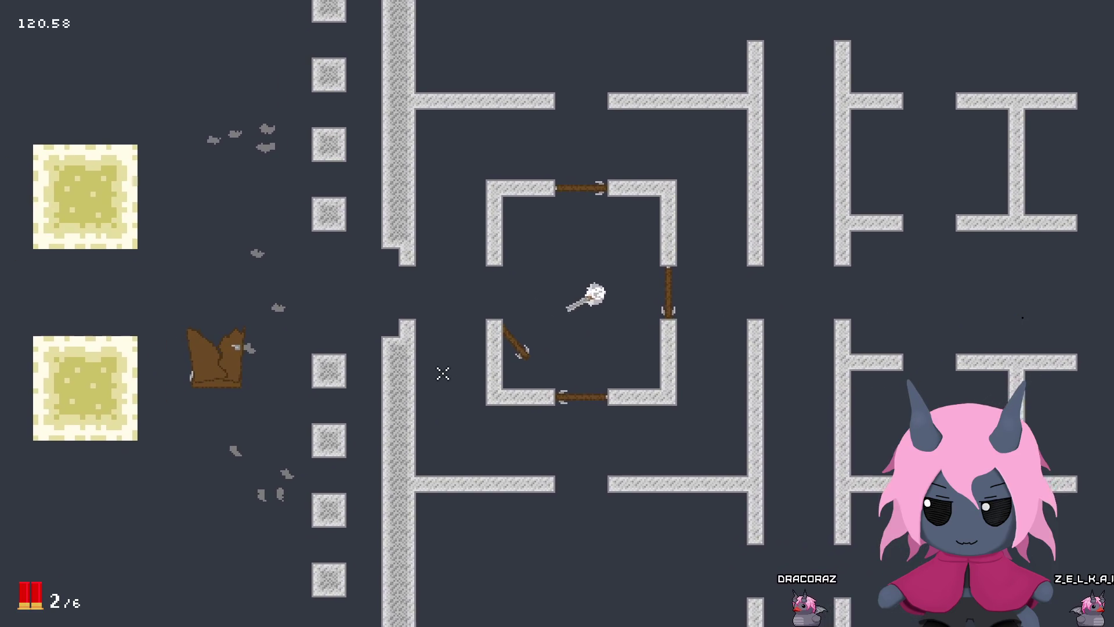
left_click(441, 371)
left_click(441, 372)
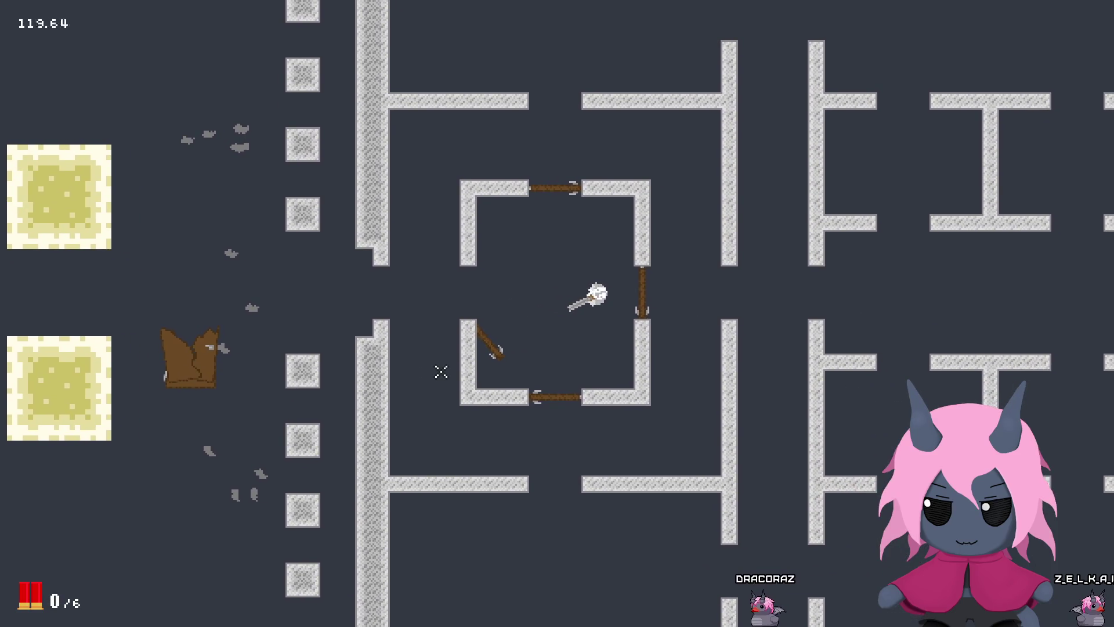
Step: Reposition, shoot the inner room's doors, reload the shotgun, then shoot the destructible block
key("a")
key("w")
key("d")
left_click(429, 361)
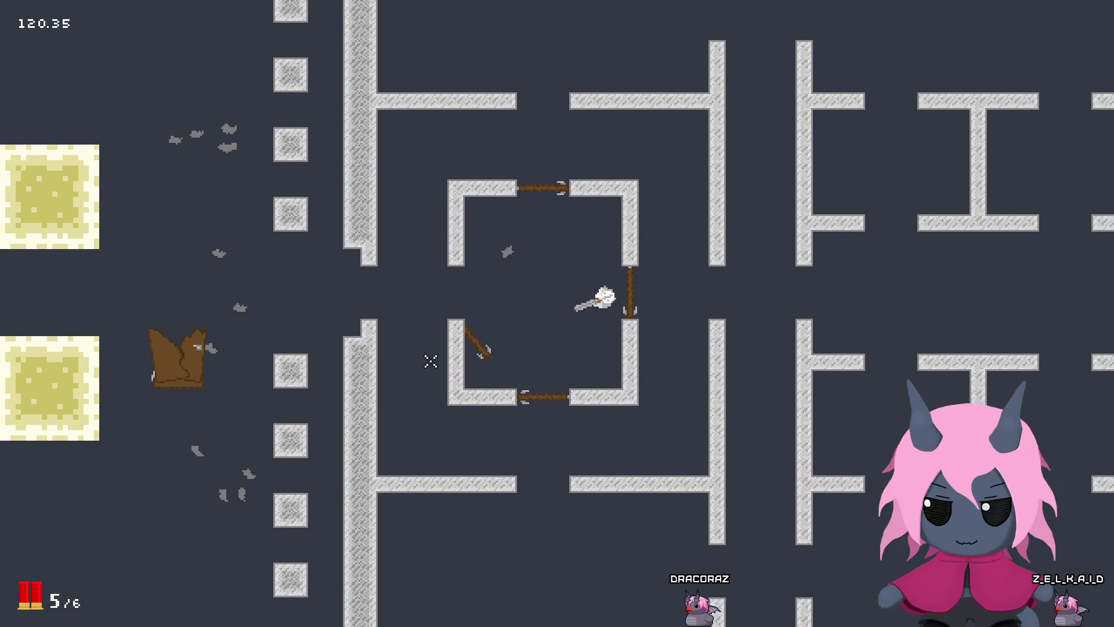
left_click(432, 370)
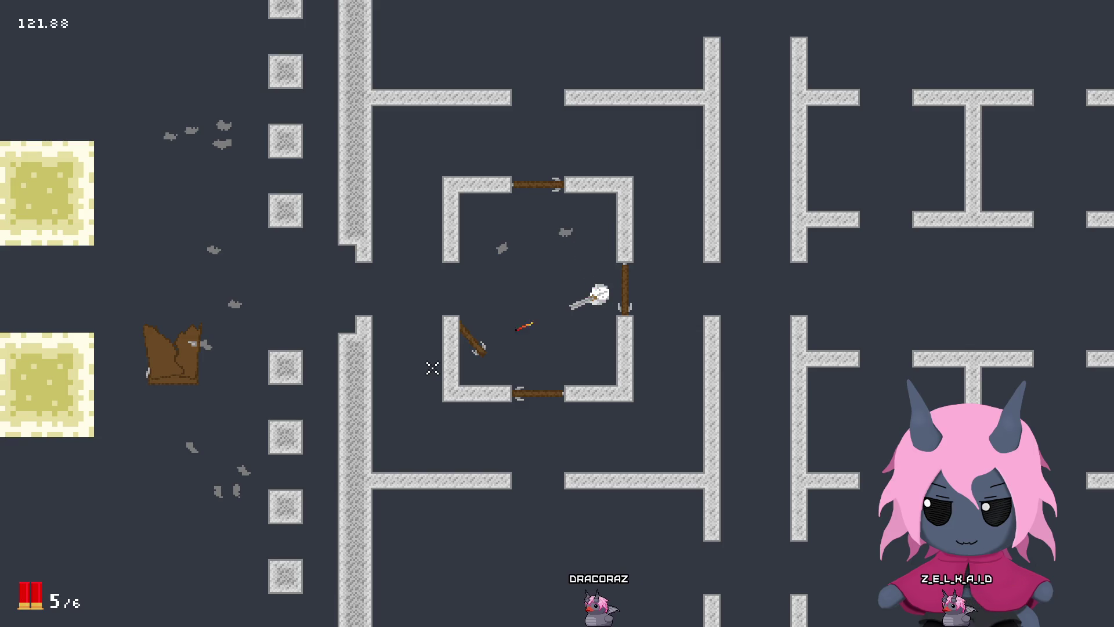
left_click(433, 366)
key("a")
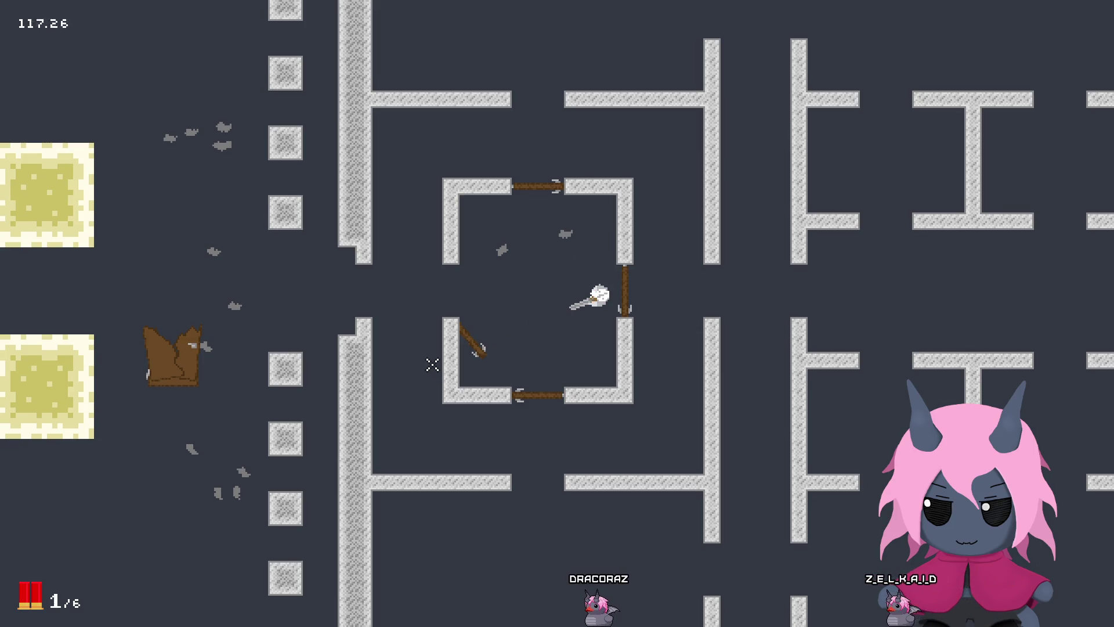
key("r")
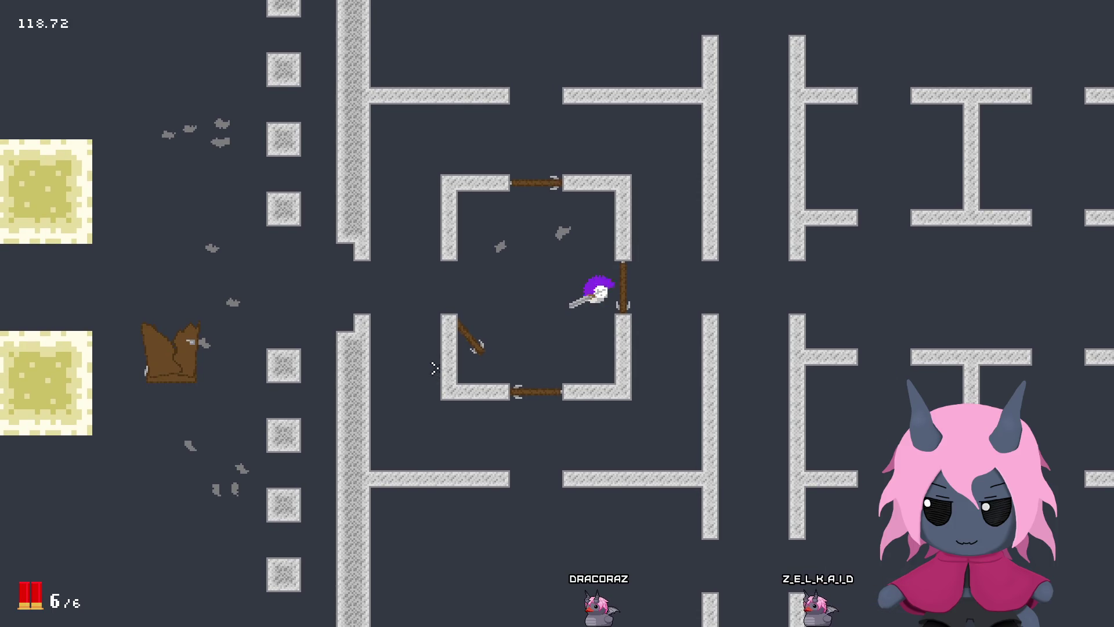
left_click(432, 367)
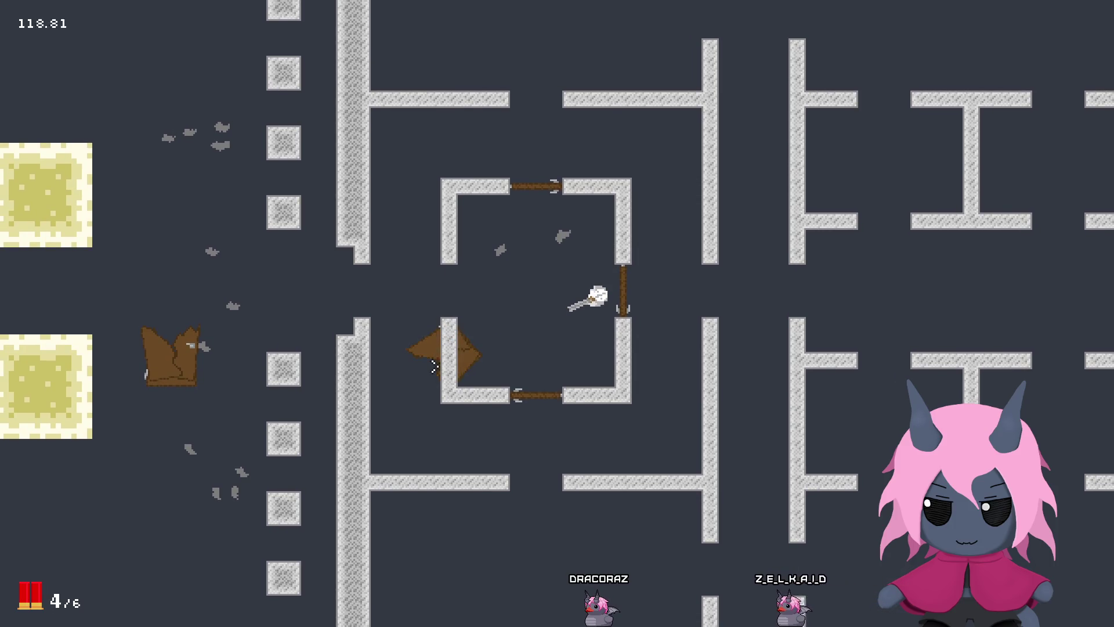
Step: Walk left around the room and fire two shots at another destructible block
key("a")
key("s")
key("r")
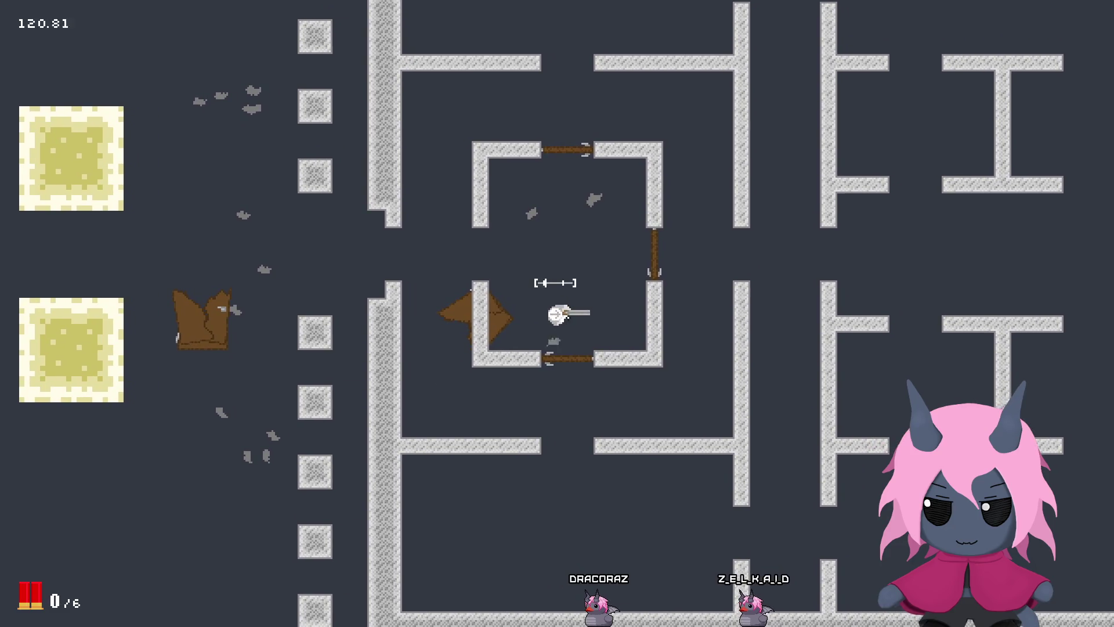
key("w")
key("a")
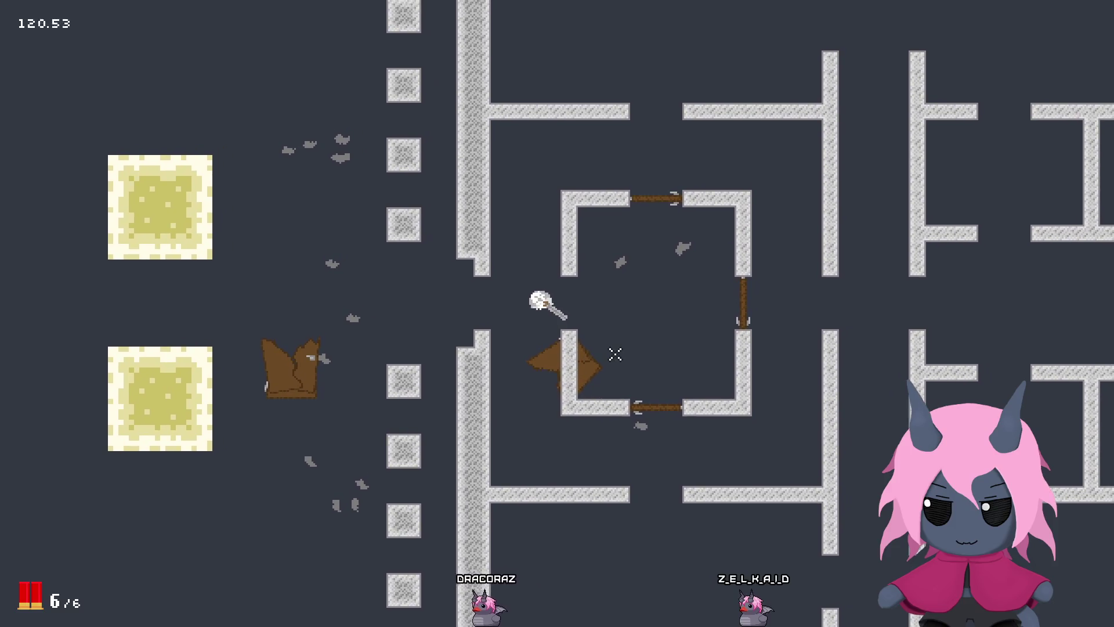
left_click(608, 356)
left_click(607, 358)
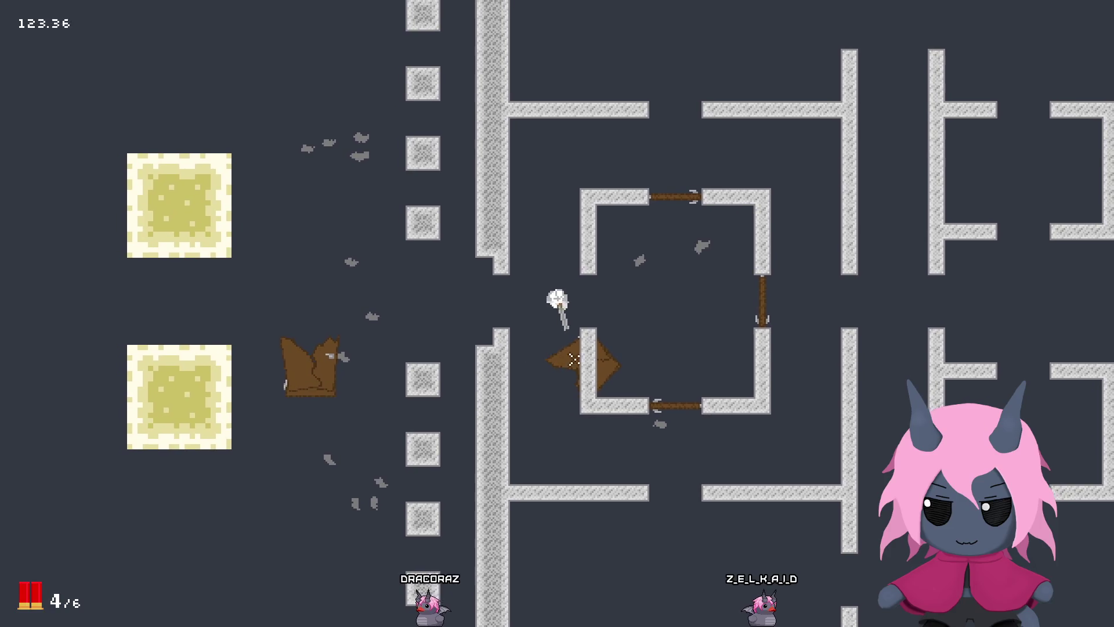
Step: Walk through the inner room's top door, move around inside, and exit by the top gap
key("d")
key("a")
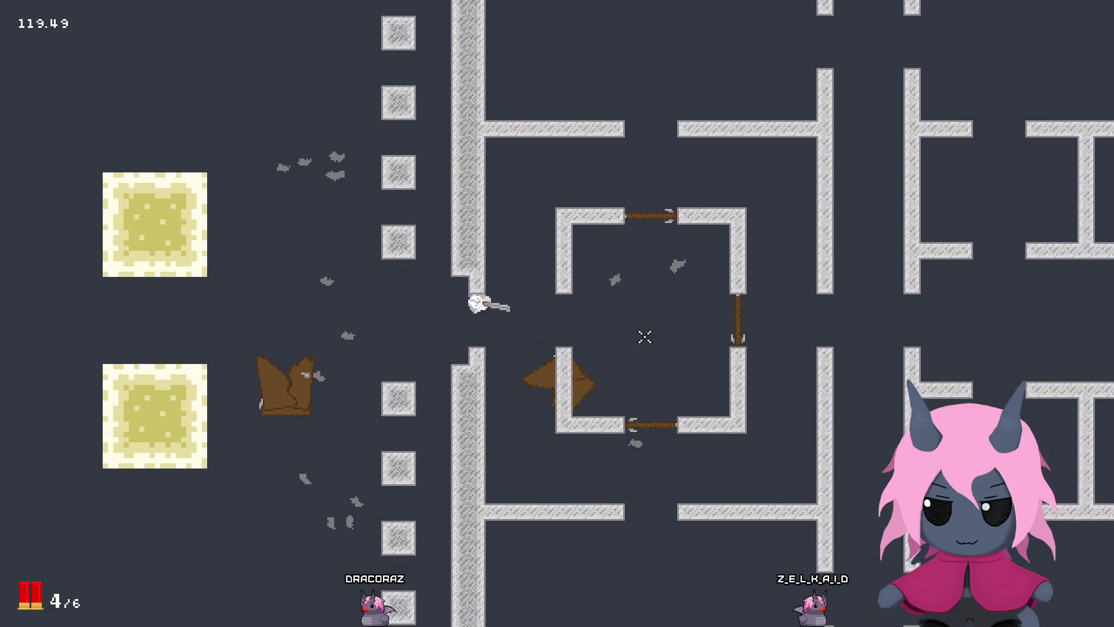
key("d")
key("w")
key("s")
key("a")
key("d")
key("s")
key("d")
key("w")
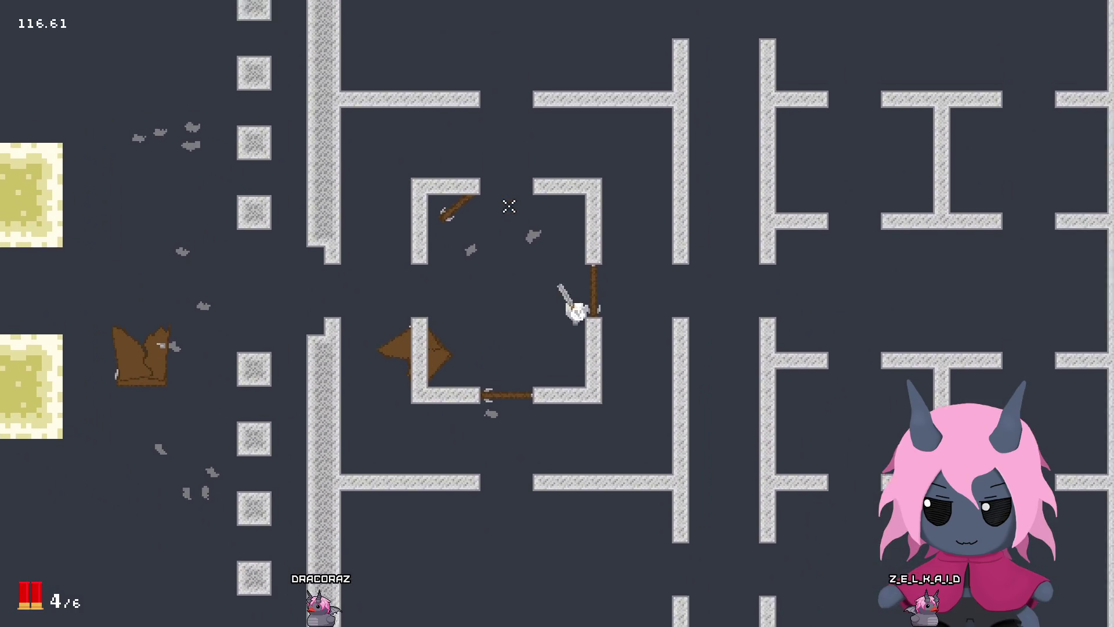
key("a")
key("a")
key("s")
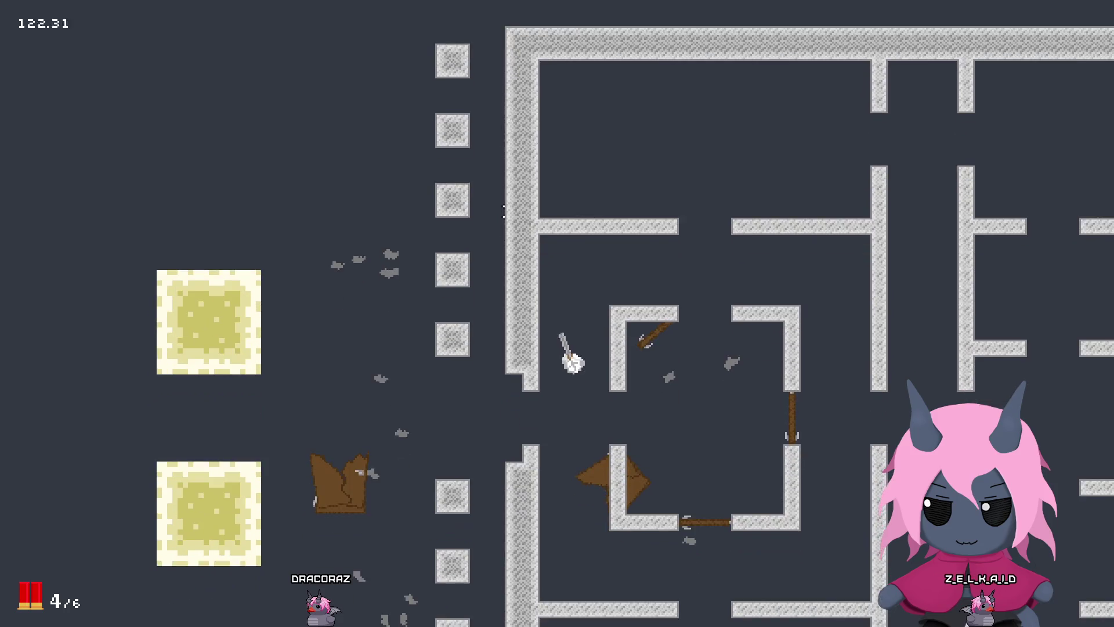
Step: Walk through the large room and centre corridor, then out of the maze to the yellow blocks
key("w")
key("d")
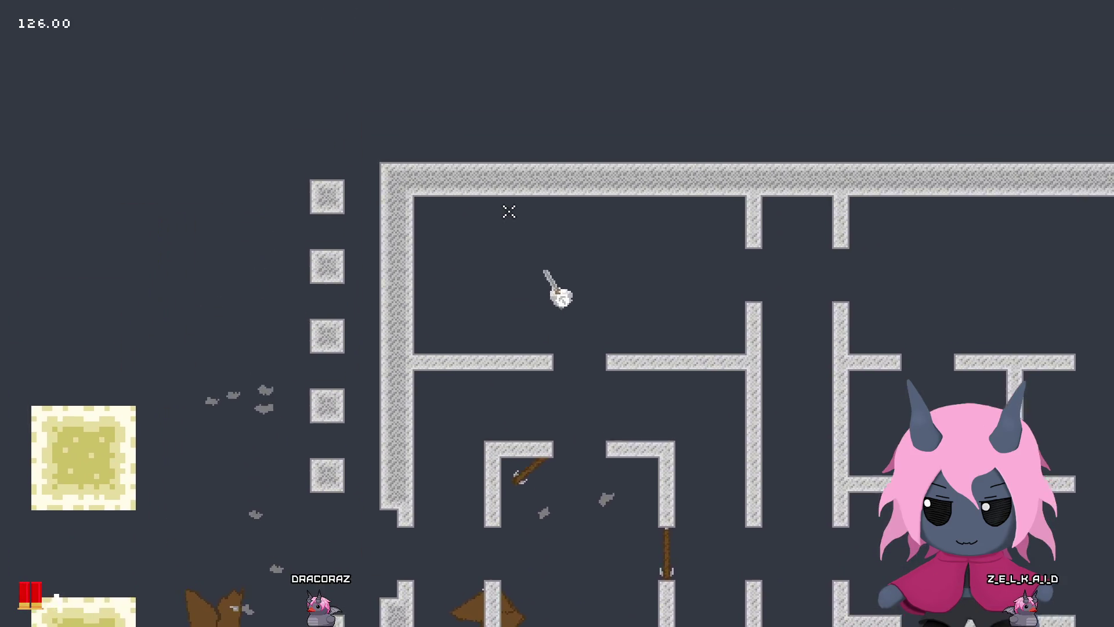
key("s")
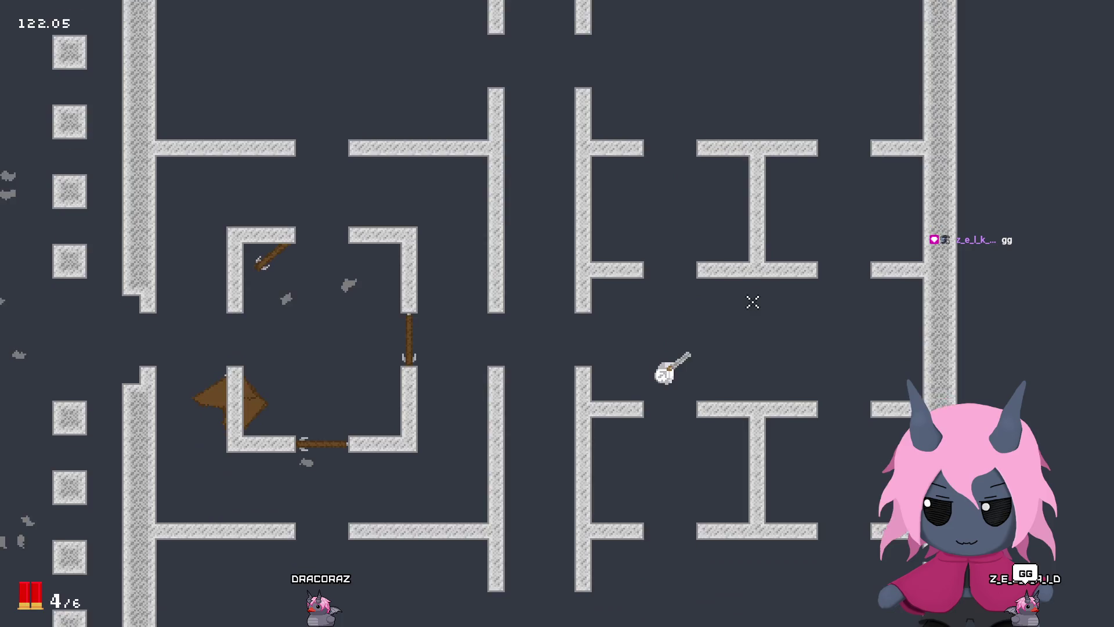
key("a")
key("s")
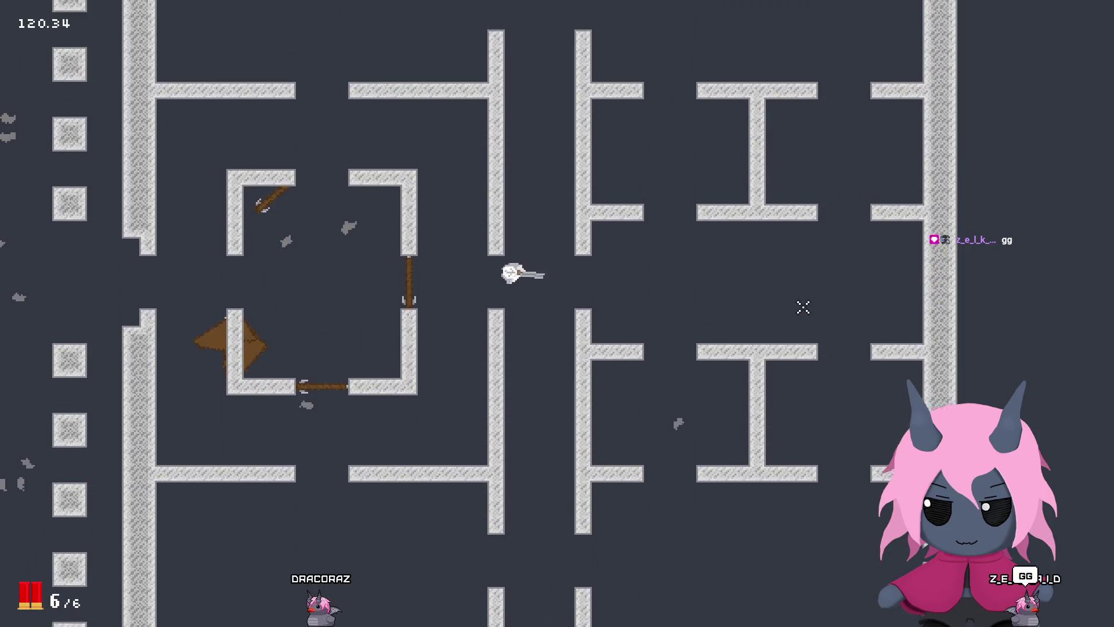
key("w")
key("a")
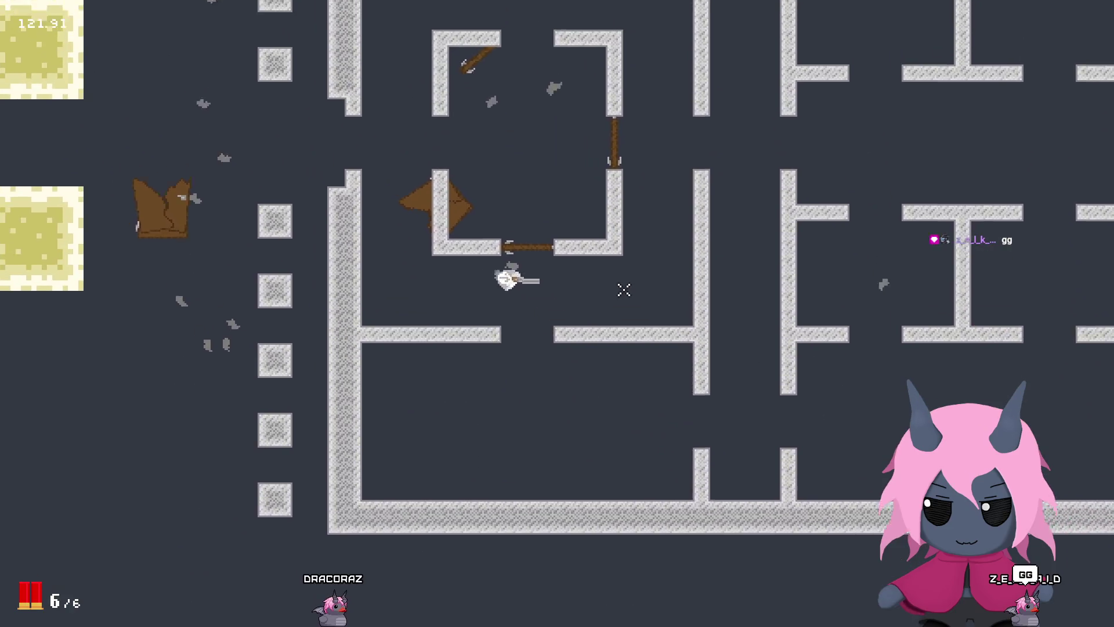
key("a")
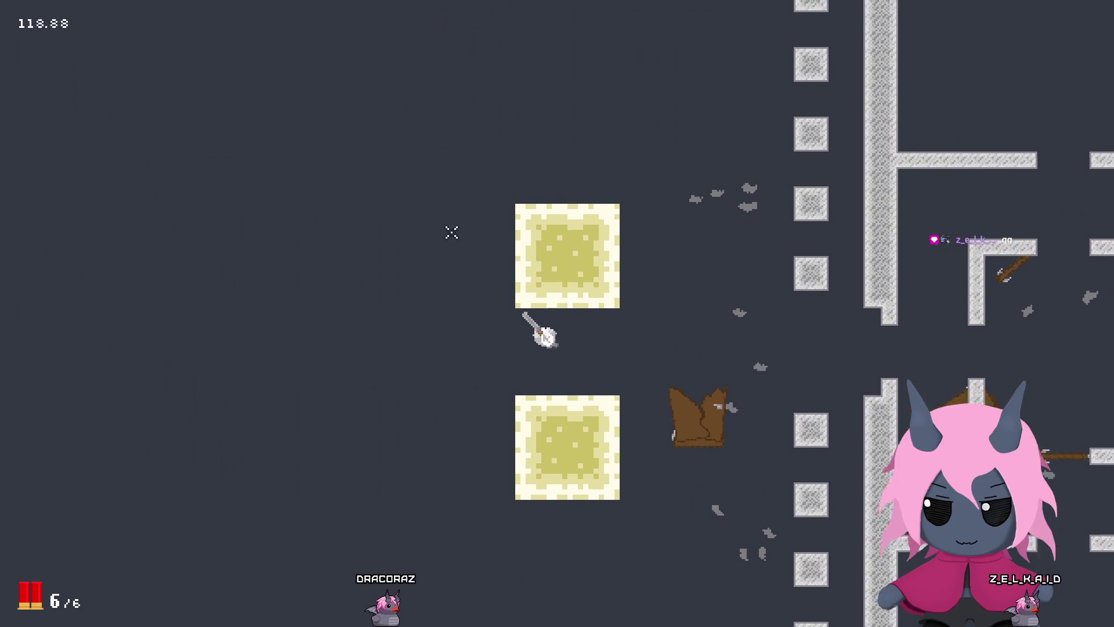
key("s")
key("w")
key("d")
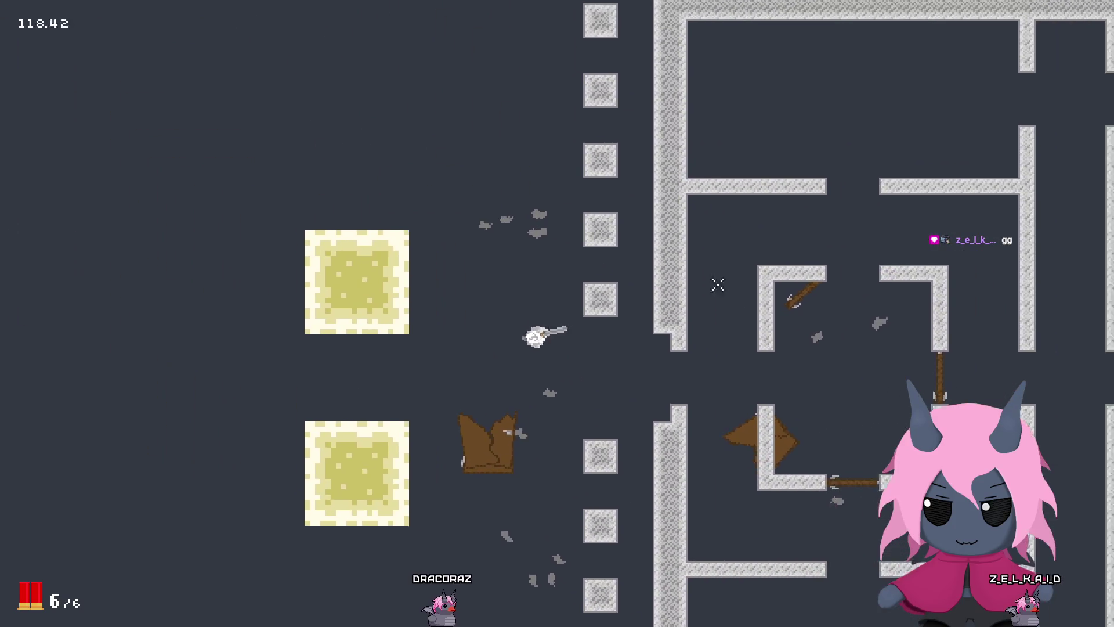
Step: Empty a magazine shooting left past the yellow block
left_click(272, 302)
left_click(268, 302)
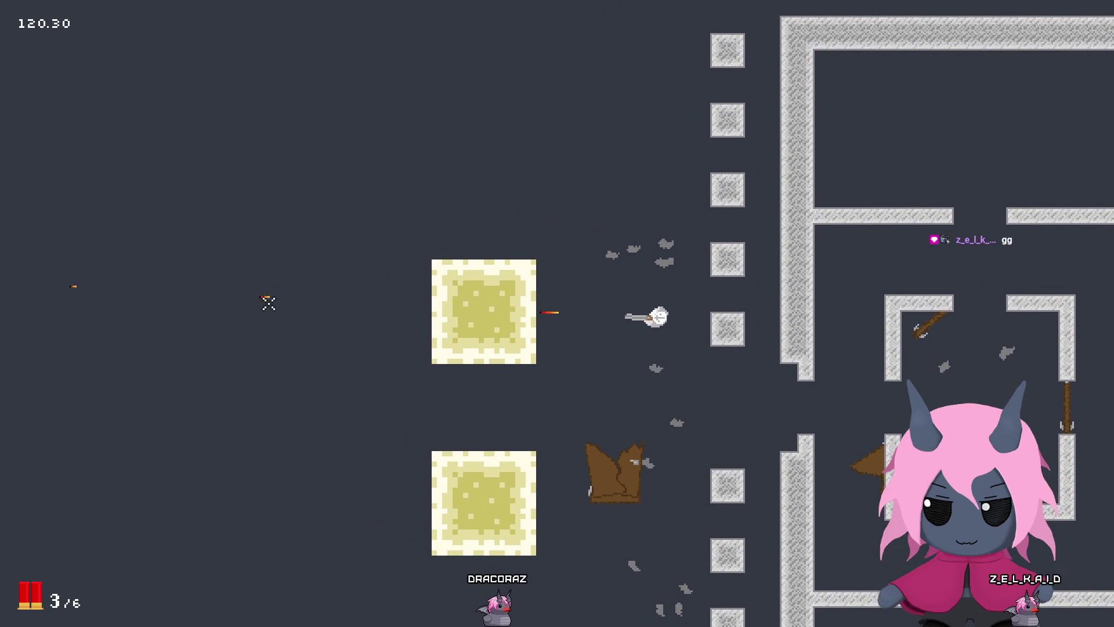
left_click(269, 304)
left_click(268, 304)
key("s")
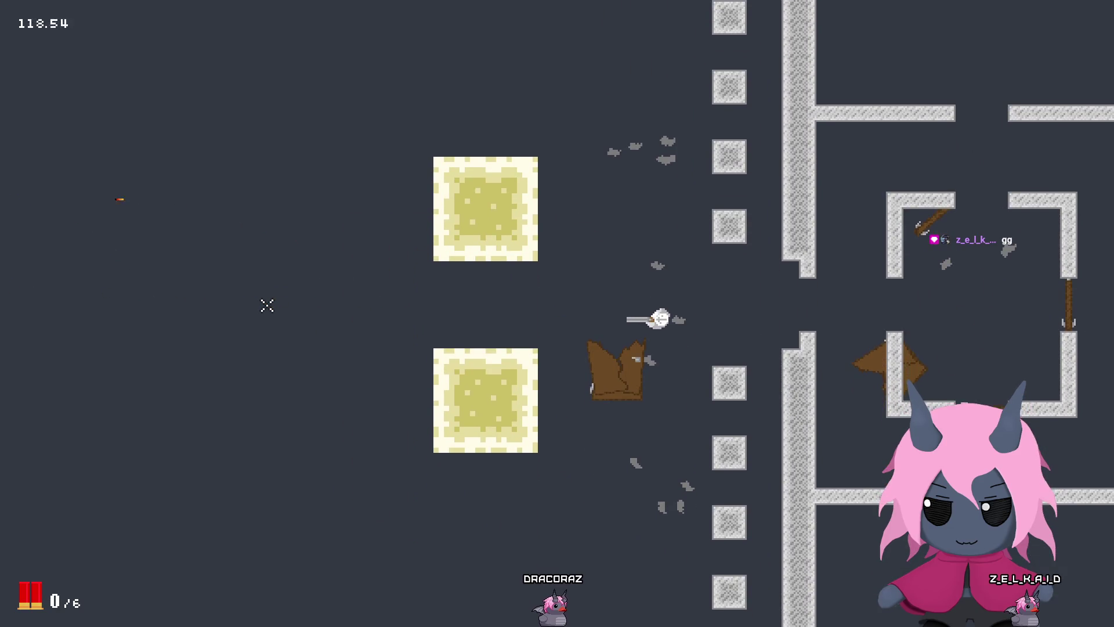
Step: After reloading, empty another magazine to the left, then quit the game with Escape
left_click(266, 306)
left_click(265, 306)
left_click(265, 307)
key("w")
key("w")
left_click(266, 306)
left_click(264, 305)
left_click(265, 306)
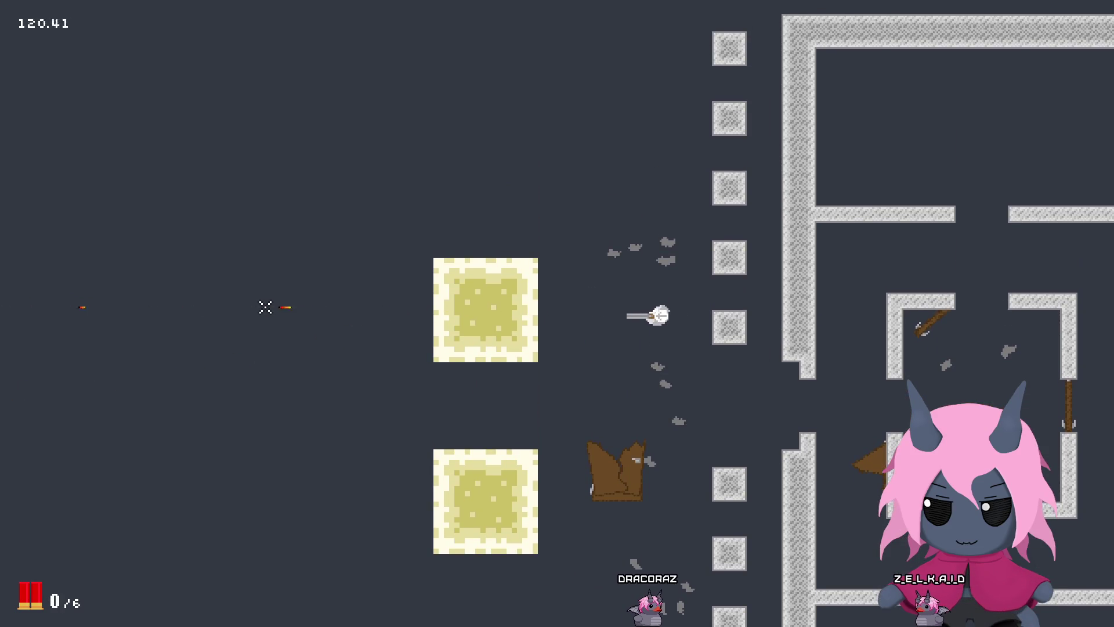
key("Escape")
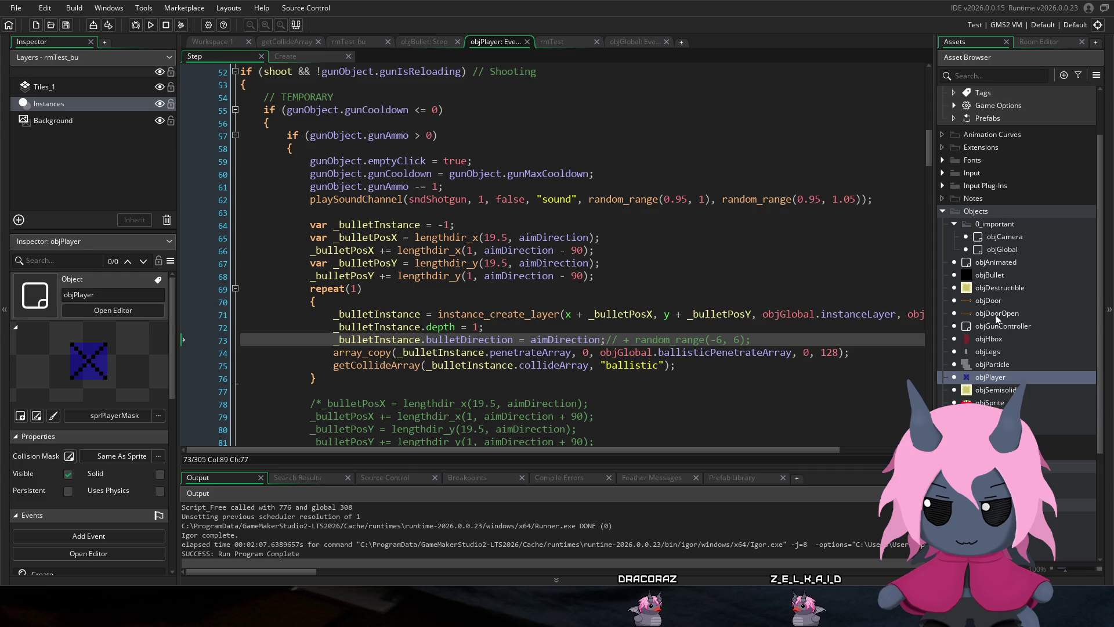
Step: Select objPlayer in the Asset Browser to show its Step event code again
left_click(999, 377)
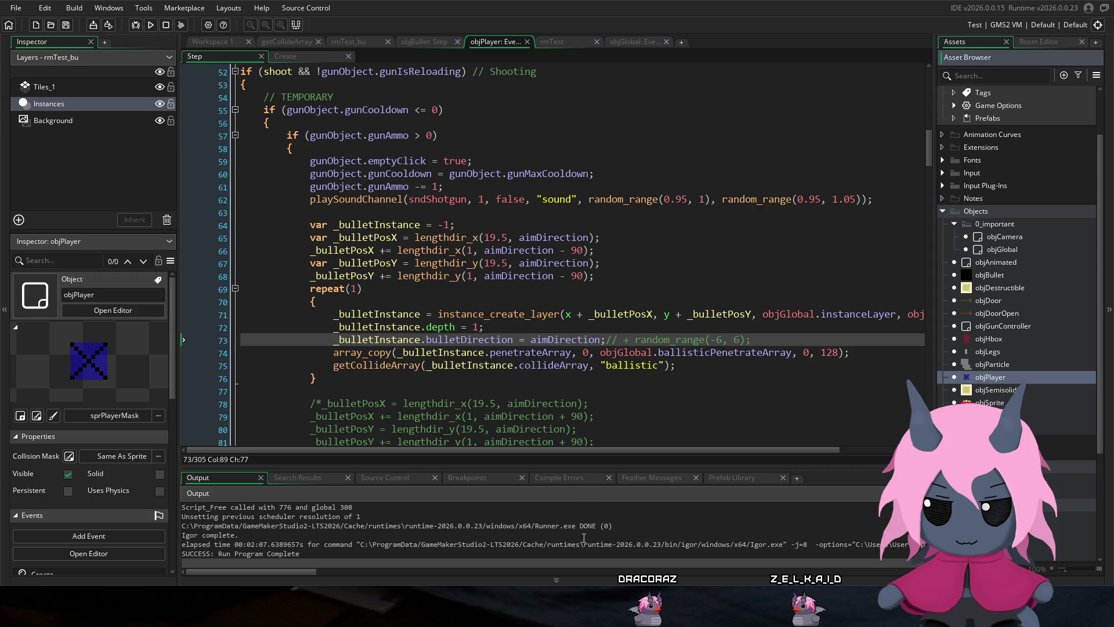
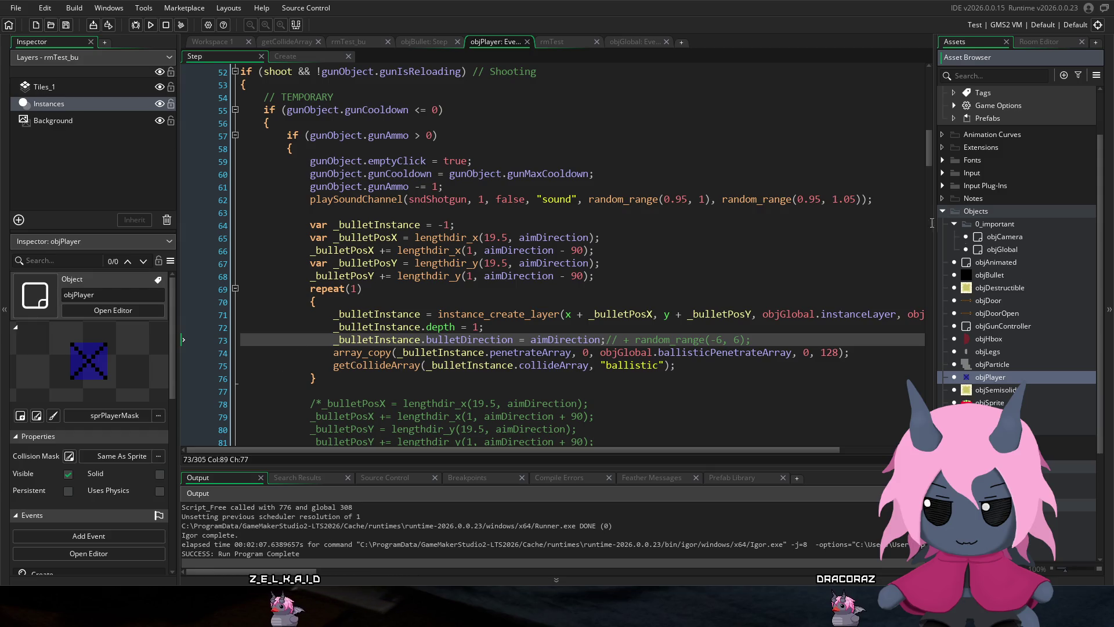
Step: Remove the /* */ markers around the second bullet-spawning block in objPlayer's Step event
double_click(996, 377)
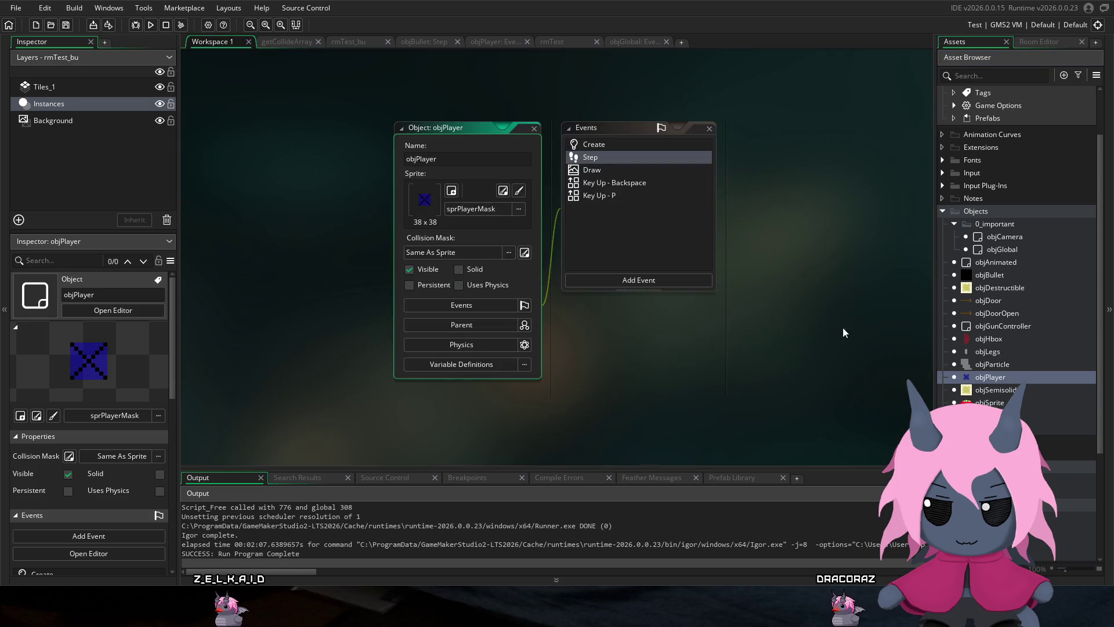
double_click(611, 159)
scroll(486, 210, "down", 1)
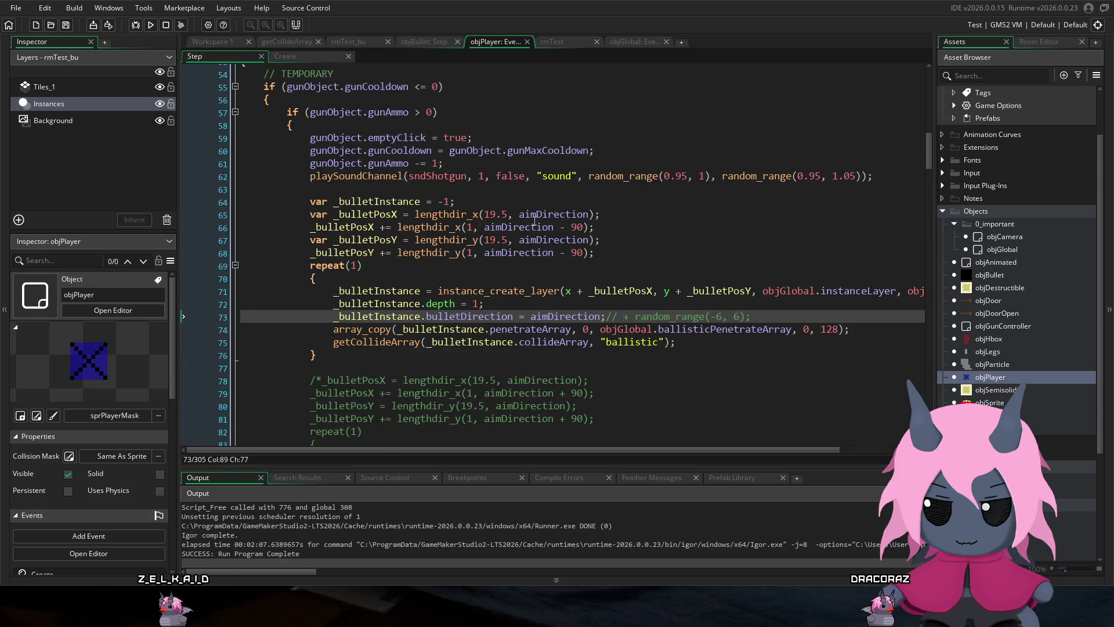
scroll(349, 260, "down", 1)
scroll(349, 261, "down", 2)
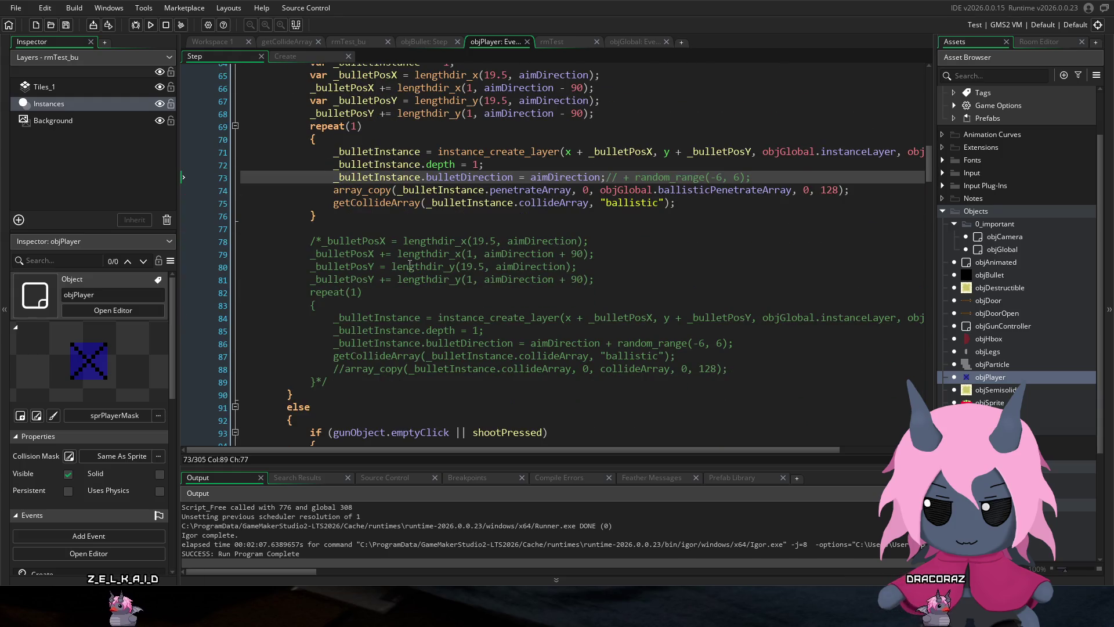
left_click(331, 241)
key("BackSpace")
key("BackSpace")
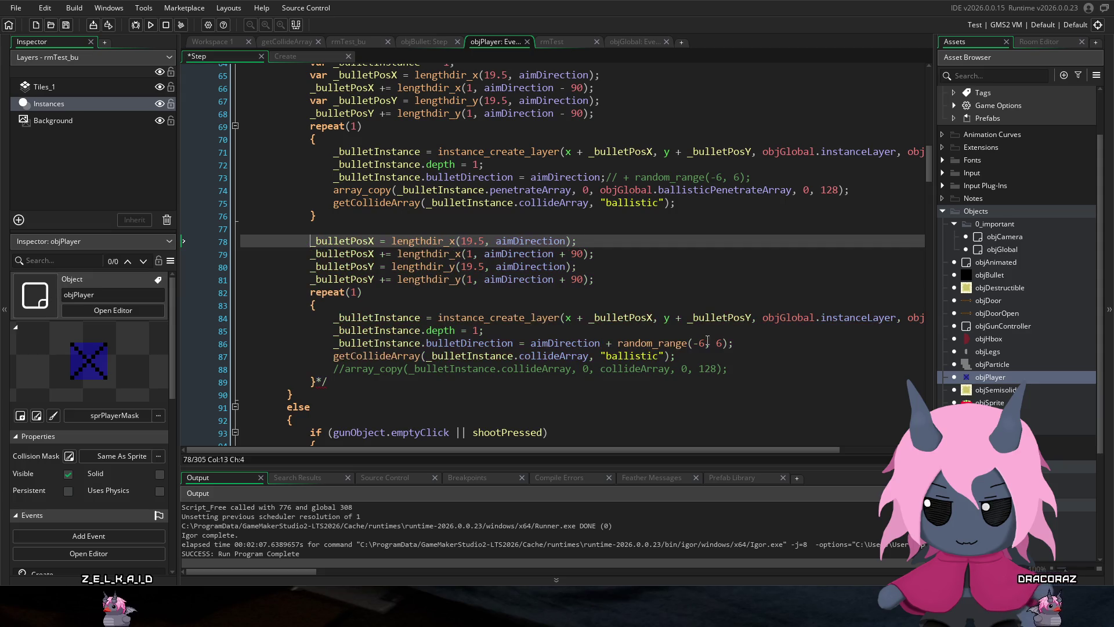
left_click(345, 382)
key("BackSpace")
key("BackSpace")
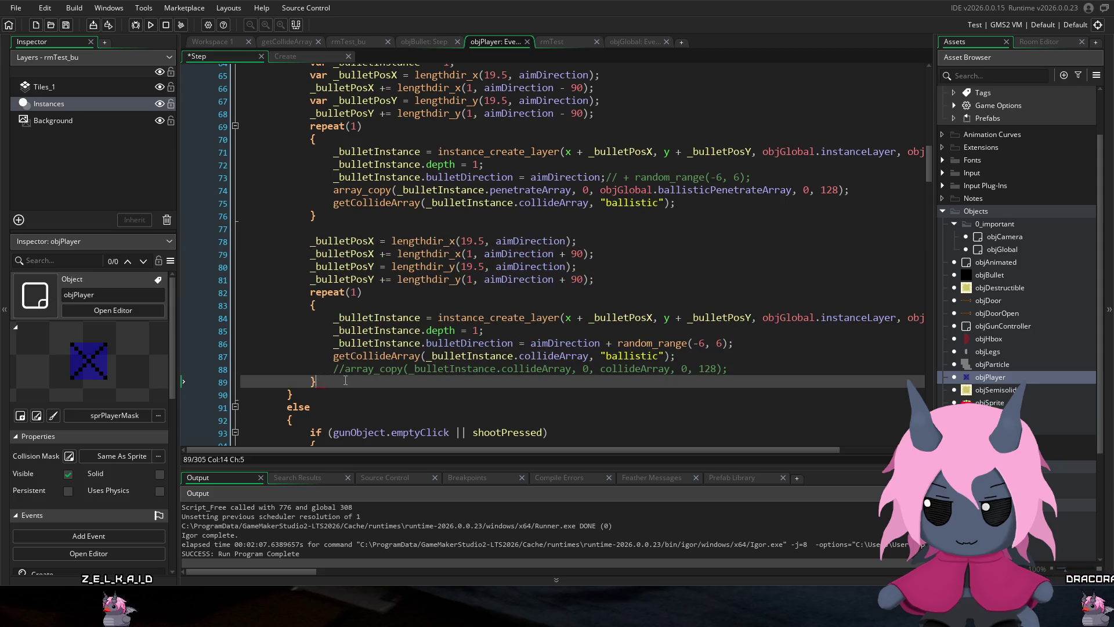
Step: Change both repeat(1) to repeat(10), uncomment + random_range(-6, 6), and run the game
left_click(358, 292)
type("0")
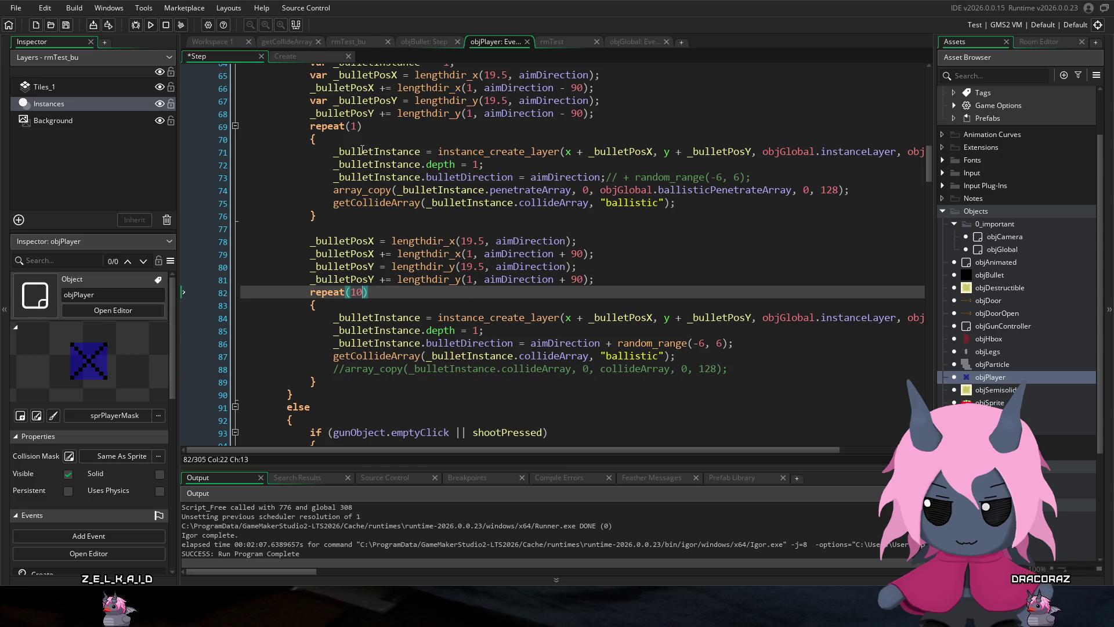
left_click(355, 126)
type("0")
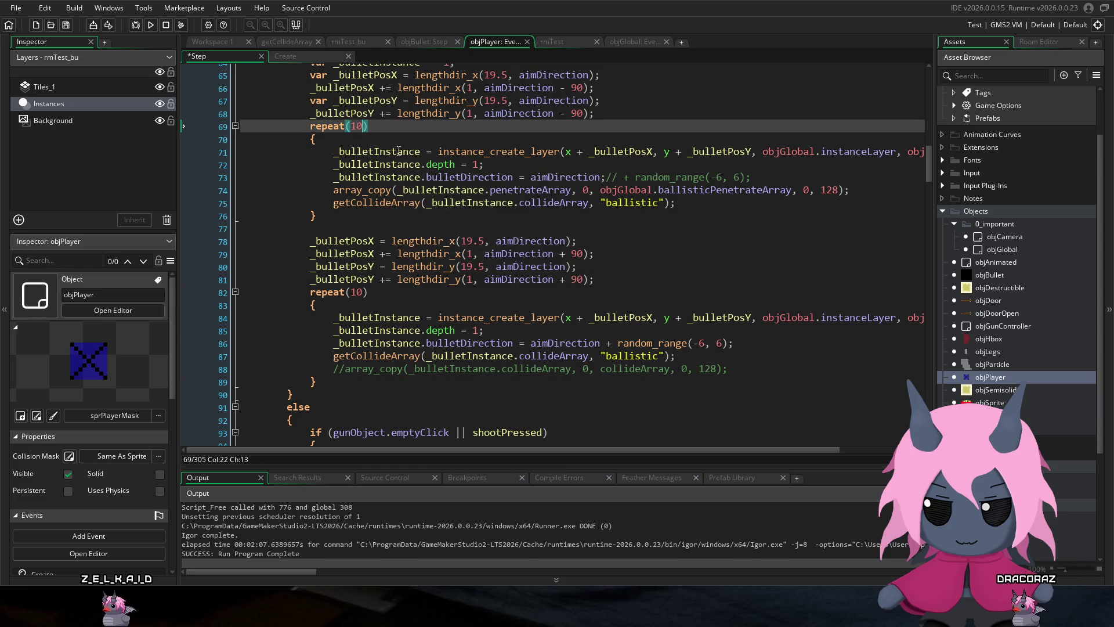
left_click(620, 174)
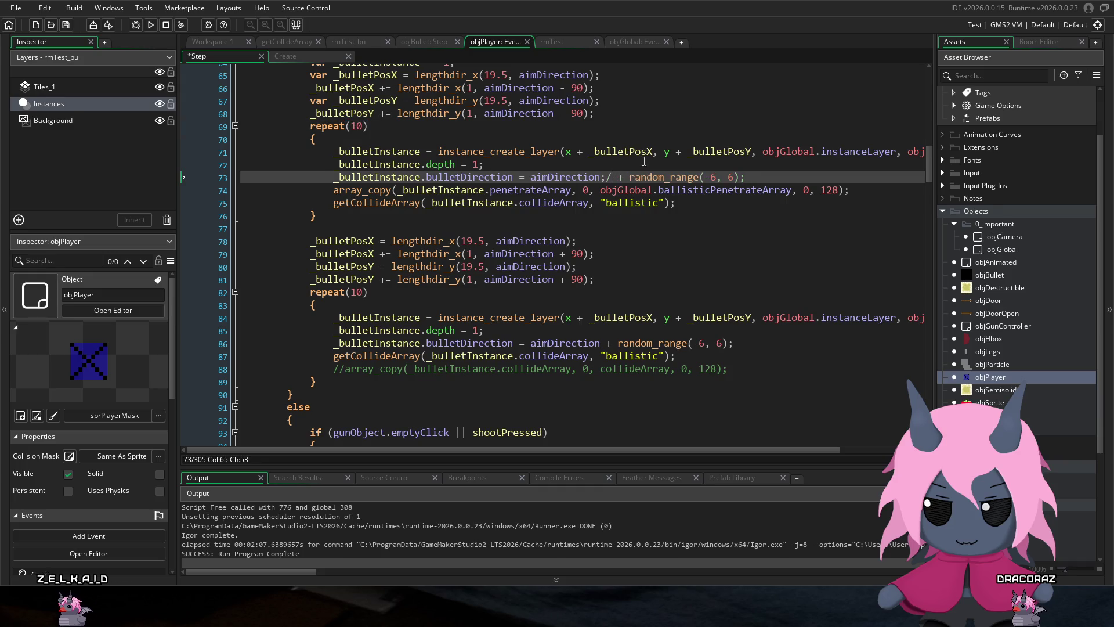
key("BackSpace")
key("BackSpace")
key("BackSpace")
type("n")
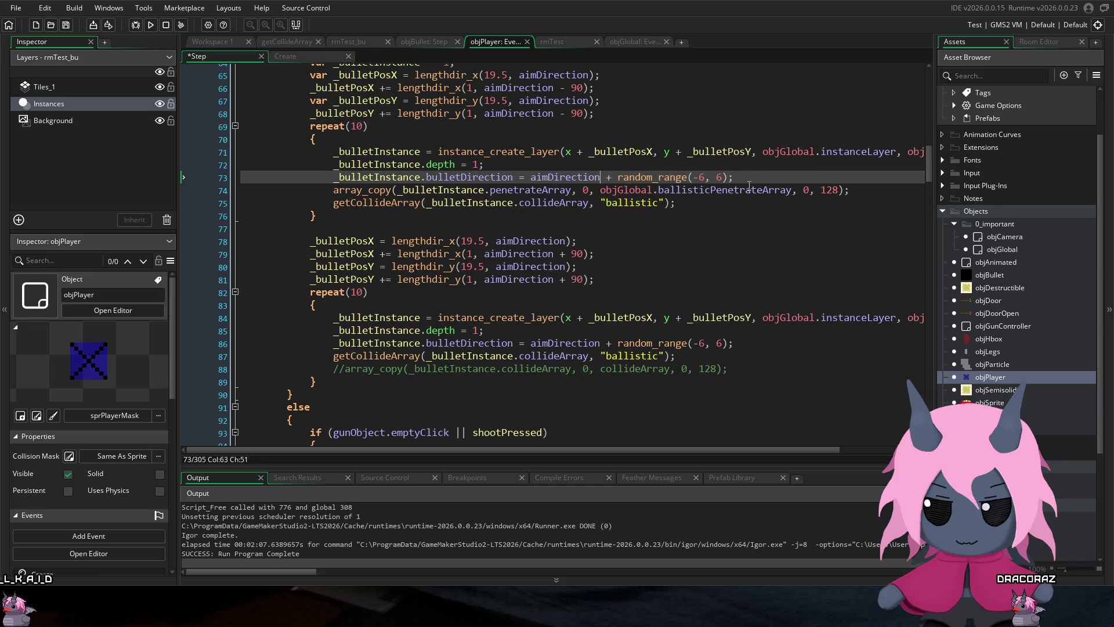
left_click(151, 26)
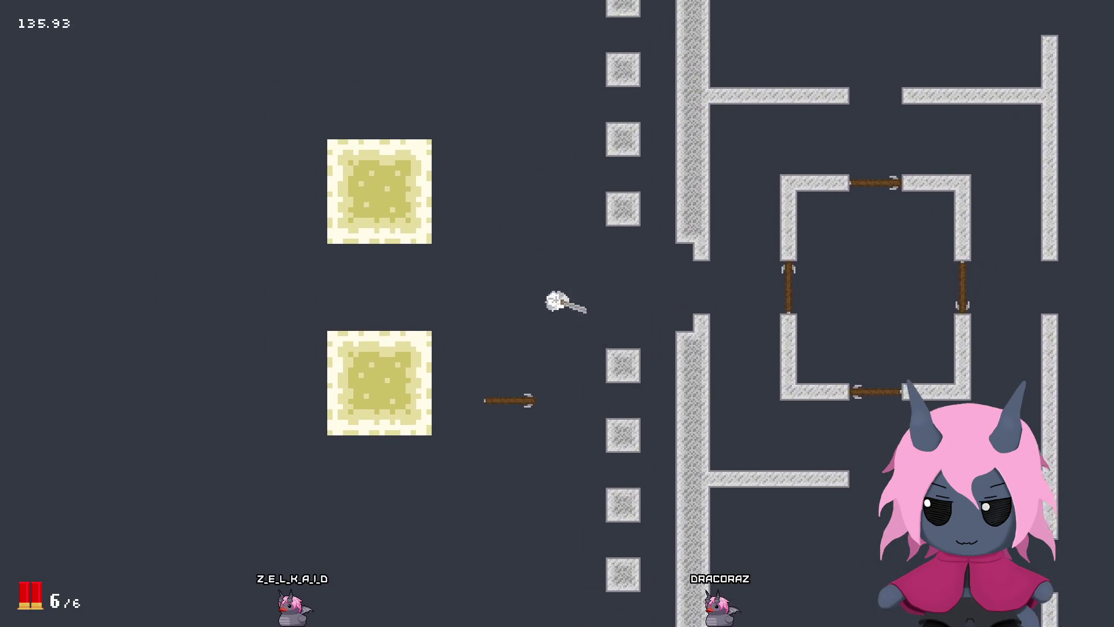
Step: Fire shotgun volleys toward the upper left and left, moving up, until the ammo runs out
left_click(465, 124)
left_click(487, 145)
left_click(462, 155)
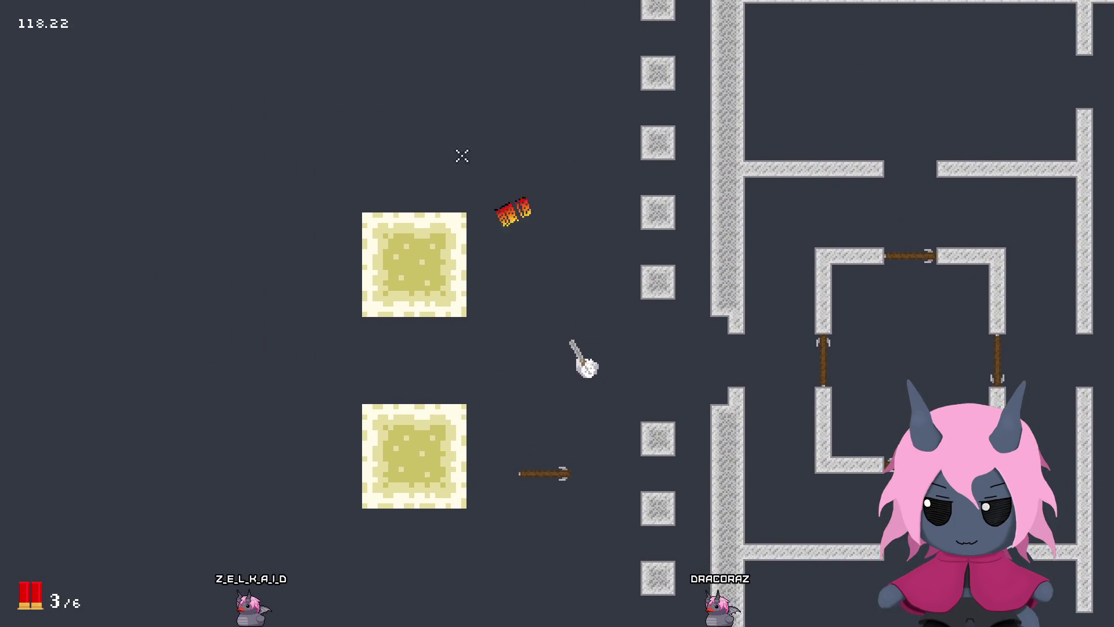
key("w")
left_click(427, 172)
left_click(351, 237)
left_click(299, 316)
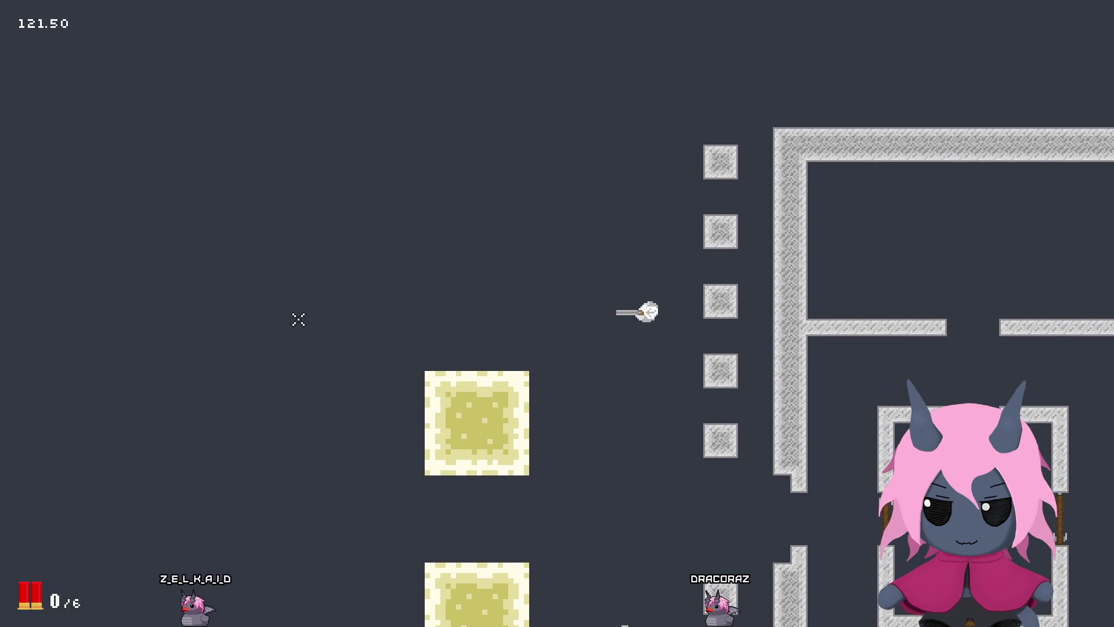
Step: Move down and fire repeated spreads at the blocks on the left, emptying the shotgun twice
key("s")
left_click(281, 371)
left_click(273, 360)
left_click(273, 361)
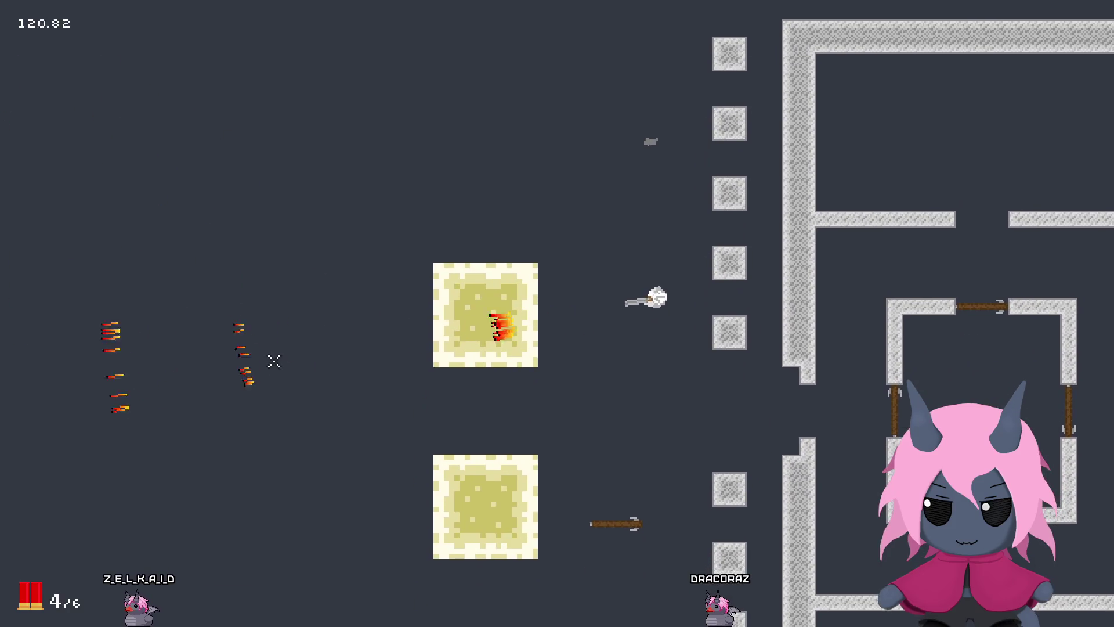
left_click(274, 360)
left_click(270, 352)
left_click(268, 351)
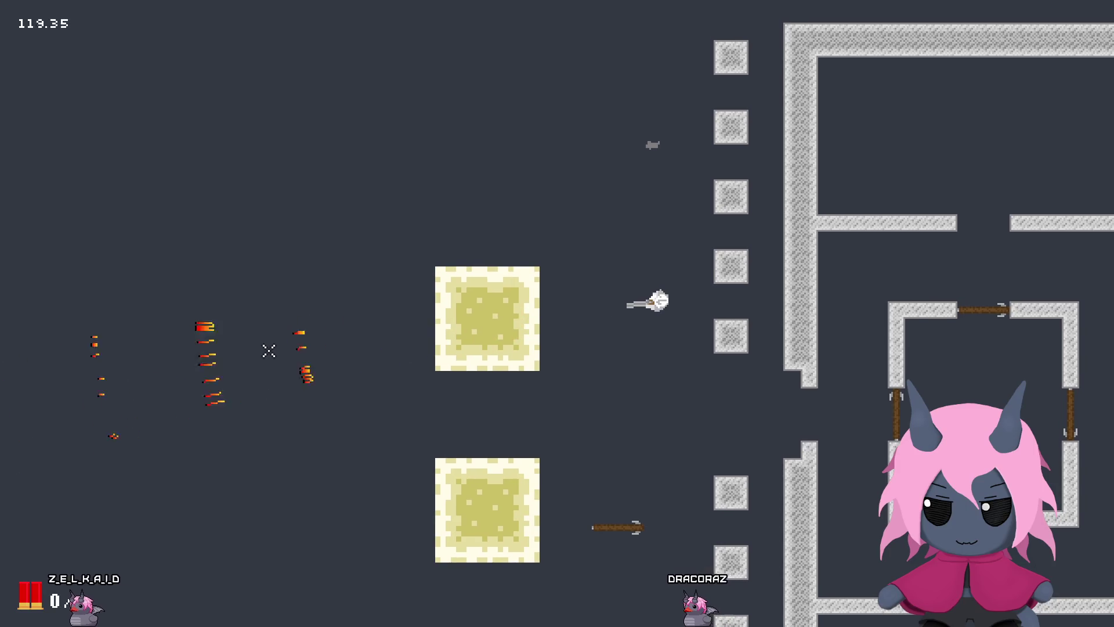
left_click(261, 328)
left_click(263, 331)
left_click(263, 331)
left_click(263, 331)
left_click(263, 332)
left_click(264, 331)
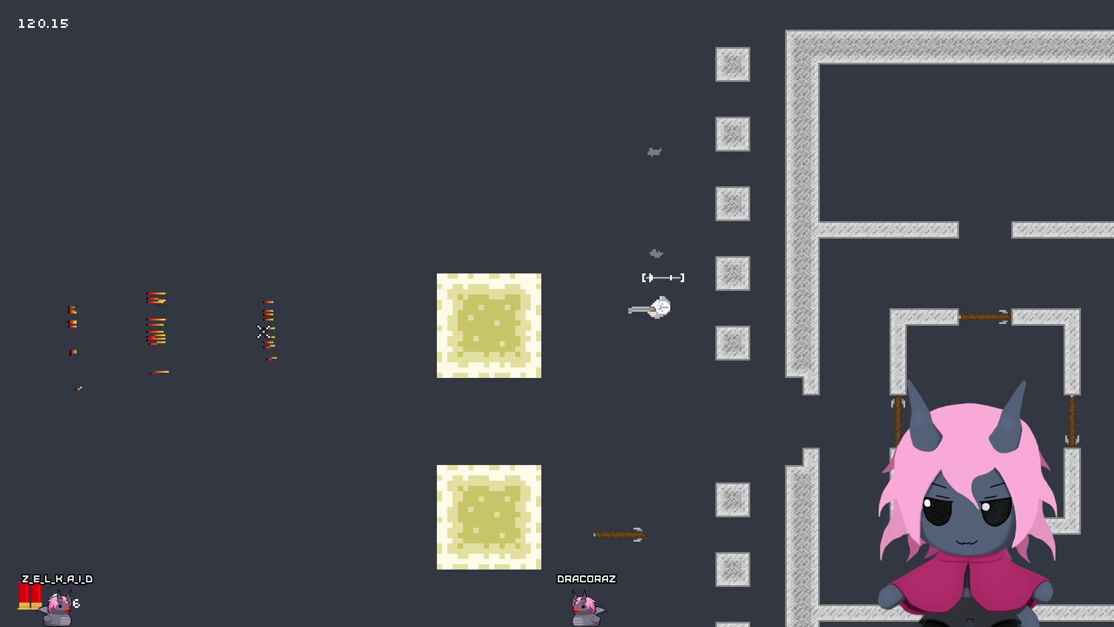
Step: Move down, empty another magazine to the left, then move up and shoot the lower block
key("s")
left_click(257, 350)
left_click(256, 351)
left_click(259, 353)
left_click(259, 352)
left_click(258, 353)
left_click(259, 353)
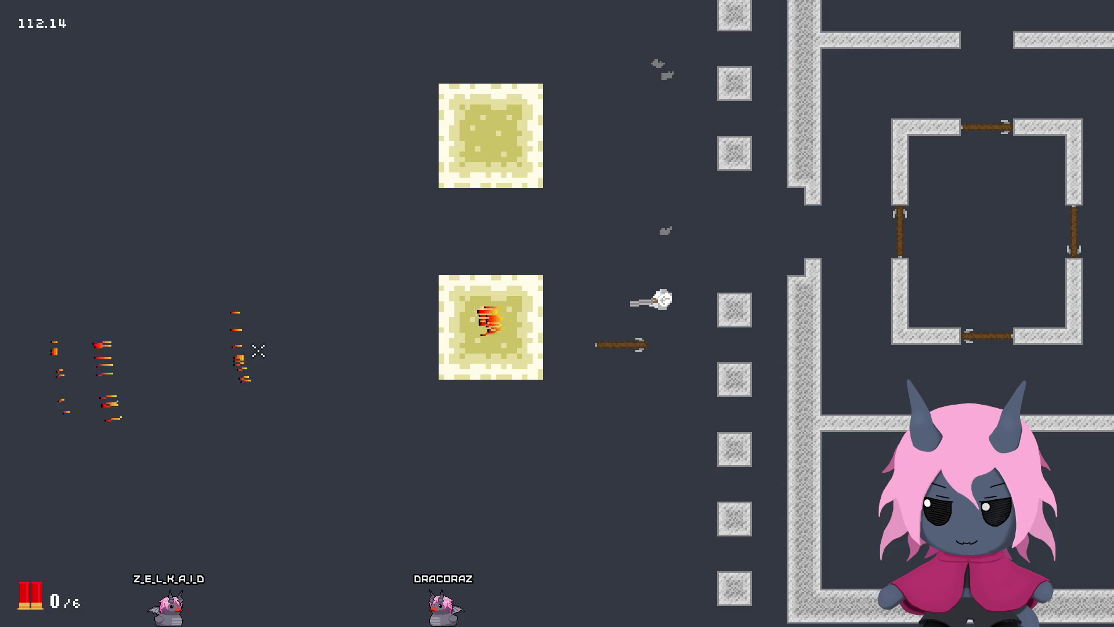
key("w")
left_click(254, 336)
left_click(251, 322)
left_click(251, 318)
left_click(249, 314)
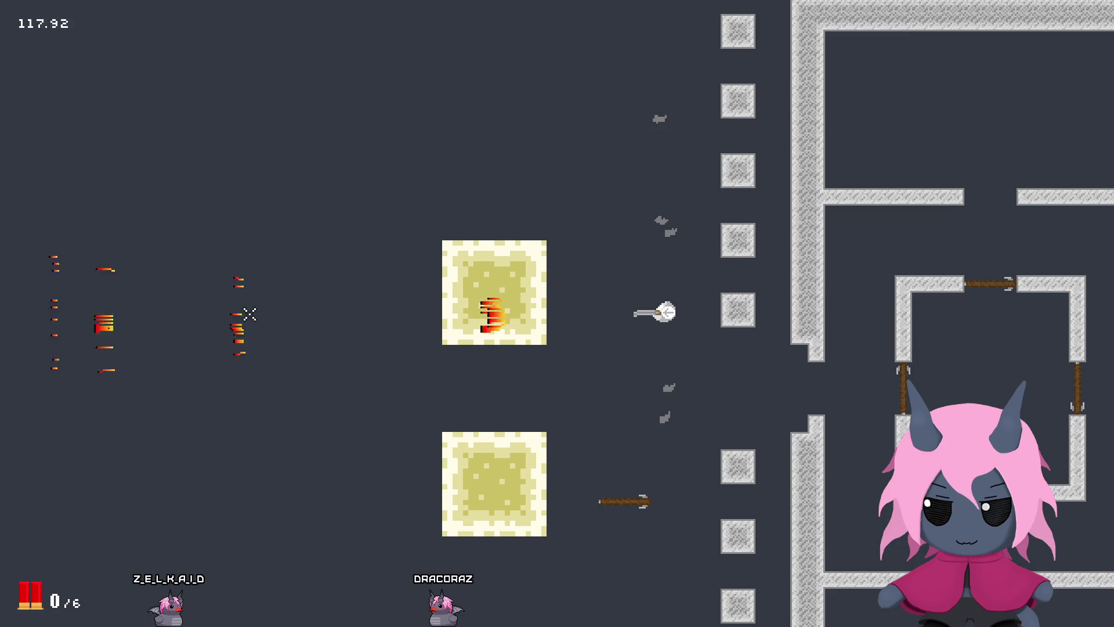
Step: Move left and up while firing the last shells leftward, then close the game
key("a")
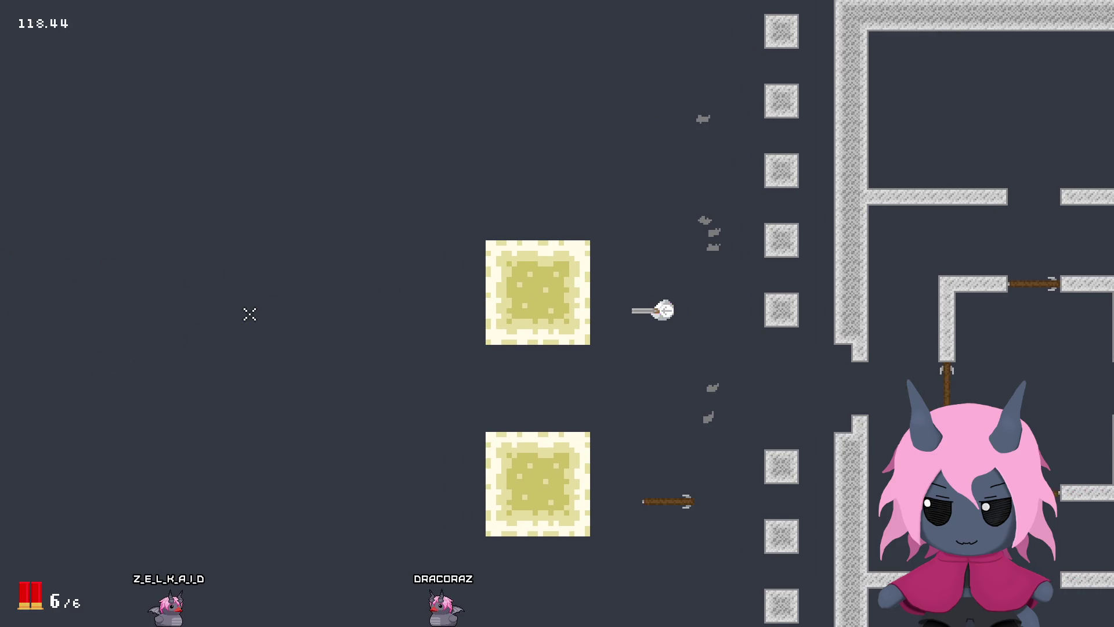
left_click(249, 314)
left_click(250, 314)
left_click(249, 314)
left_click(249, 314)
left_click(249, 313)
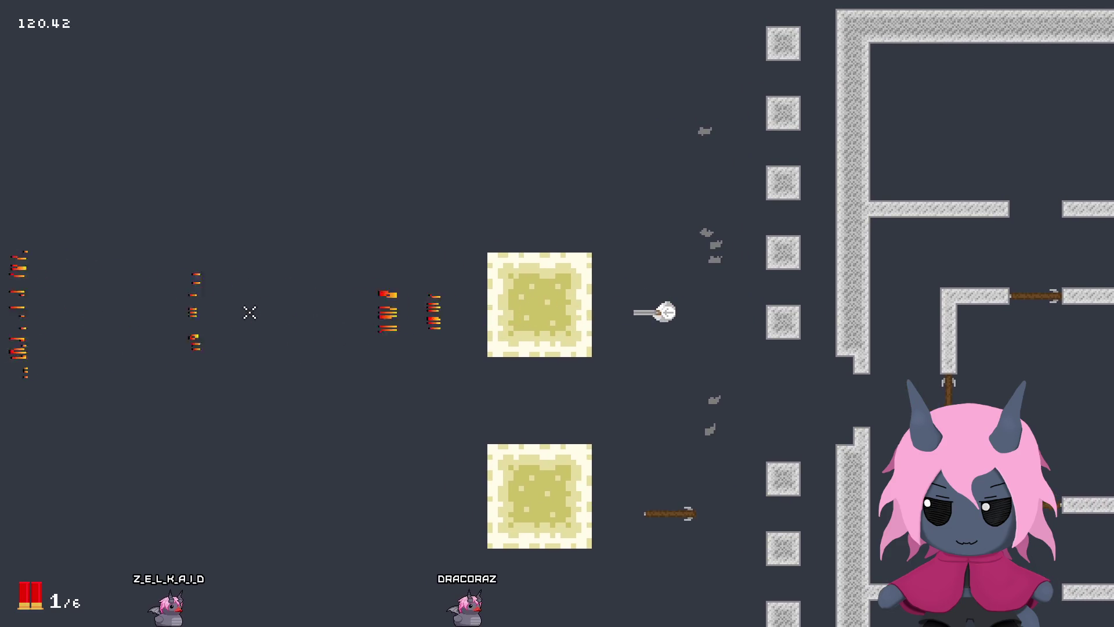
key("w")
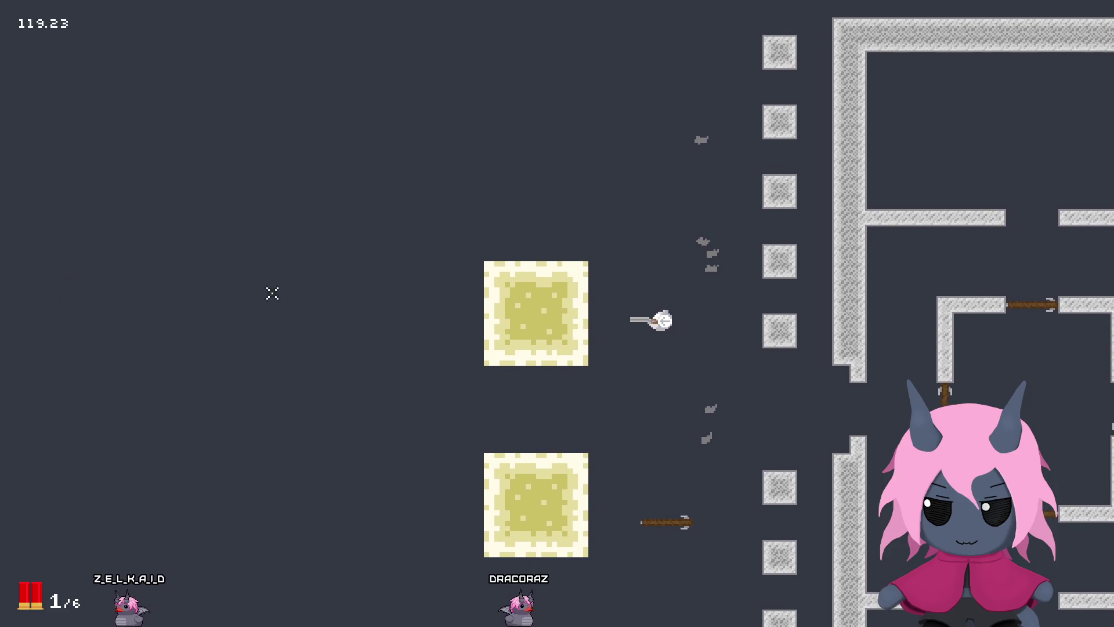
left_click(273, 291)
key("Escape")
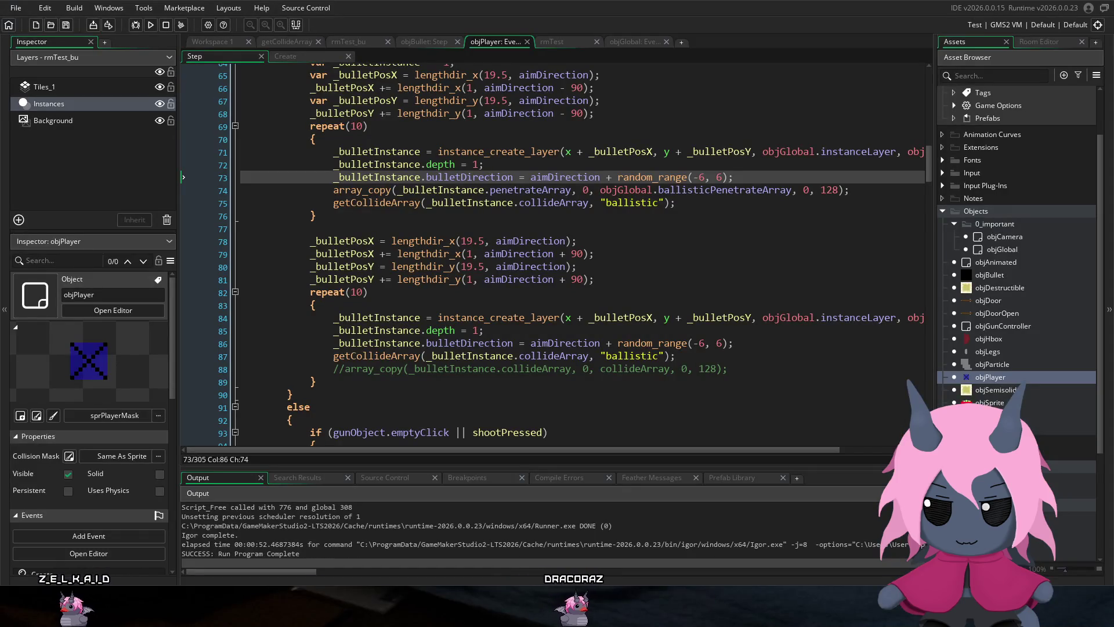
Step: Edit objBullet's Create event so bulletSpeed = random_range(4, 6) instead of a fixed 5
middle_click(537, 190)
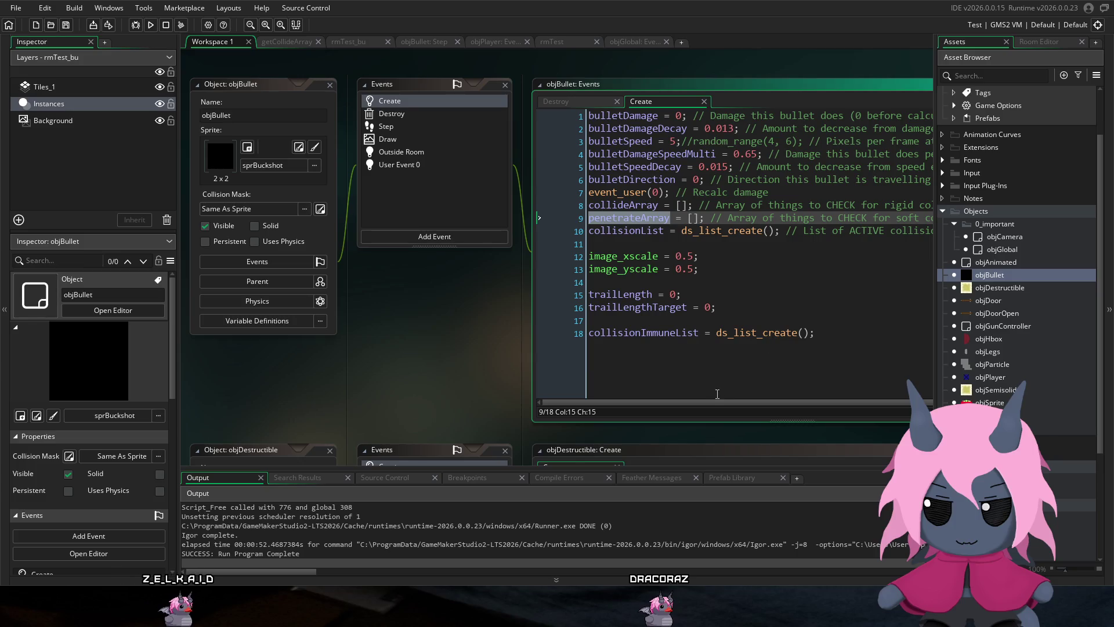
mouse_move(716, 402)
left_mouse_down()
mouse_move(745, 395)
mouse_move(709, 393)
left_mouse_up()
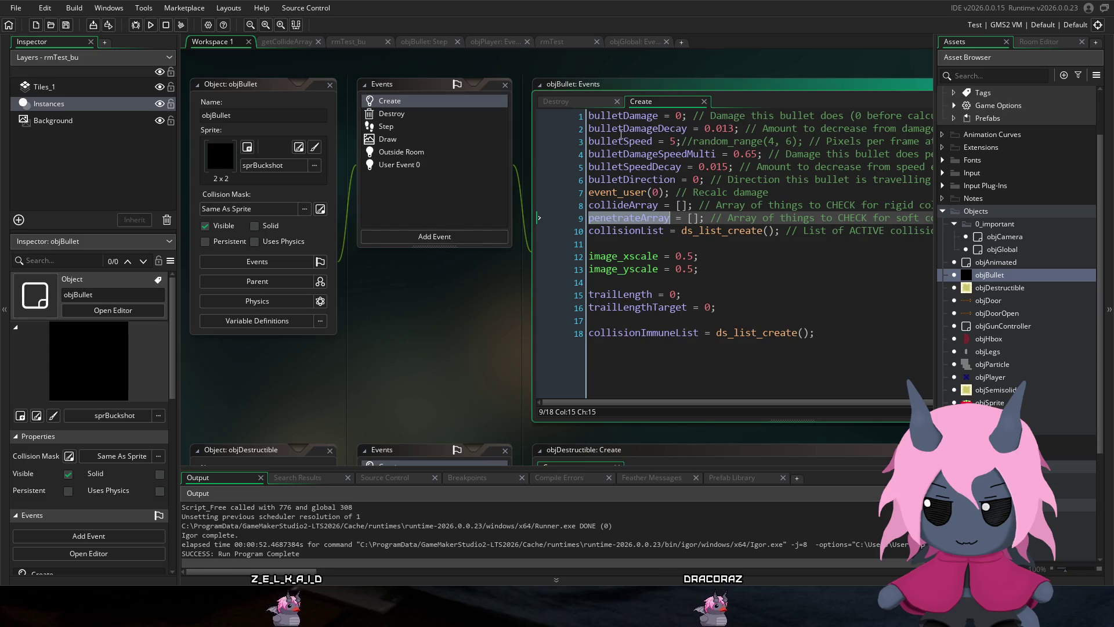
left_click(694, 141)
key("BackSpace")
key("BackSpace")
key("BackSpace")
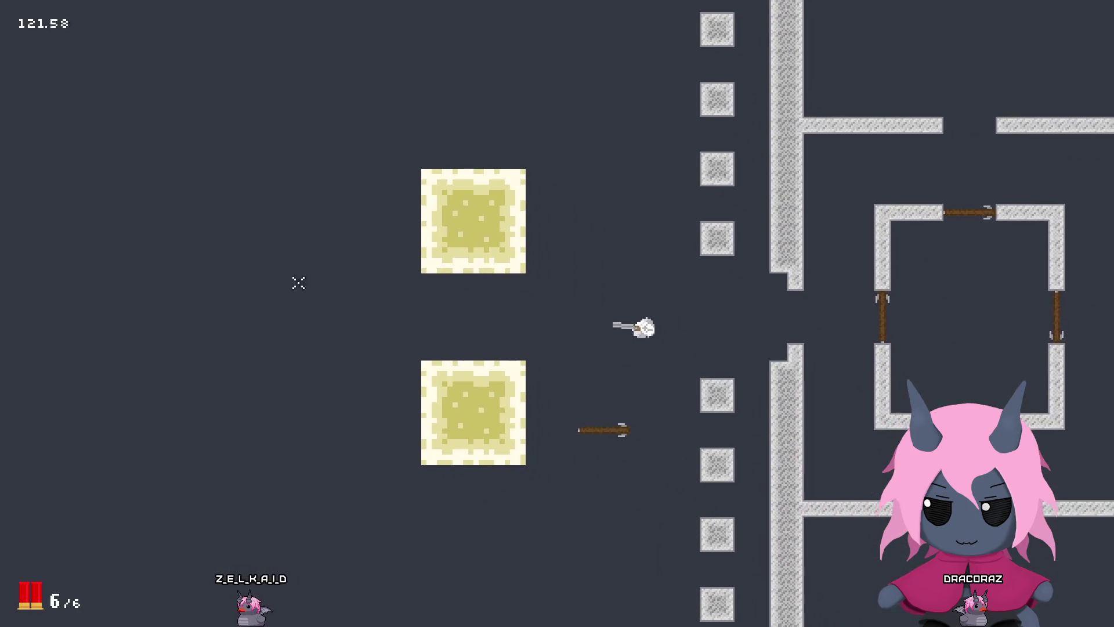
Step: Step up and fire six shotgun spreads left into the yellow blocks until the gun is empty
key("w")
left_click(253, 313)
left_click(252, 315)
left_click(253, 315)
key("a")
left_click(253, 317)
left_click(254, 319)
left_click(254, 323)
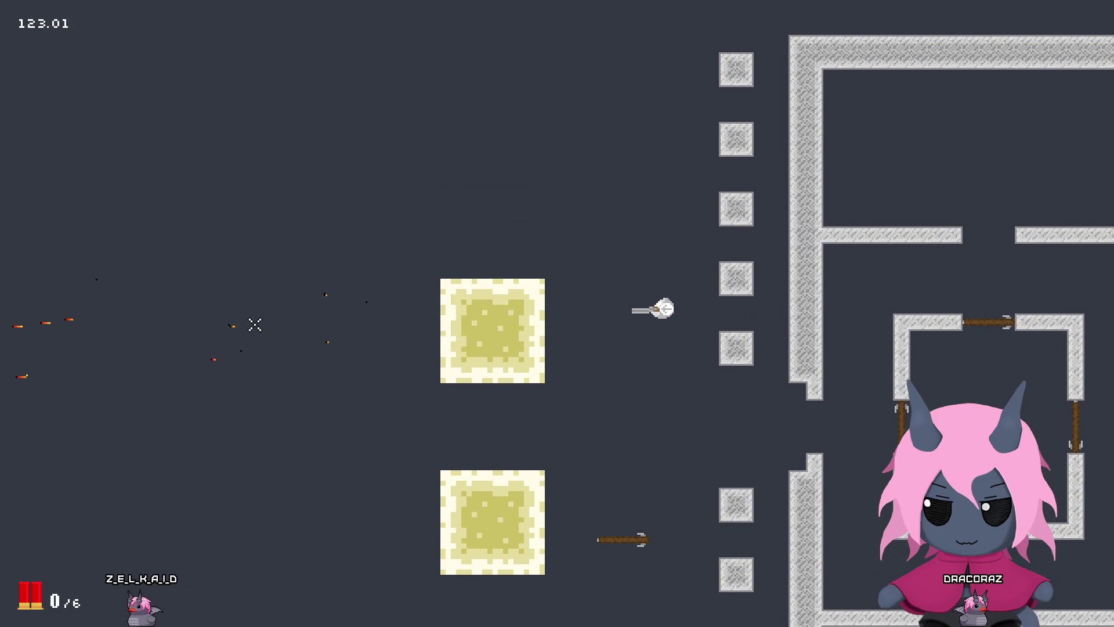
Step: Move down and blast the lower yellow block with five more spreads
key("w")
key("s")
left_click(232, 371)
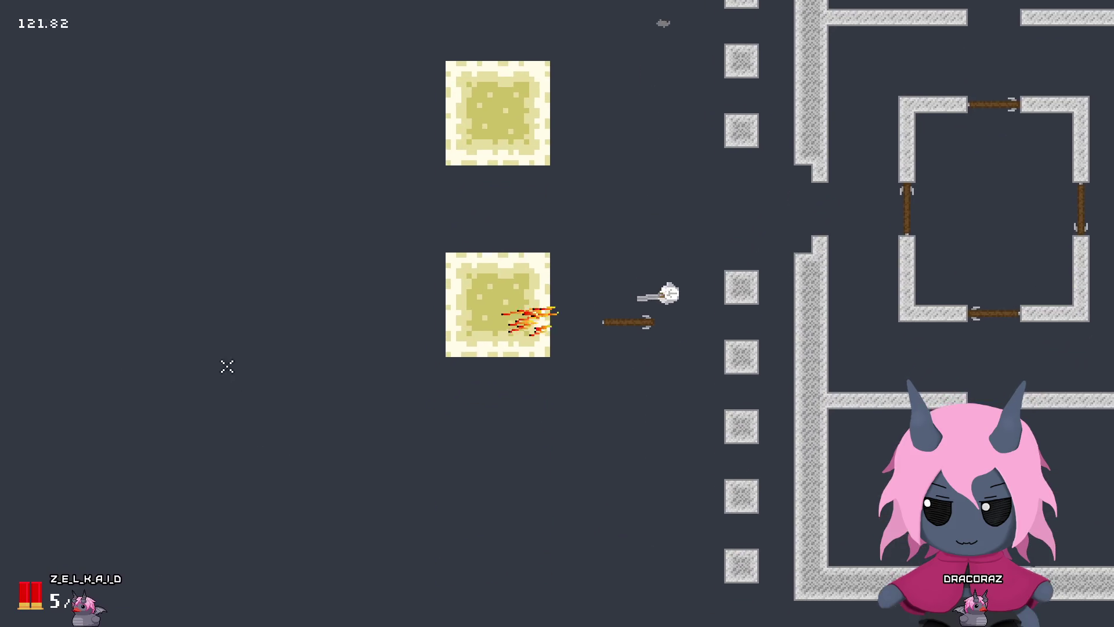
left_click(224, 348)
left_click(224, 344)
left_click(224, 343)
left_click(224, 344)
left_click(224, 344)
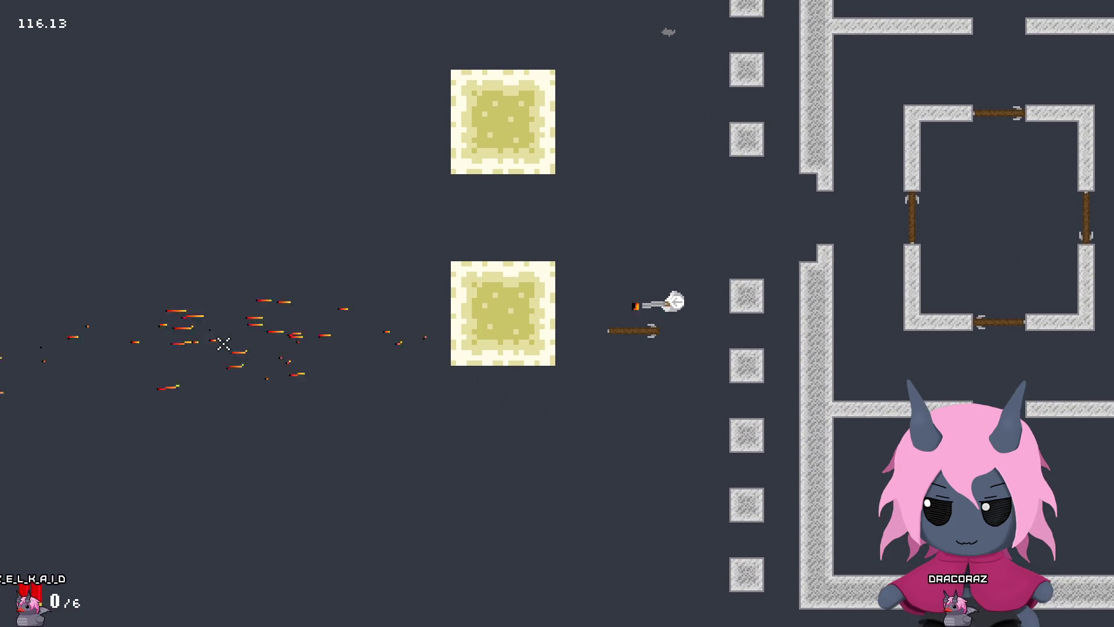
Step: Shift right and empty another full load of spreads to the left
key("d")
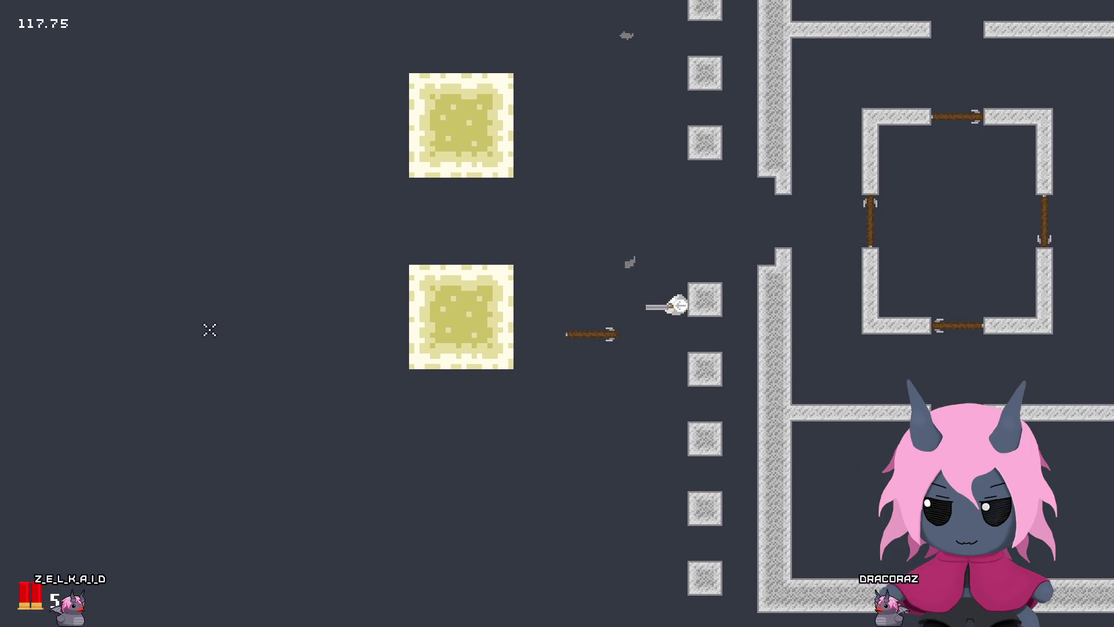
left_click(208, 328)
left_click(208, 326)
left_click(206, 326)
left_click(206, 325)
left_click(206, 325)
Step: Move up and fire six more spreads left, emptying the shotgun again
key("w")
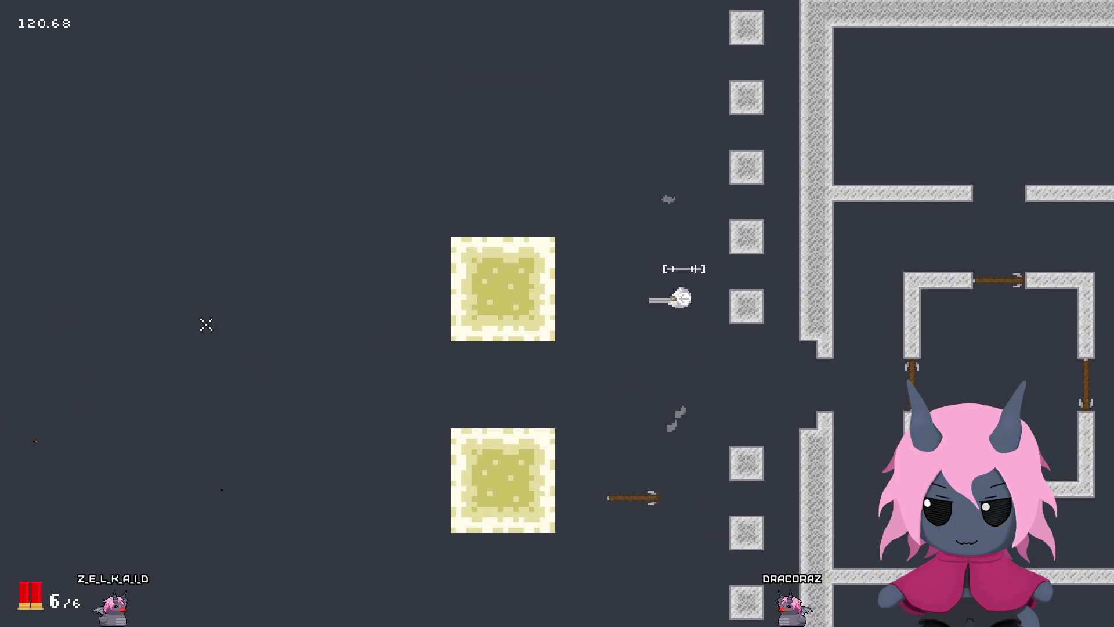
left_click(208, 323)
left_click(207, 320)
left_click(206, 314)
left_click(206, 311)
left_click(207, 312)
left_click(207, 312)
Step: Reposition between the blocks and fire five spreads to the left
key("a")
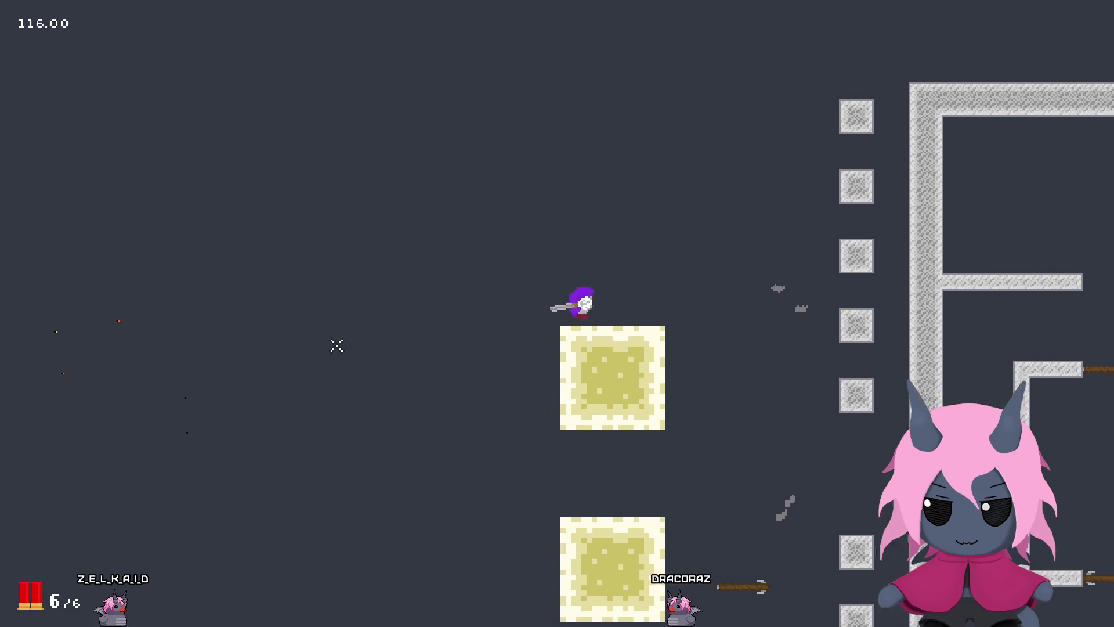
key("s")
key("d")
left_click(132, 306)
left_click(131, 306)
left_click(133, 307)
left_click(131, 306)
left_click(131, 307)
left_click(129, 306)
Step: Weave around the blocks while firing repeated spreads left until the shotgun empties
key("d")
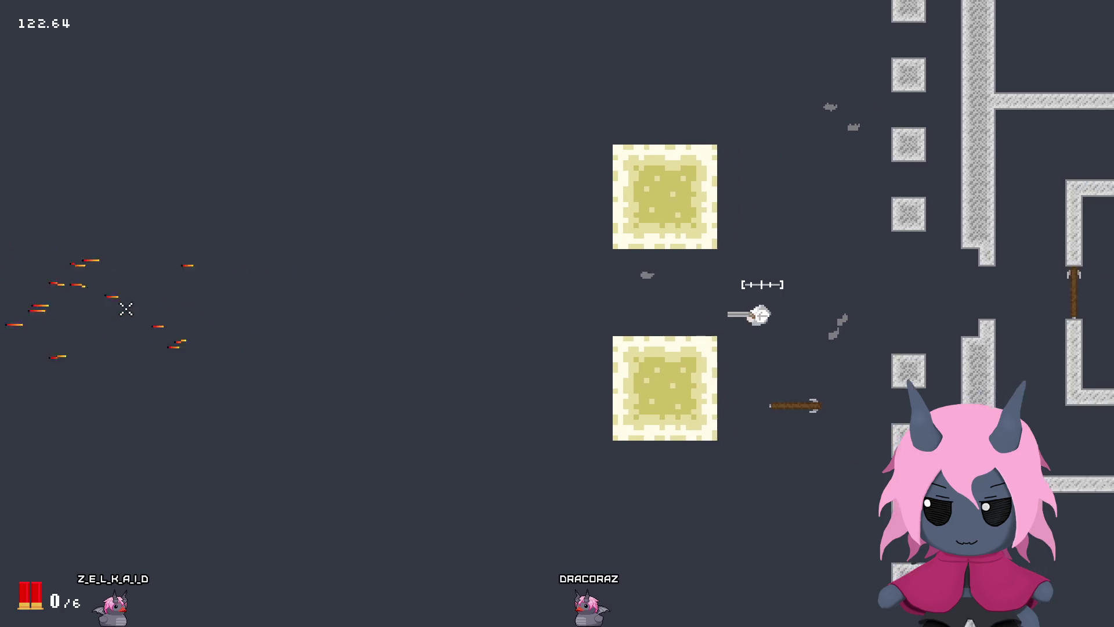
key("w")
left_click(122, 293)
left_click(119, 277)
left_click(120, 281)
left_click(104, 305)
key("s")
left_click(103, 307)
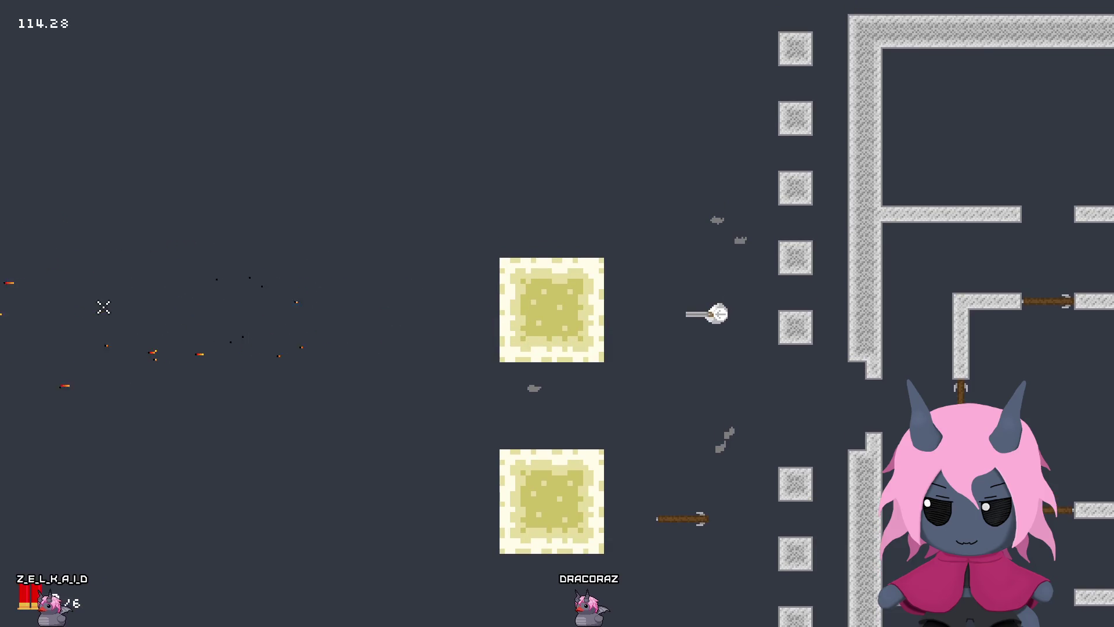
left_click(103, 307)
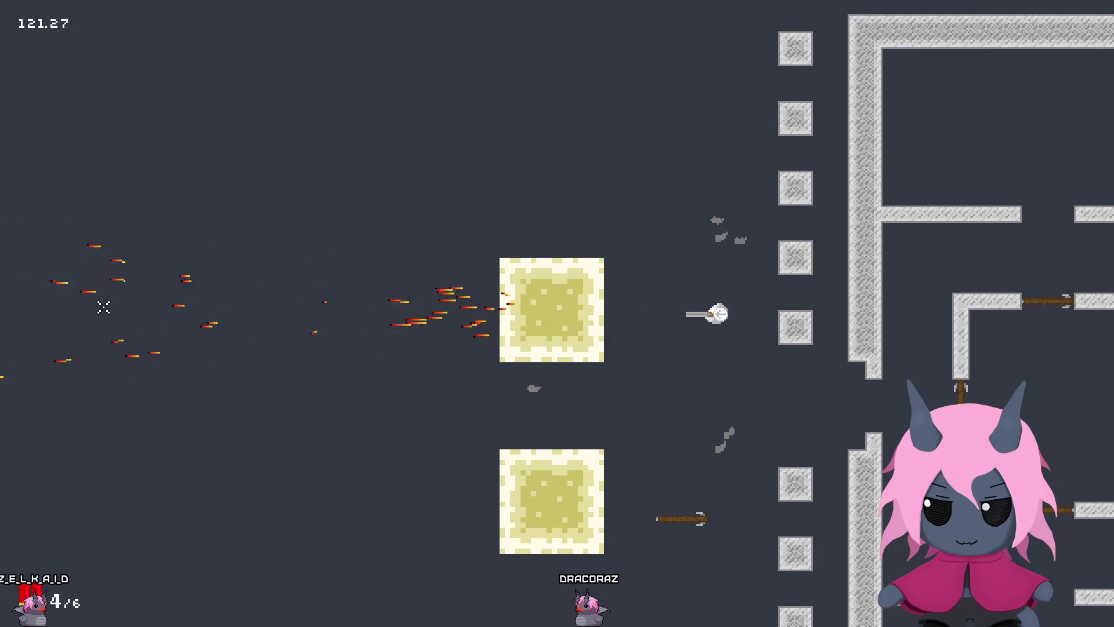
key("w")
key("a")
left_click(103, 307)
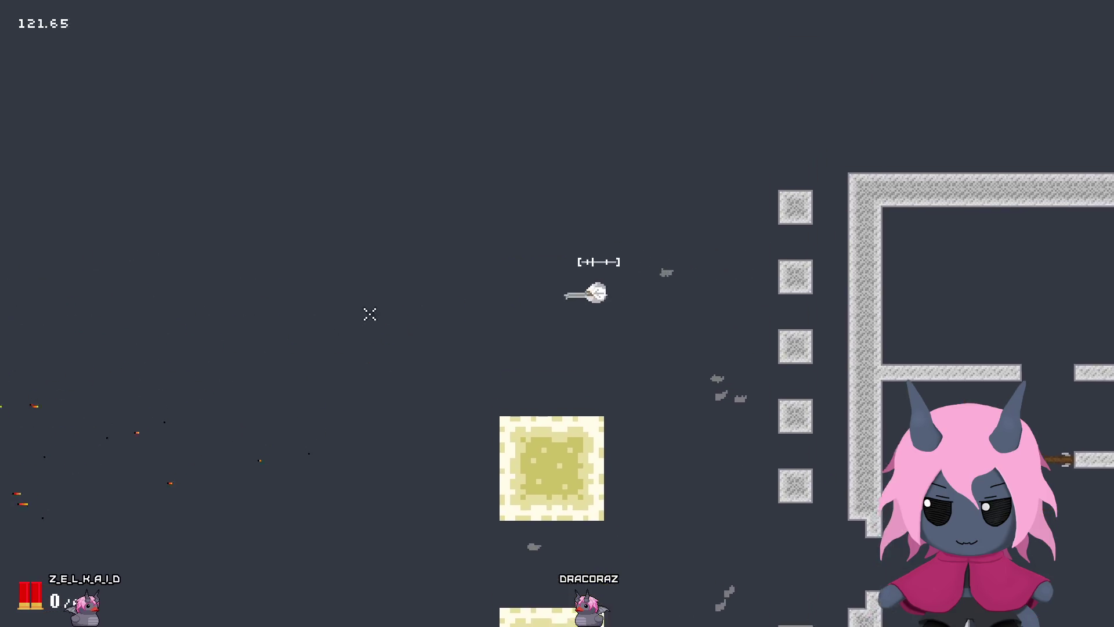
Step: Walk right to the central room and shatter its wooden doors with shotgun blasts
key("s")
key("d")
left_click(778, 298)
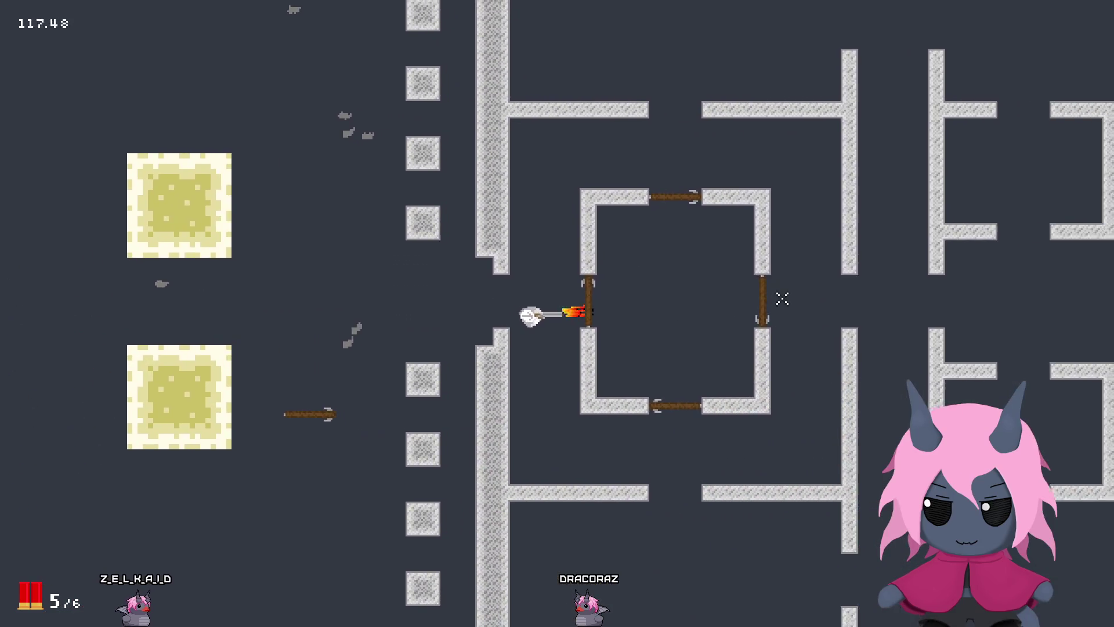
left_click(752, 309)
left_click(756, 305)
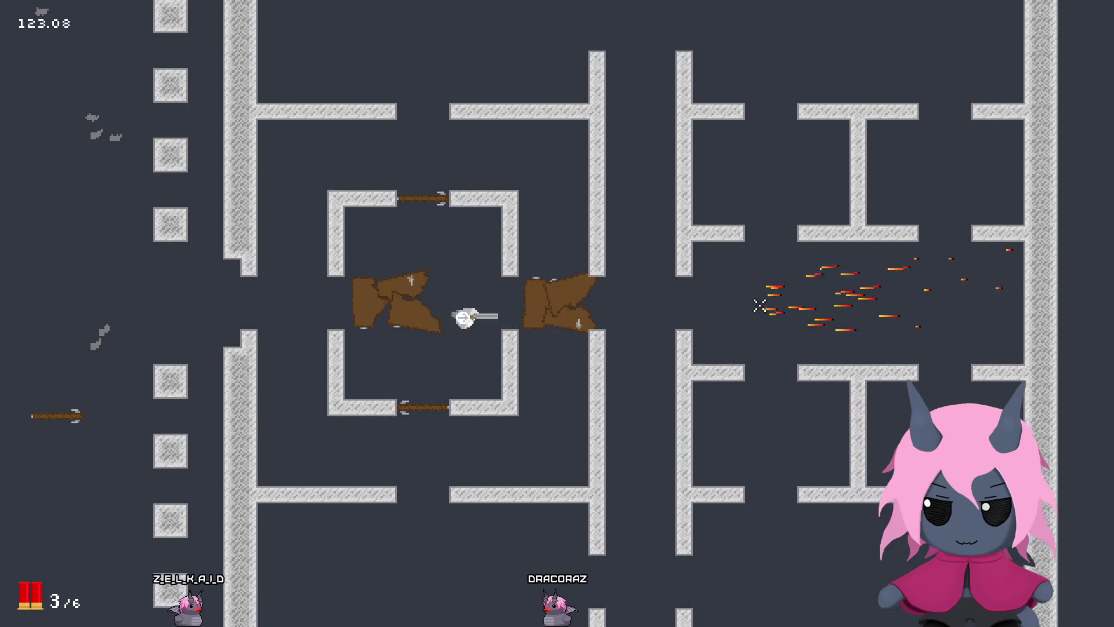
key("a")
key("d")
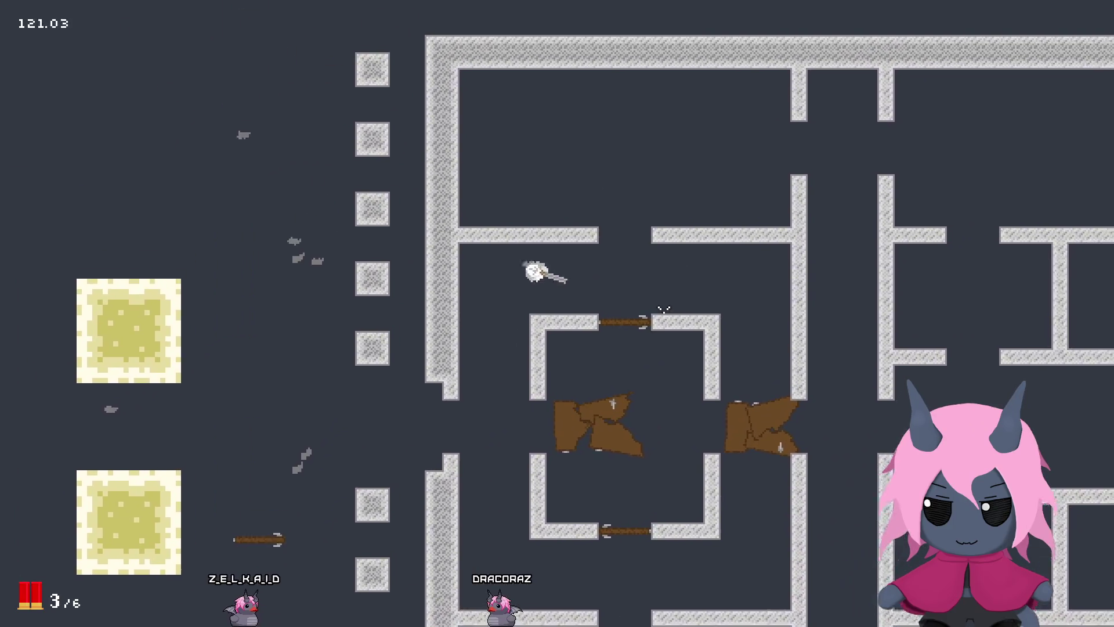
left_click(557, 261)
left_click(458, 218)
key("a")
left_click(496, 158)
Step: Move beside the blocks and fire two spreads into the upper yellow block
key("w")
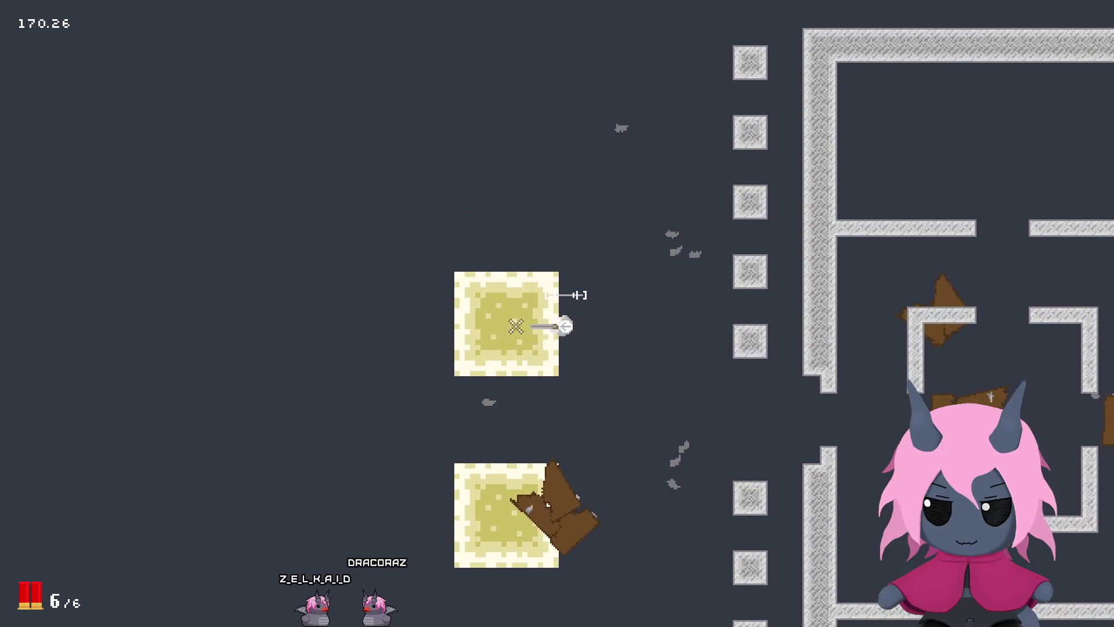
key("s")
left_click(529, 226)
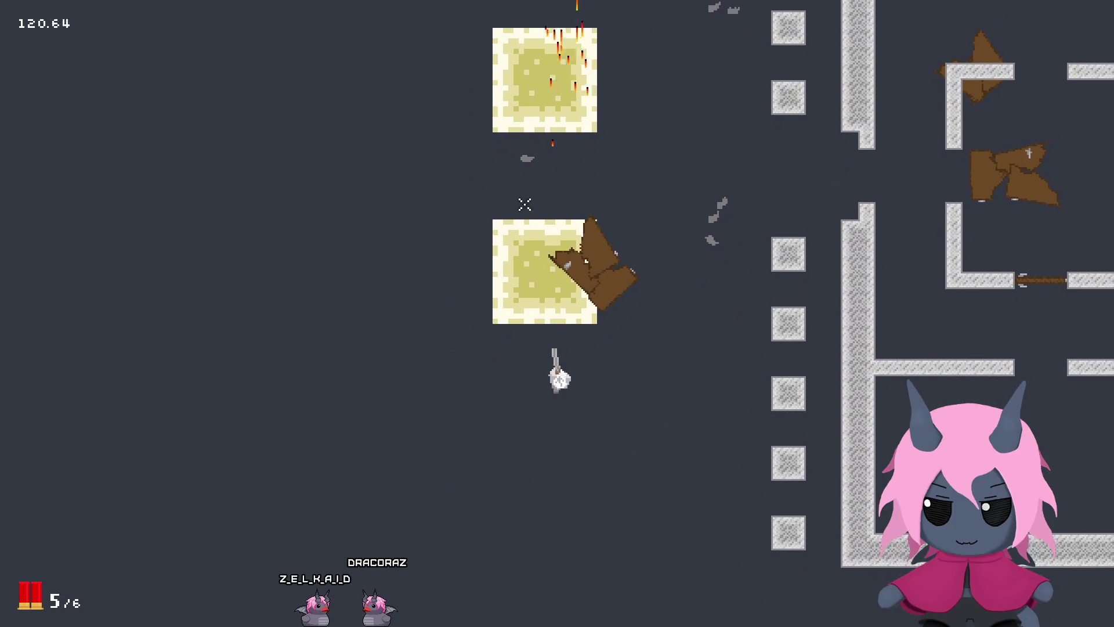
left_click(538, 223)
Step: Walk through the pillar gap, maze and upper room to the central room's swinging left door
key("w")
key("d")
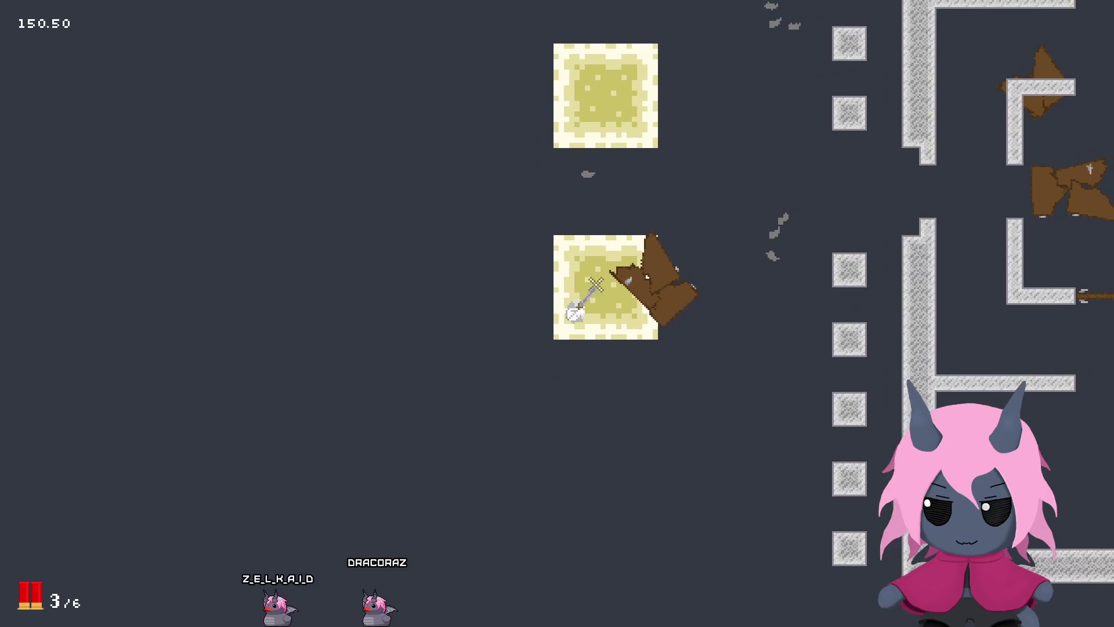
key("d")
key("s")
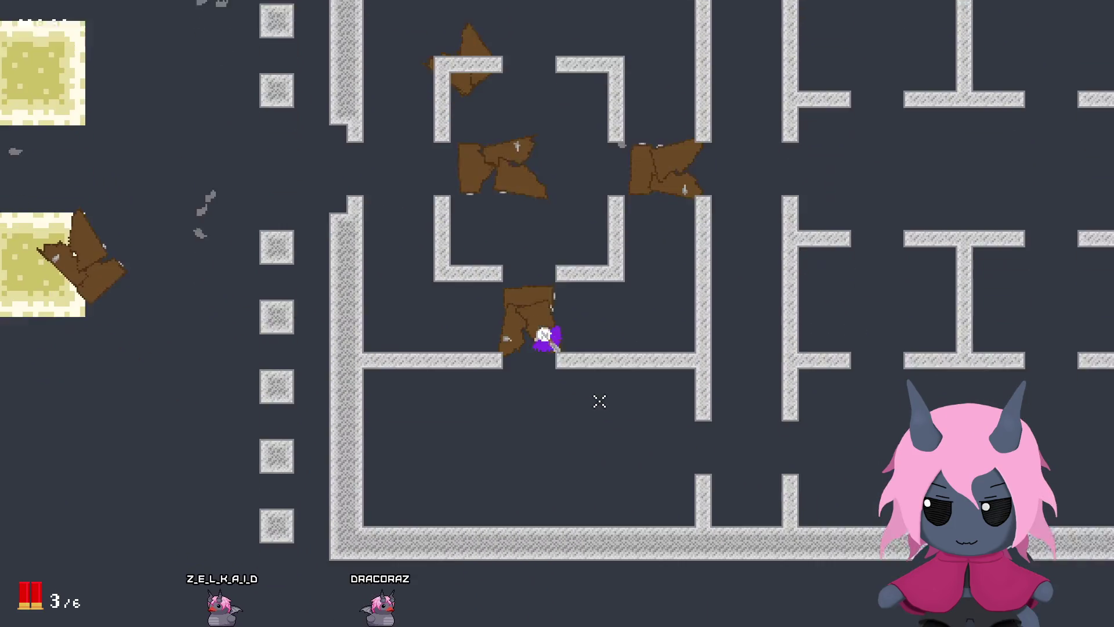
key("w")
key("a")
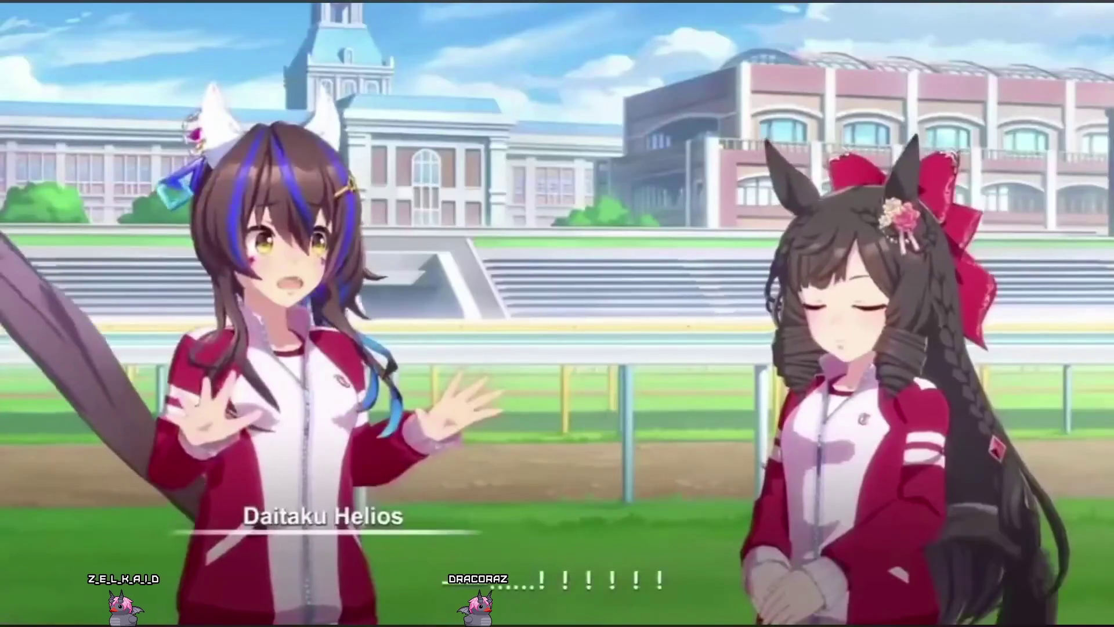
key("d")
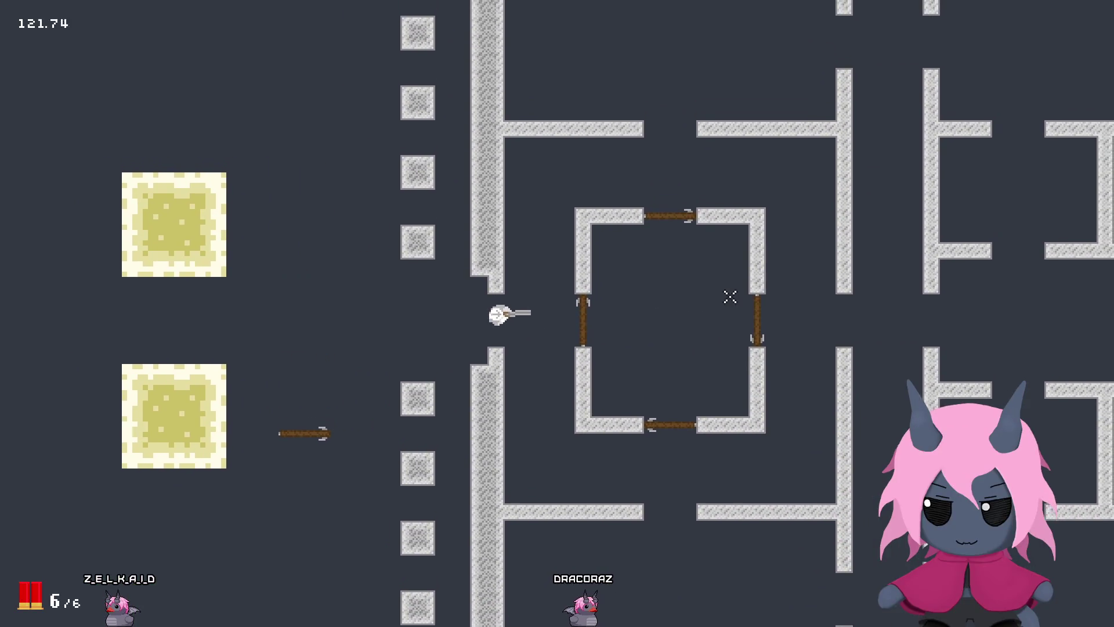
key("d")
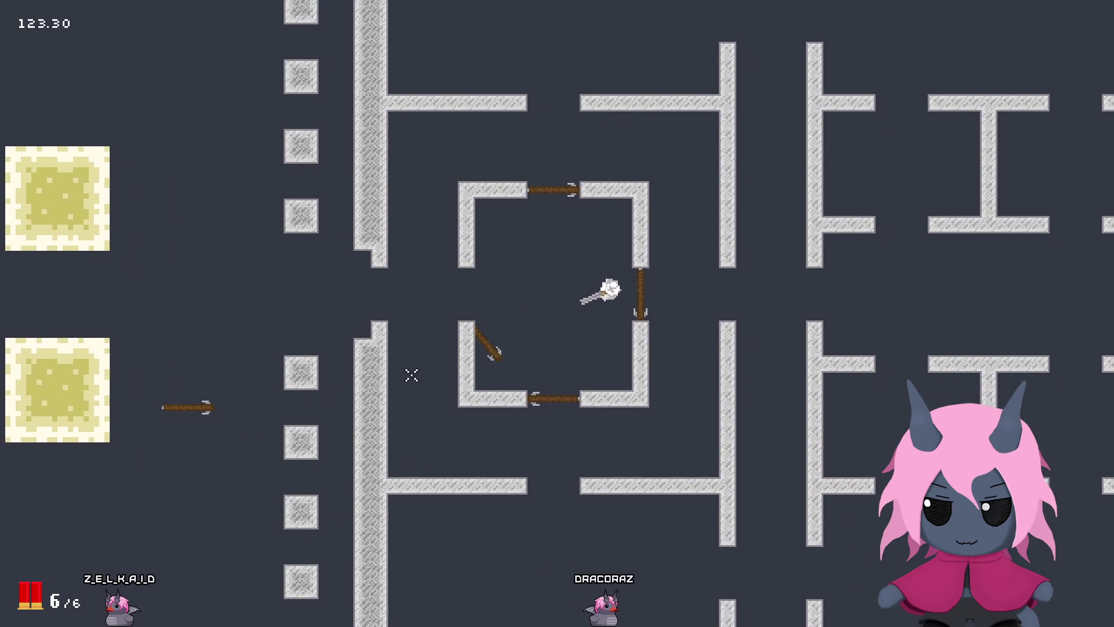
Step: Move around inside the central room, exit through its left door and come back in
key("a")
key("s")
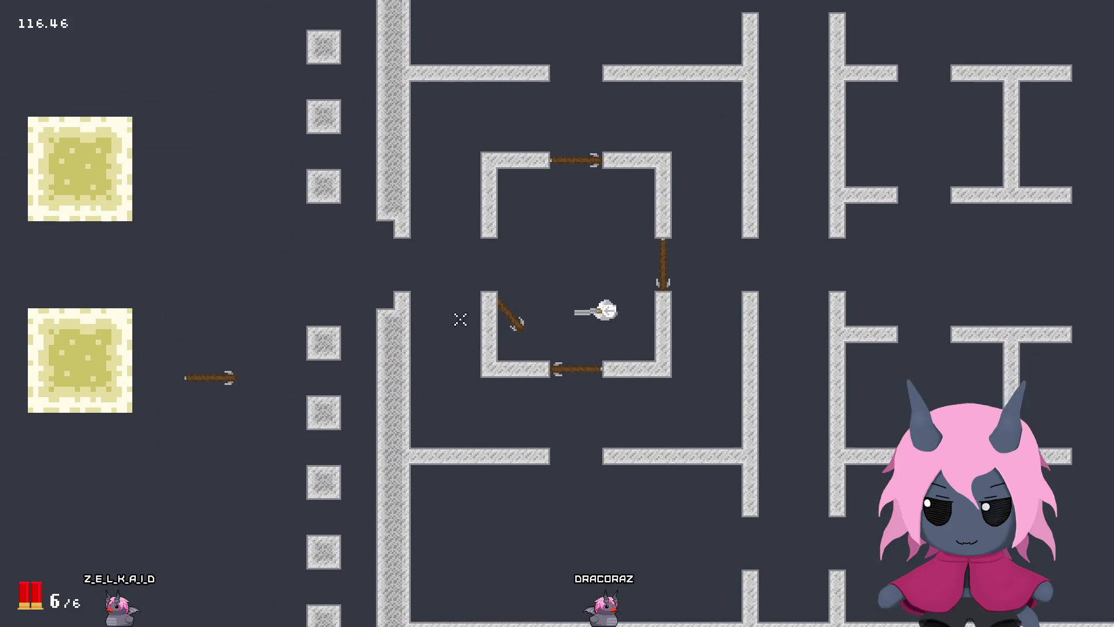
key("a")
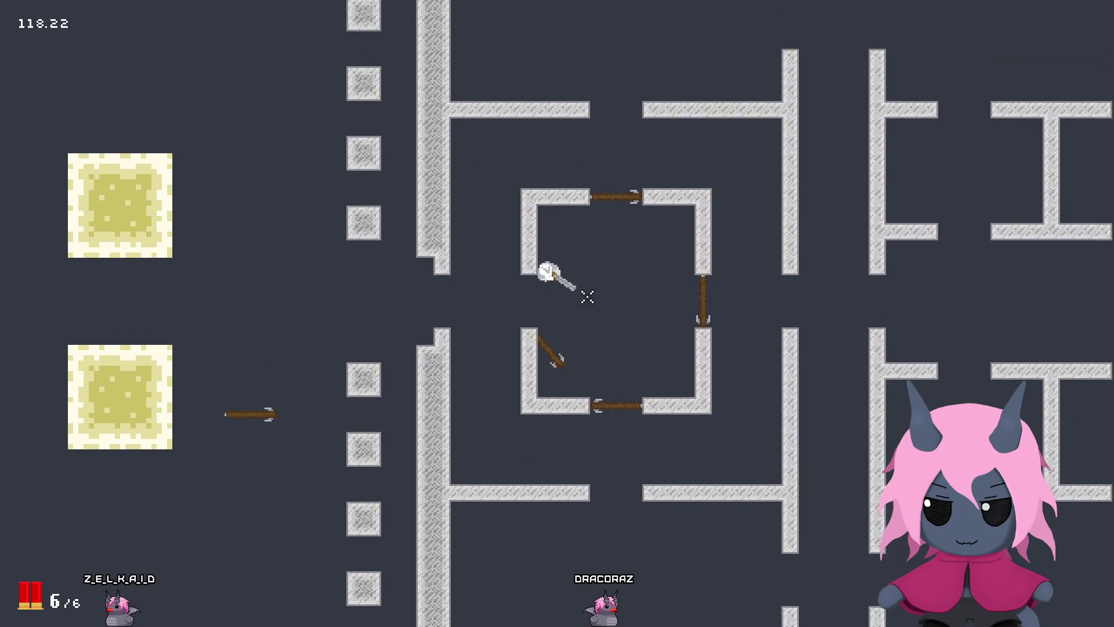
key("s")
key("w")
key("s")
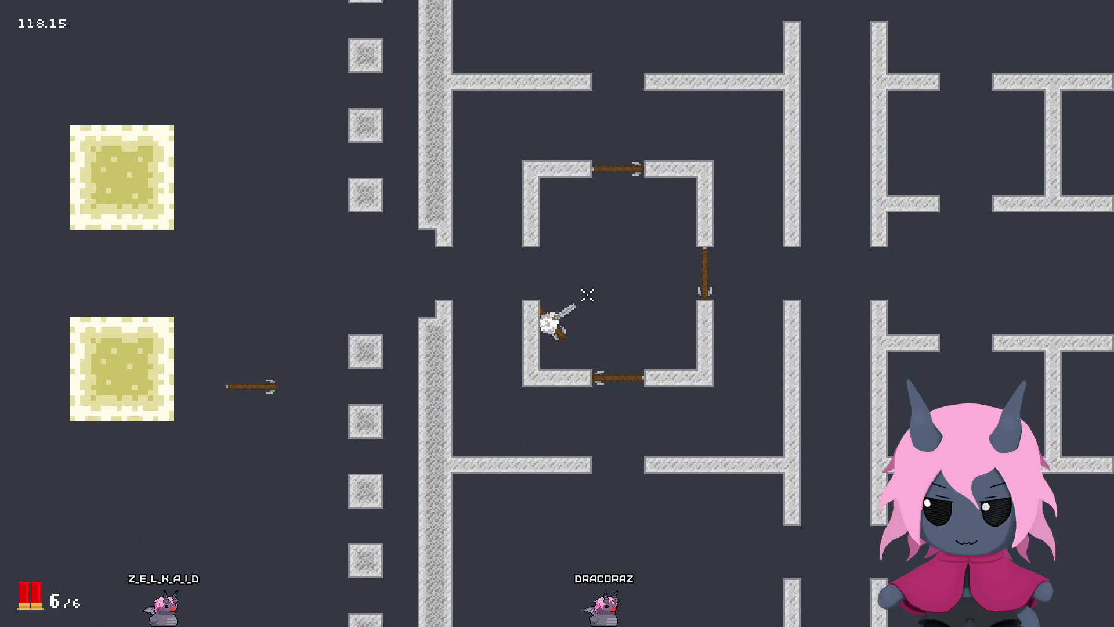
key("a")
key("w")
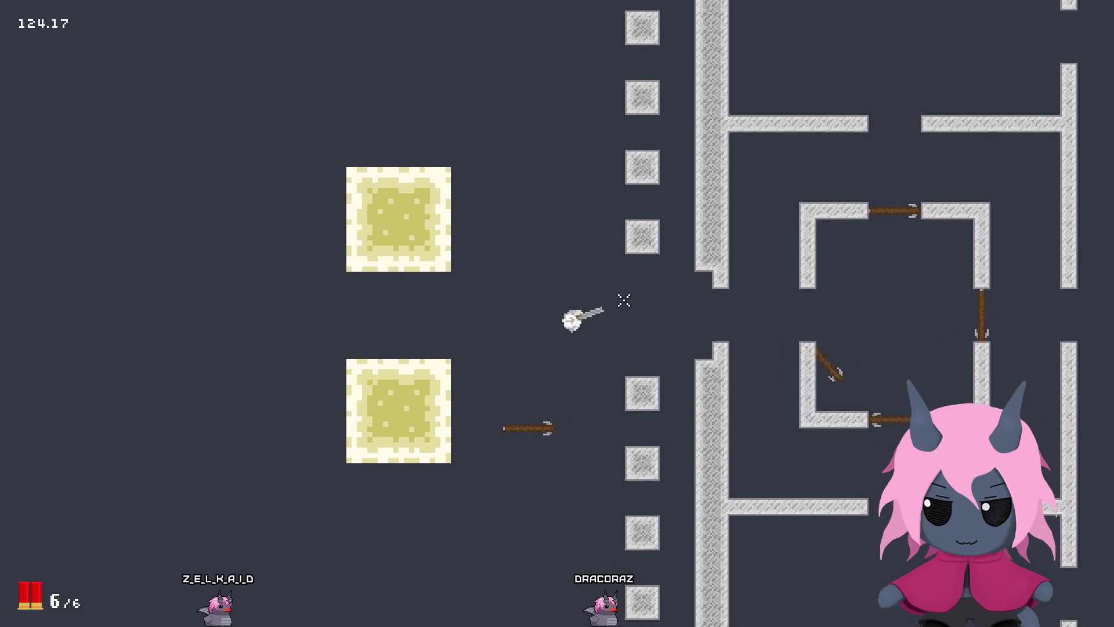
key("d")
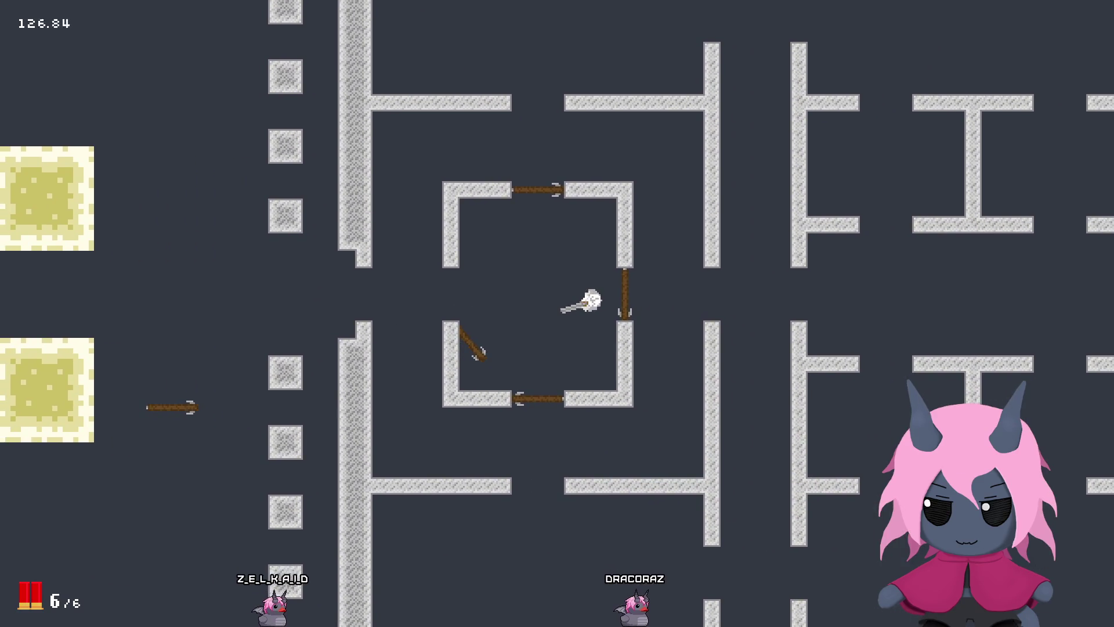
Step: Walk to the room's lower-left corner, step out and back into the central room
key("a")
key("s")
key("w")
key("s")
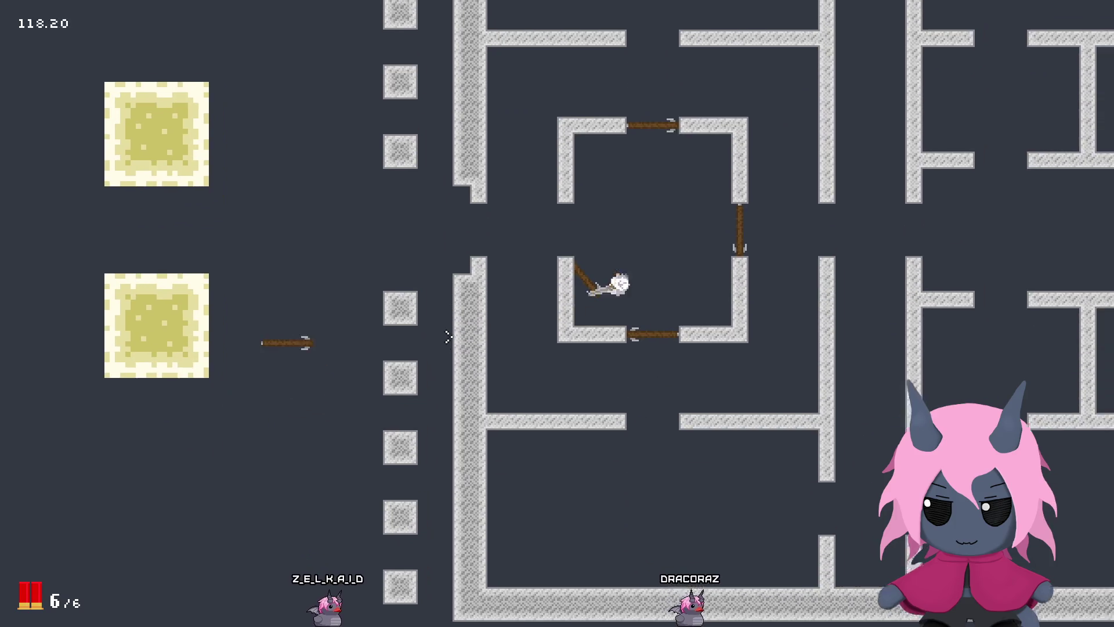
key("d")
key("w")
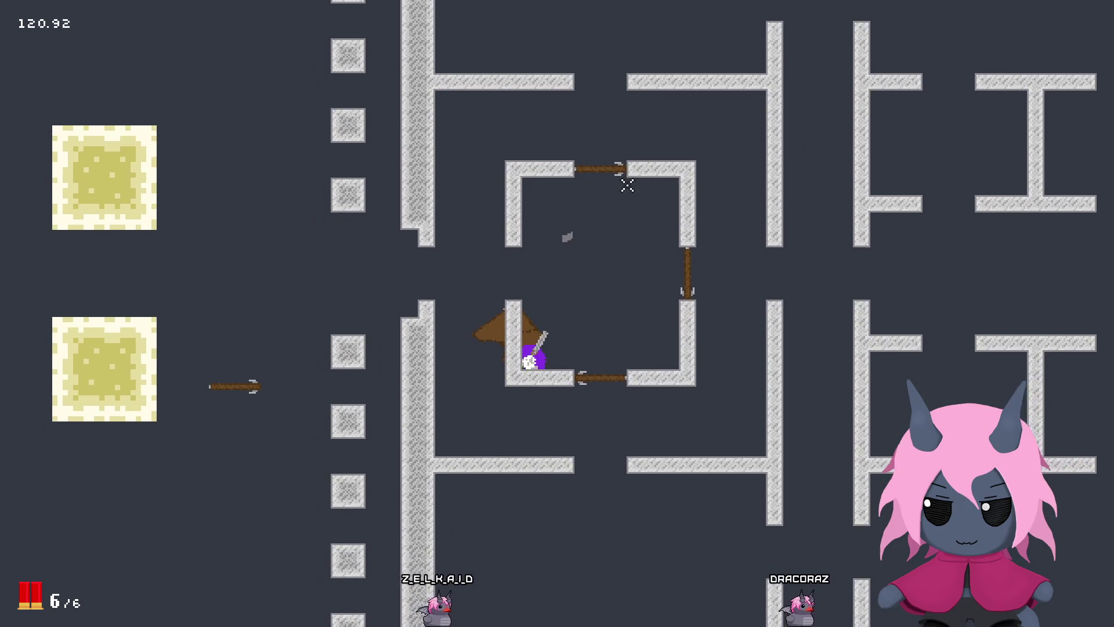
key("w")
key("d")
key("s")
key("w")
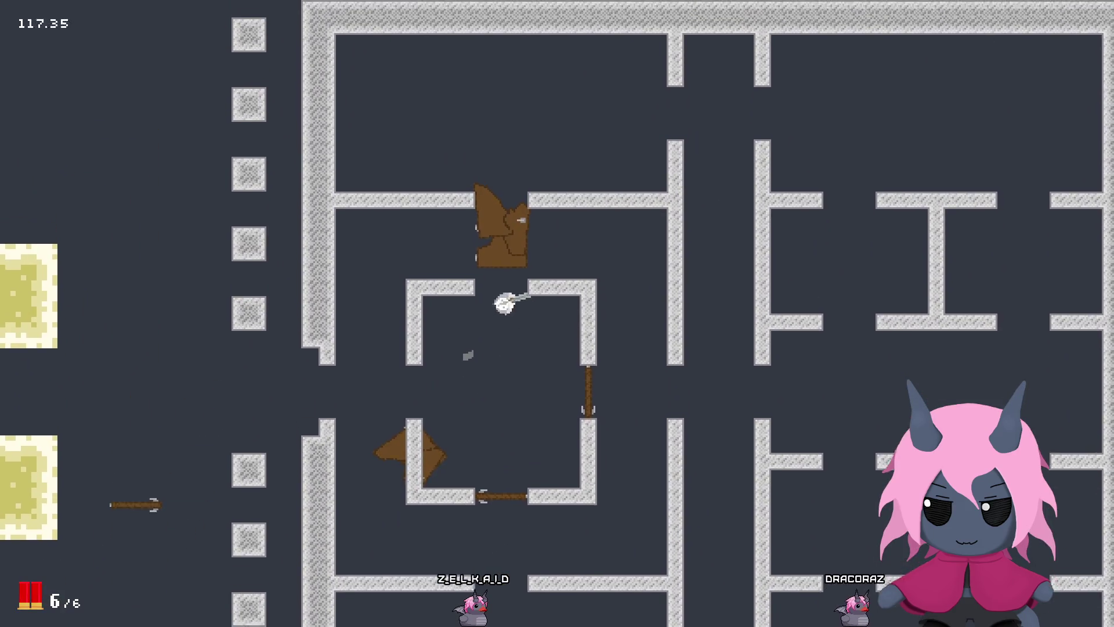
Step: Explore the lower corridor and the lower room's inner wall corners
key("s")
key("d")
key("a")
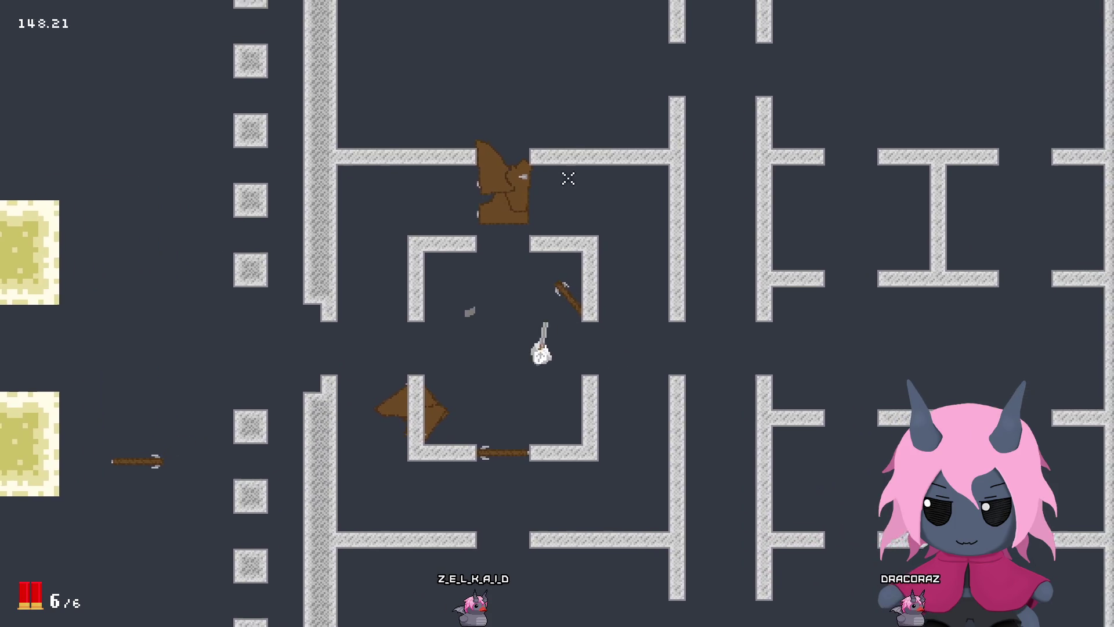
key("d")
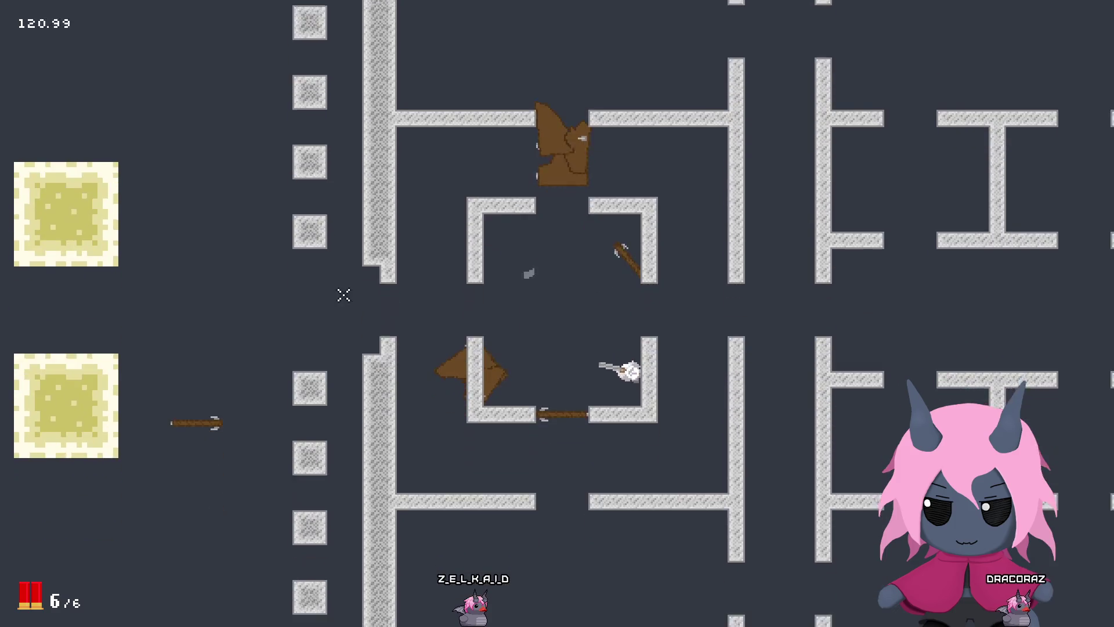
key("a")
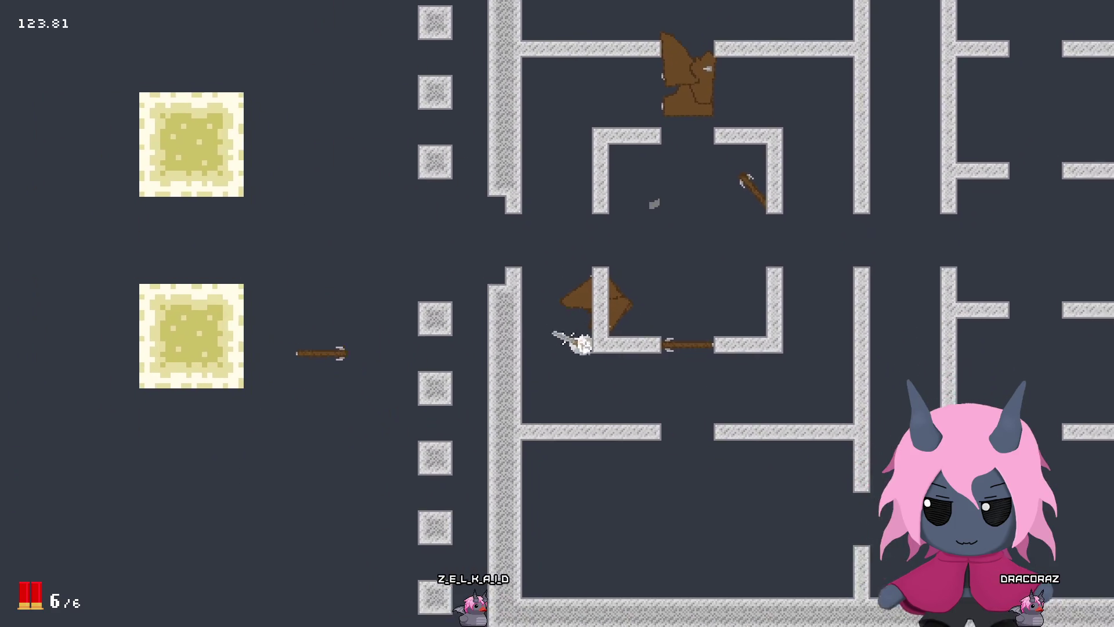
key("d")
key("w")
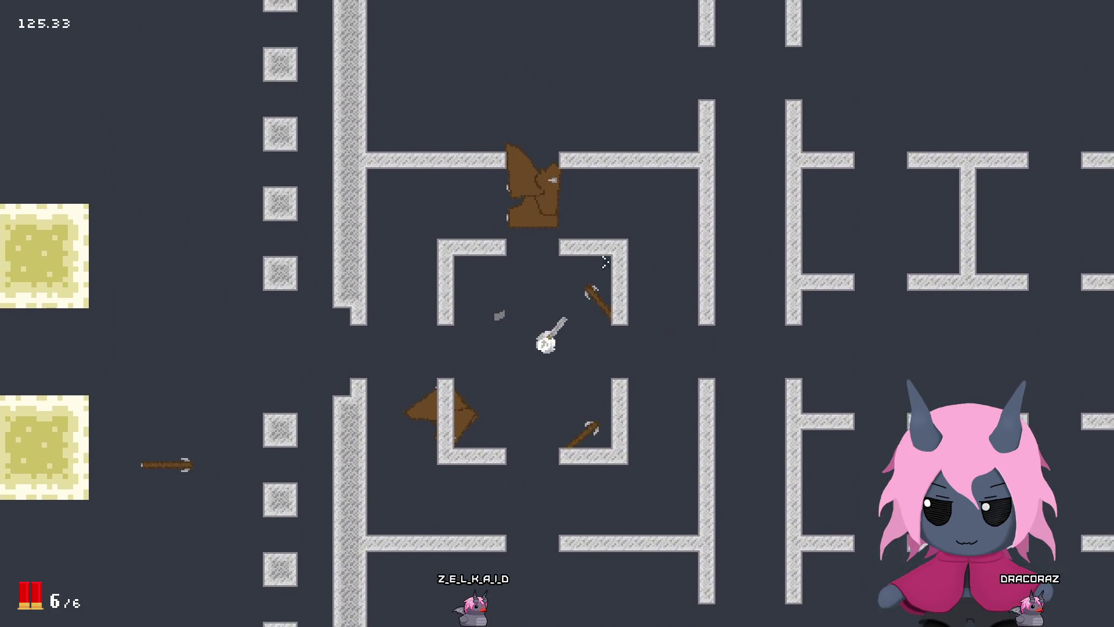
key("s")
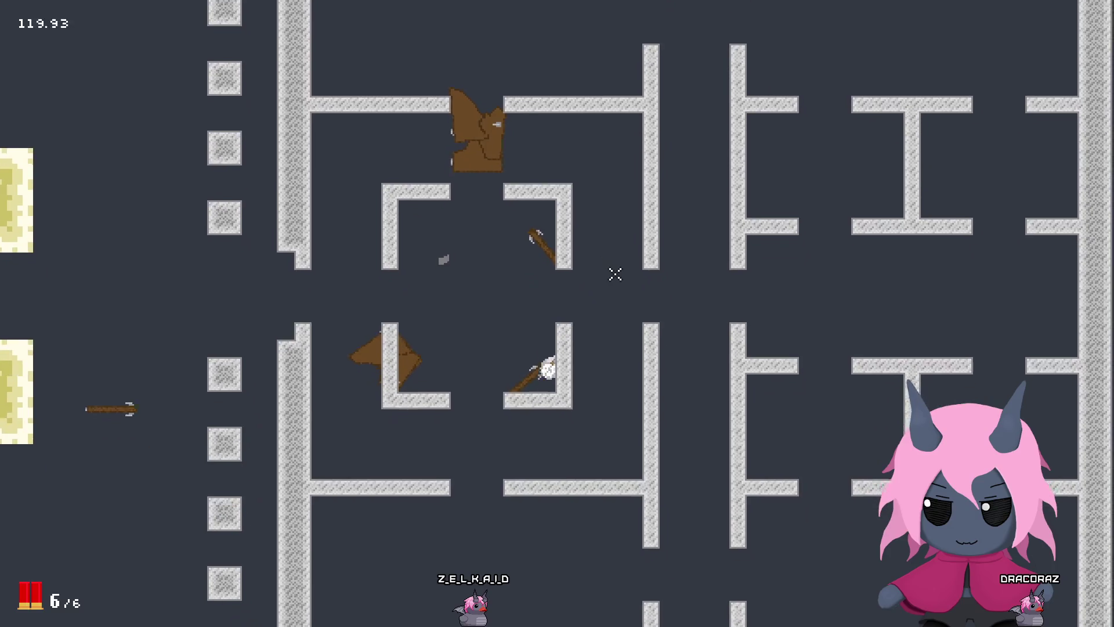
key("d")
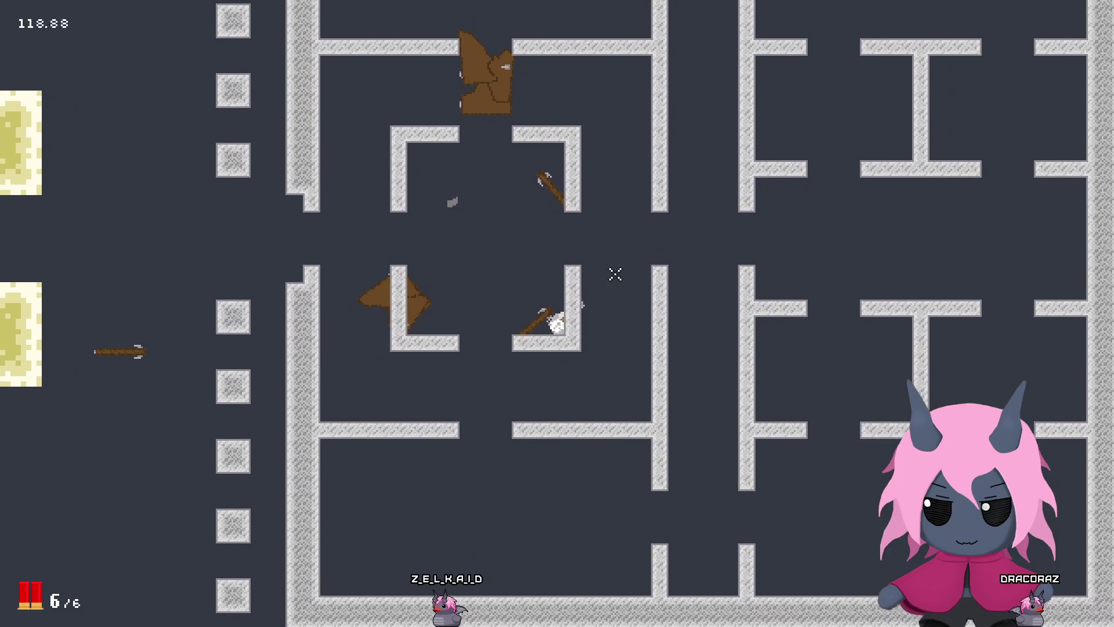
key("a")
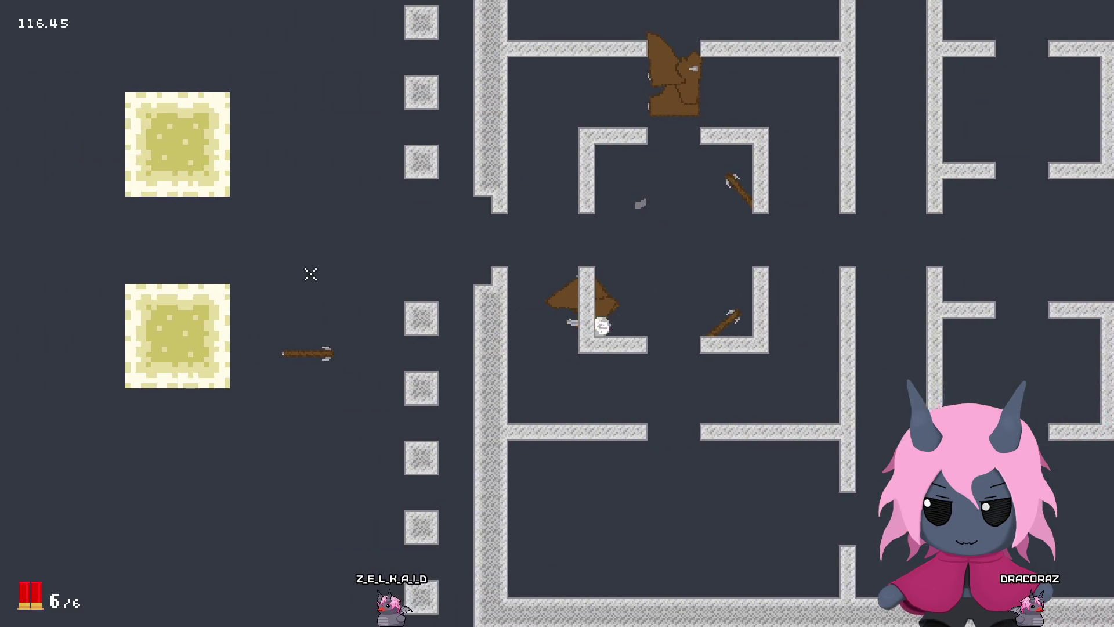
key("d")
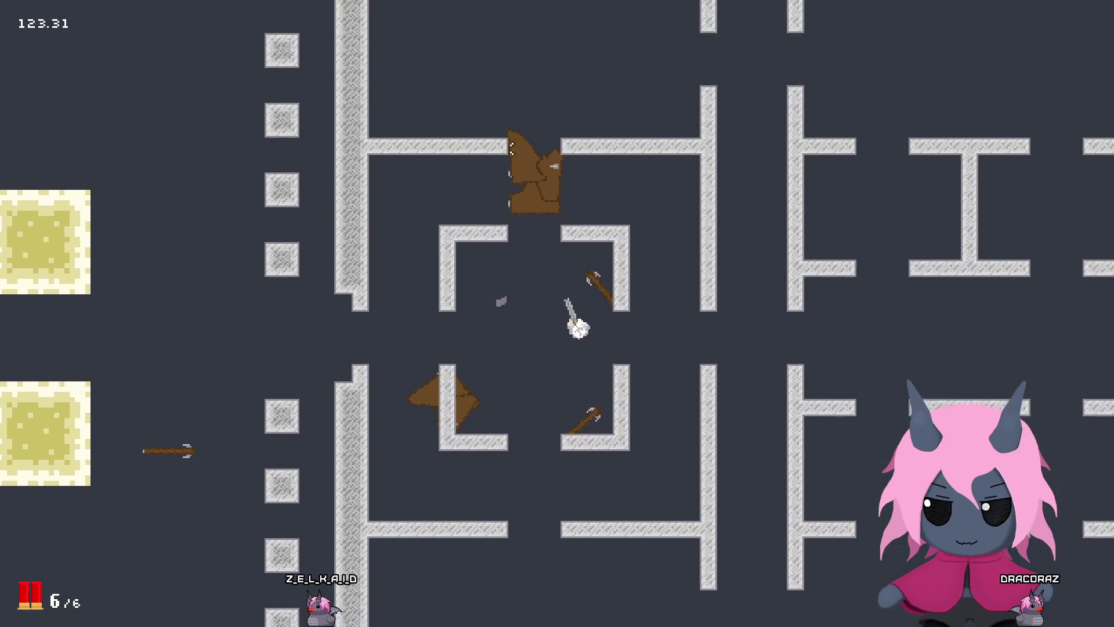
Step: Dash down-left, test the L-shaped wall corners, then run back into the corridor
key("a")
key("s")
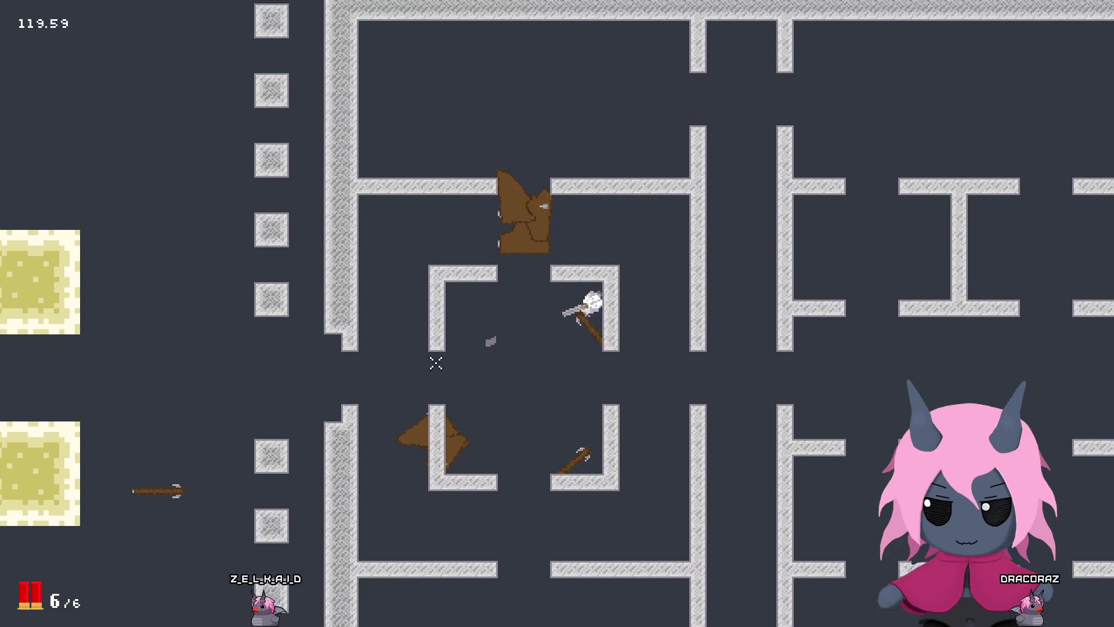
key("w")
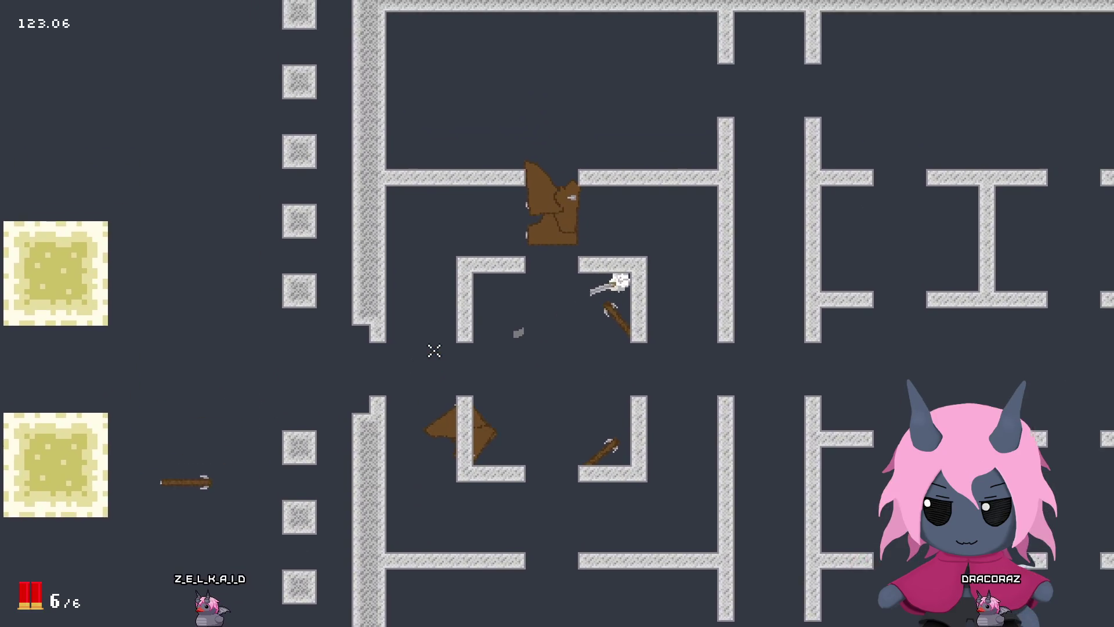
key("s")
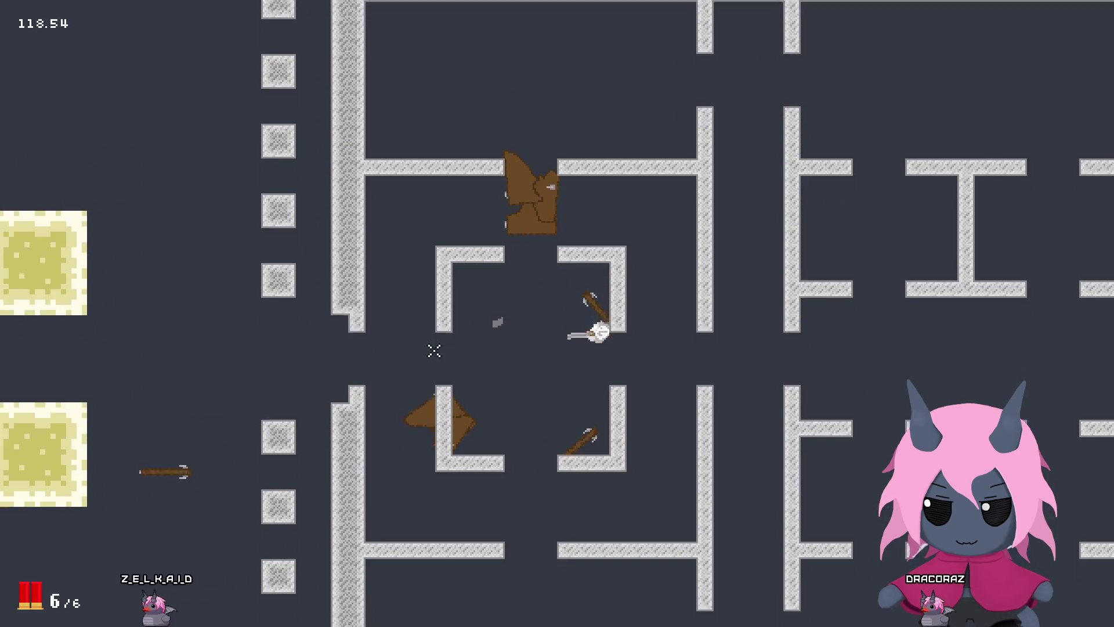
key("w")
key("s")
key("w")
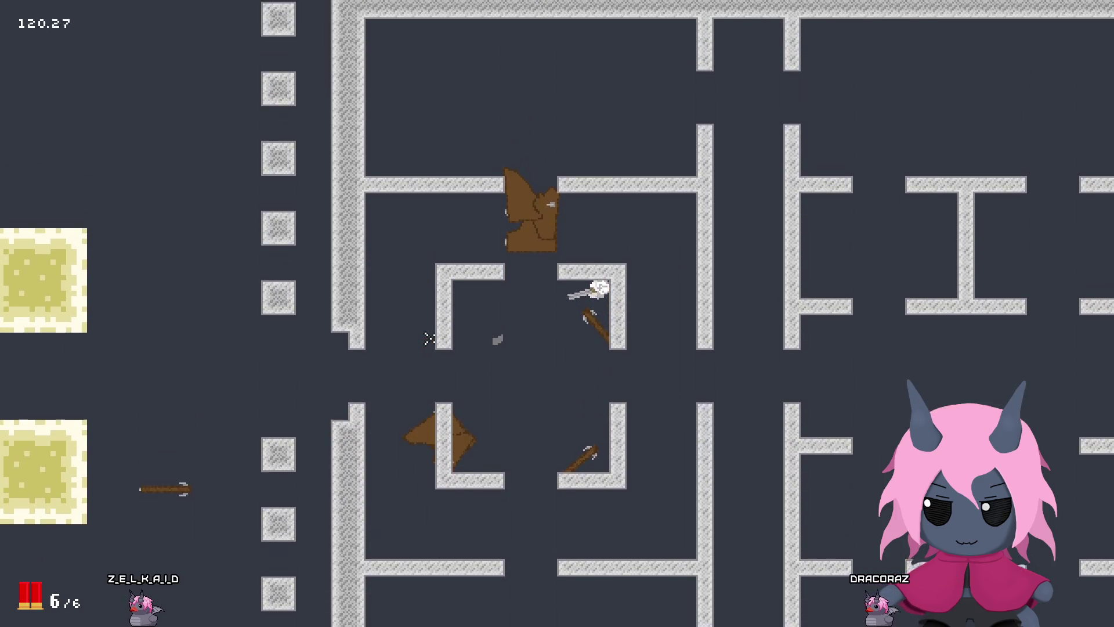
key("s")
key("a")
key("a")
key("d")
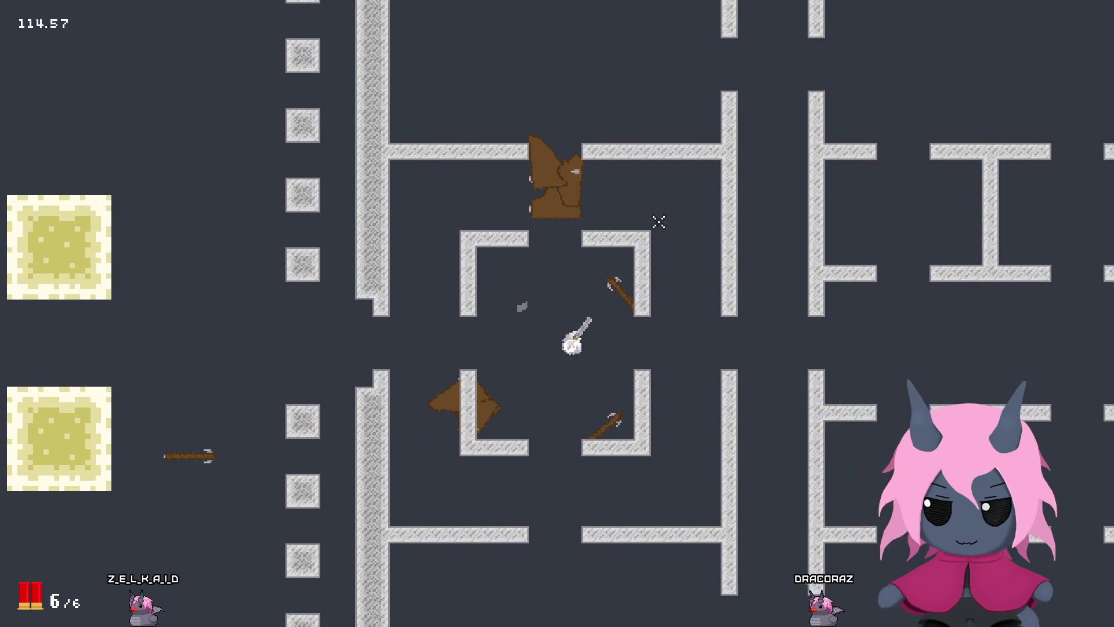
key("a")
key("a")
Step: Move right and fire six shotgun blasts, three to the right and three down-left
key("d")
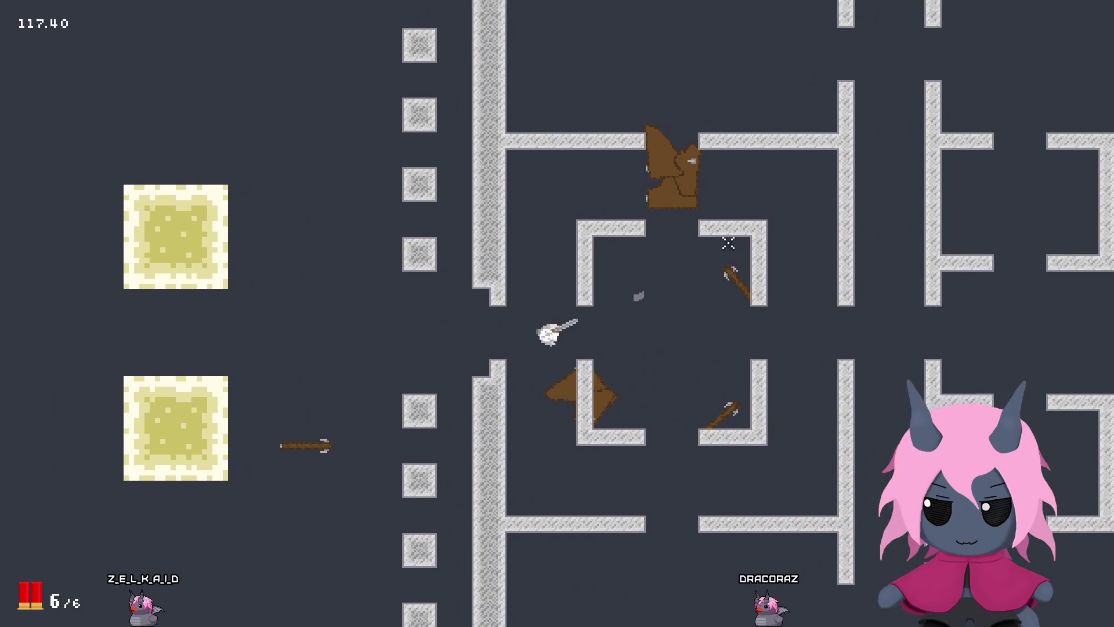
left_click(667, 243)
left_click(677, 246)
left_click(678, 248)
left_click(678, 248)
left_click(678, 247)
left_click(678, 248)
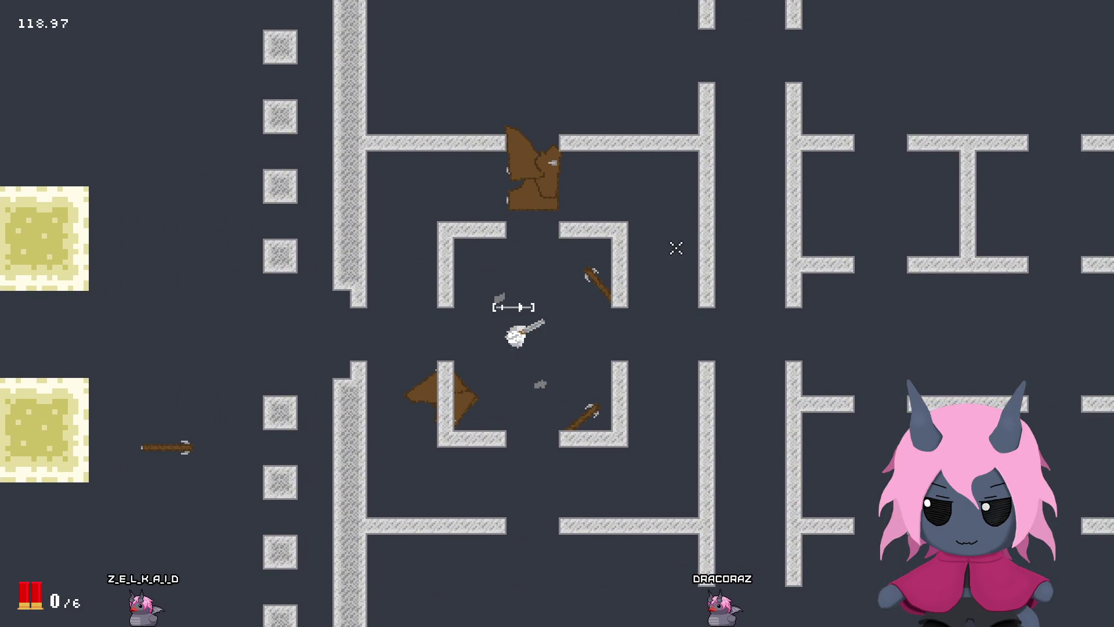
left_click(668, 272)
left_click(644, 325)
left_click(621, 374)
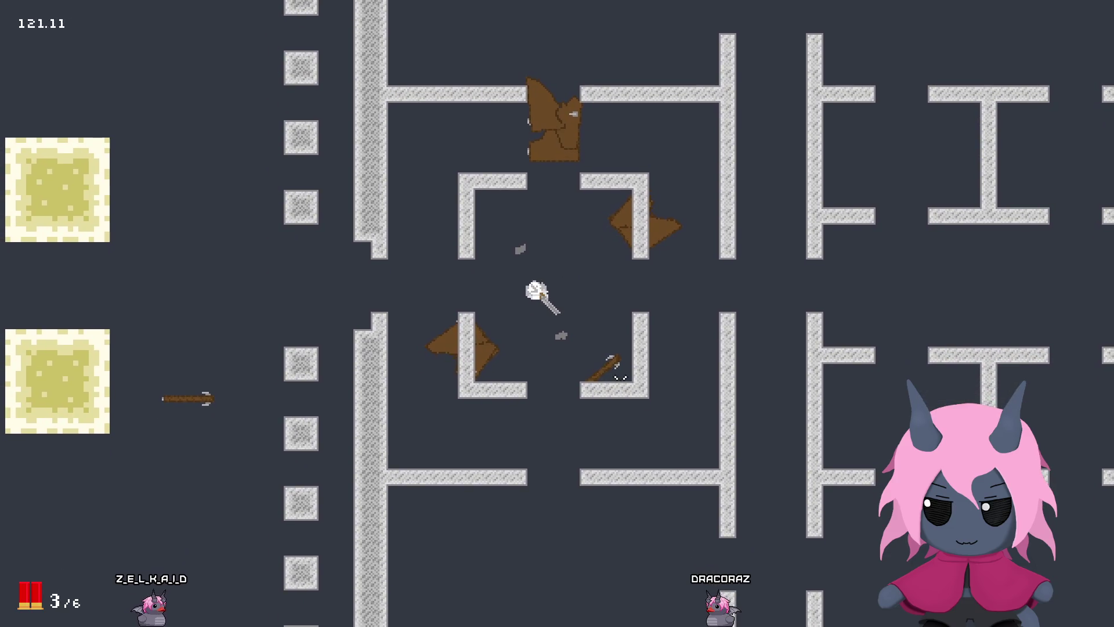
Step: Walk the player up into the room above and weave through the maze
key("w")
key("r")
key("d")
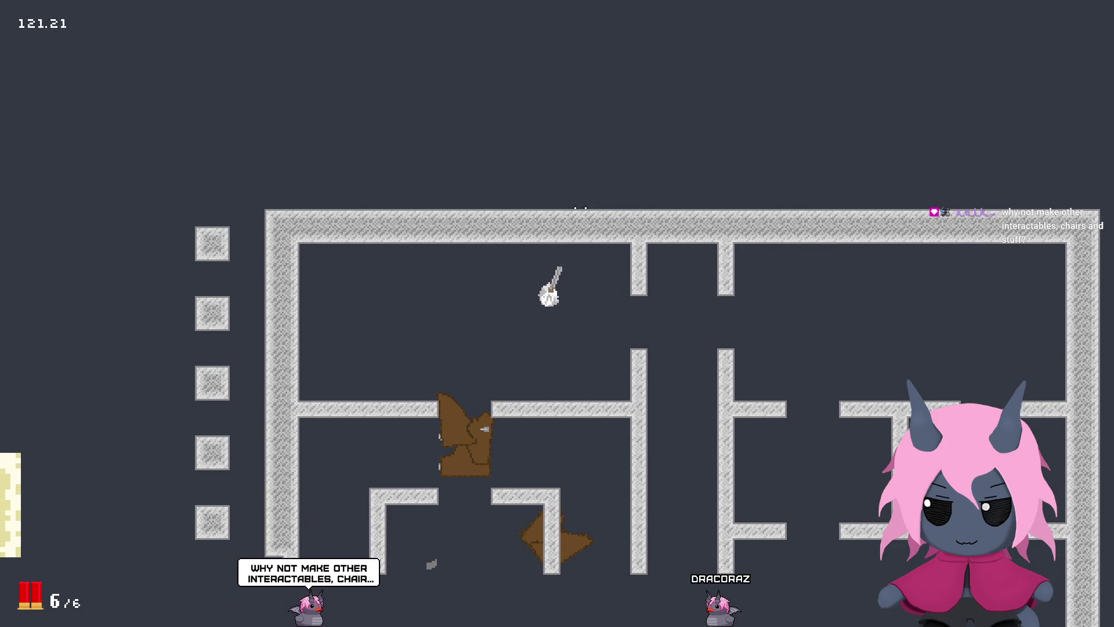
key("s")
key("a")
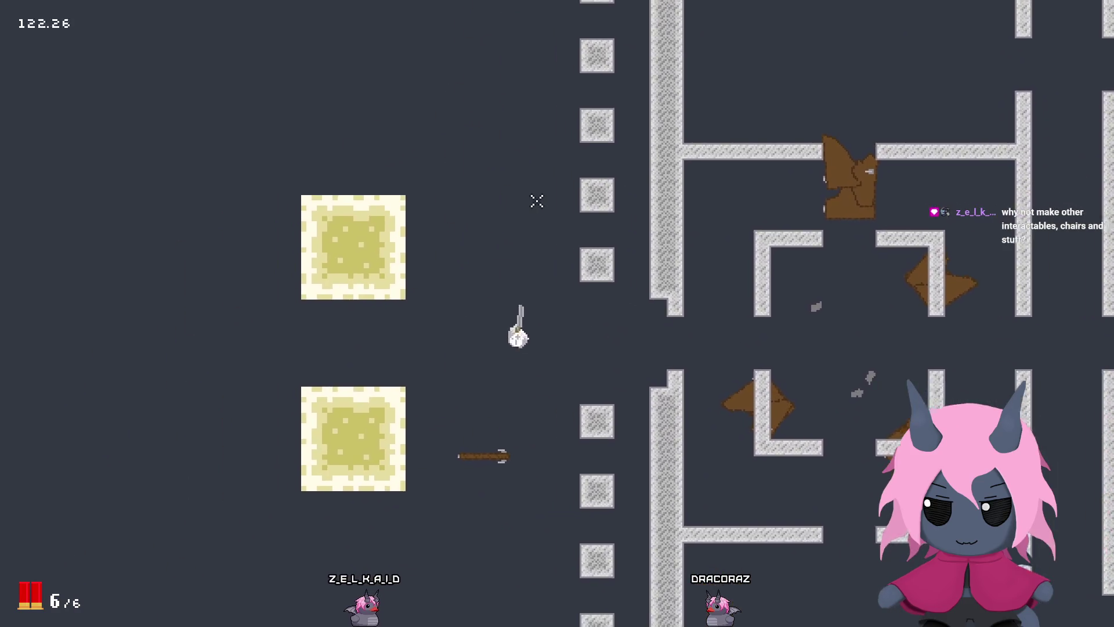
key("w")
key("d")
key("s")
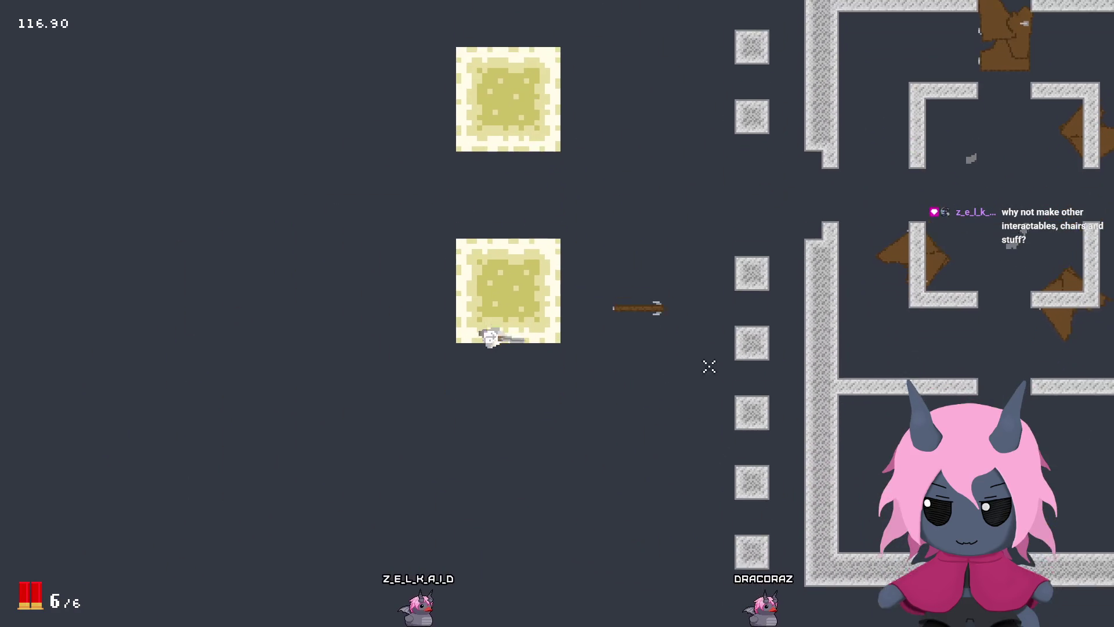
key("d")
key("w")
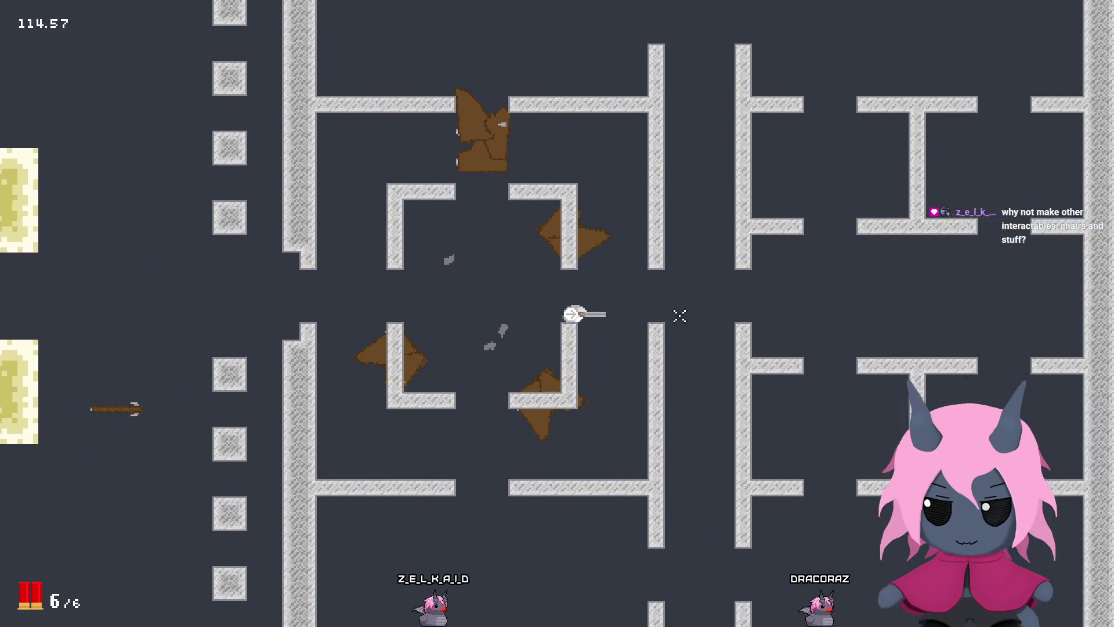
key("a")
key("w")
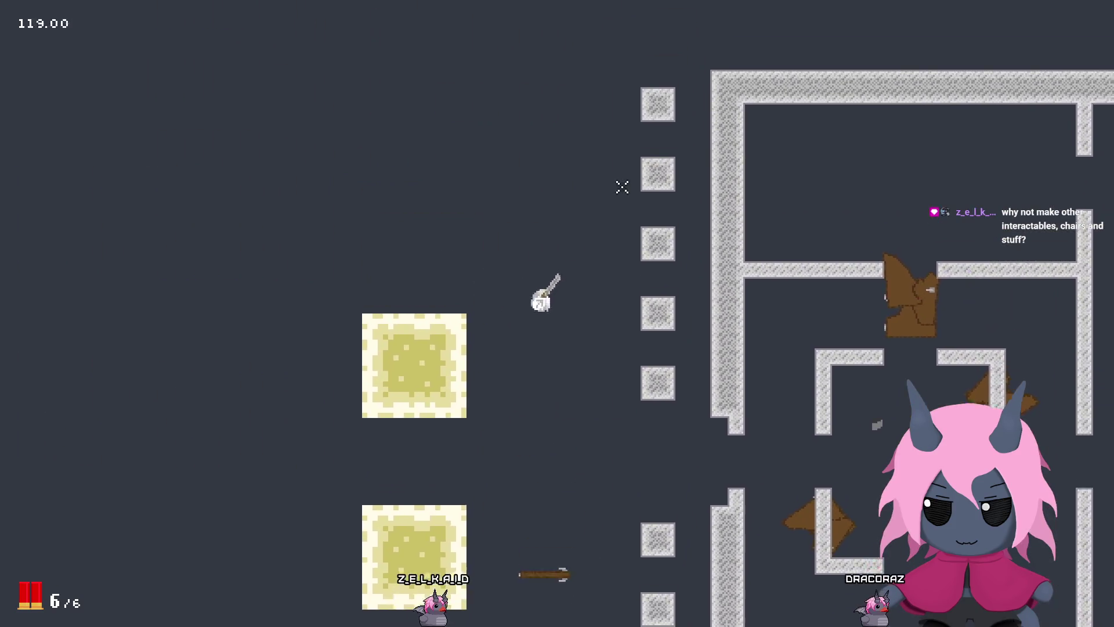
key("w")
key("a")
key("s")
key("d")
key("w")
key("d")
key("s")
key("a")
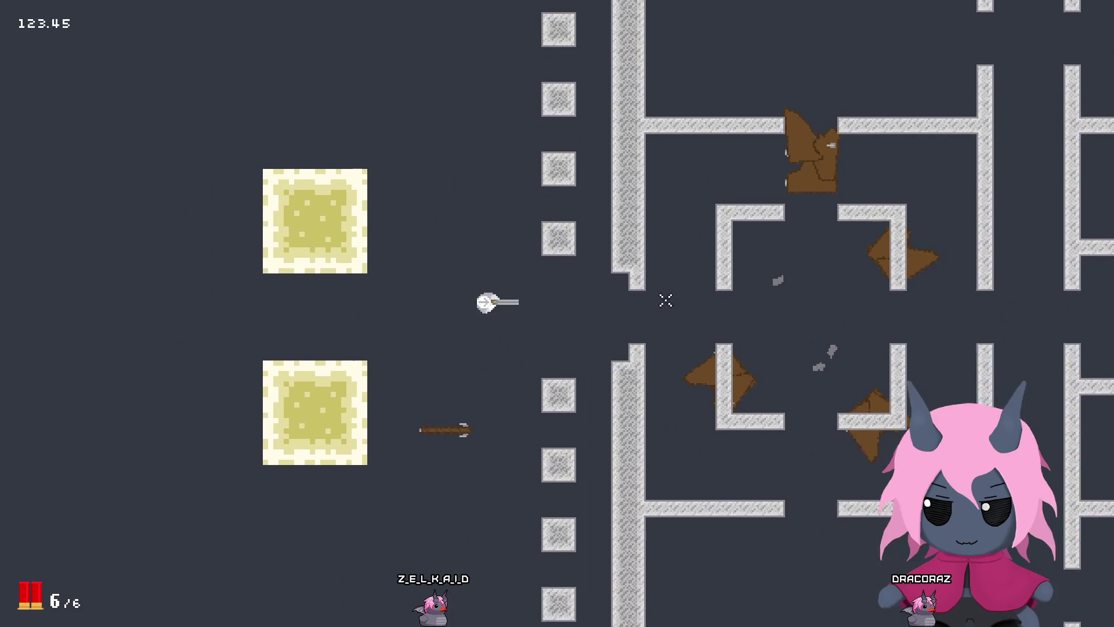
Step: Pass through the brown door and back, then fire two blasts at the blocks
key("w")
key("d")
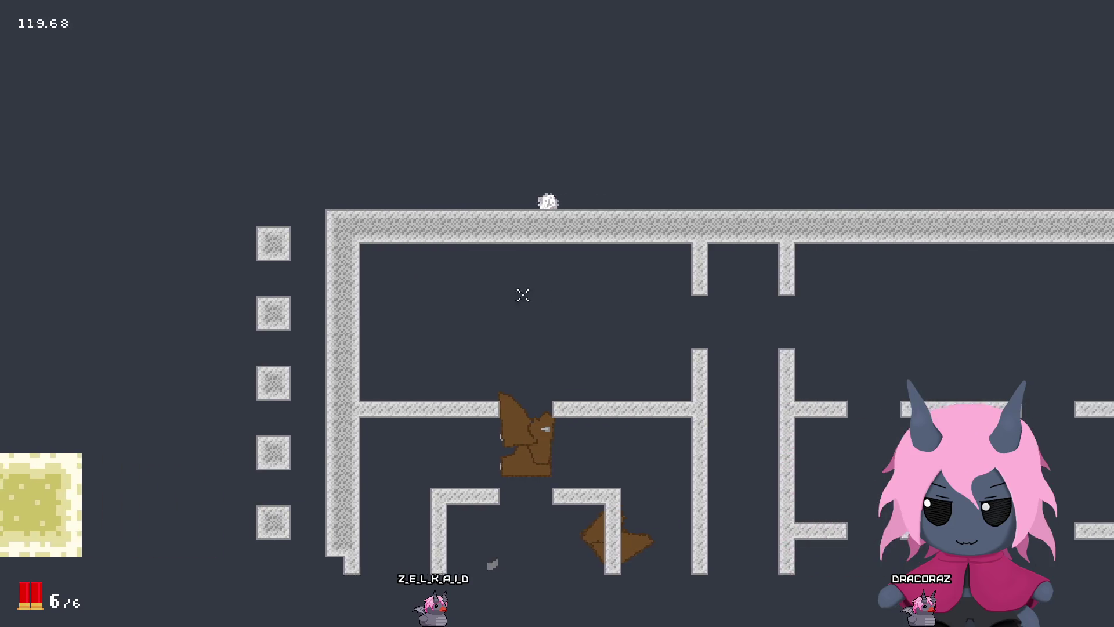
key("a")
key("s")
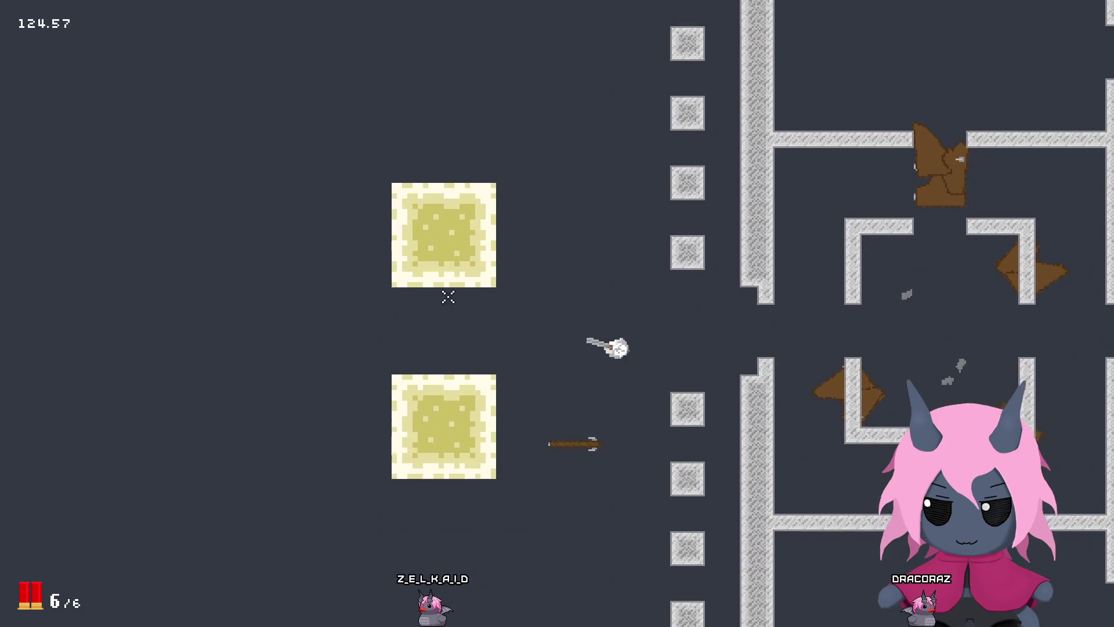
key("d")
key("a")
key("w")
key("d")
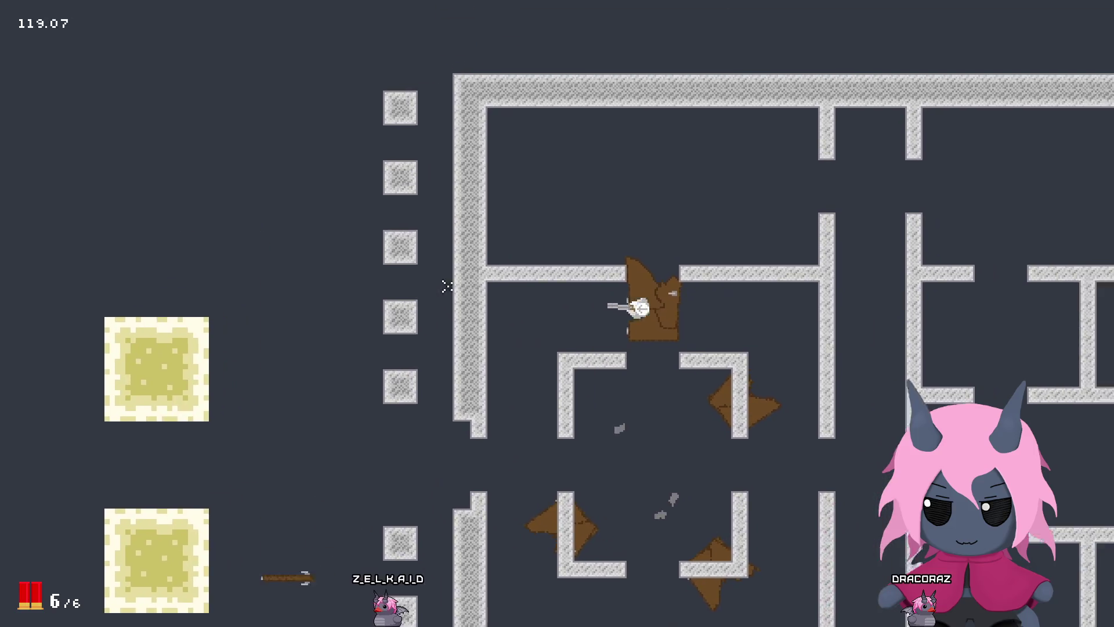
key("w")
key("d")
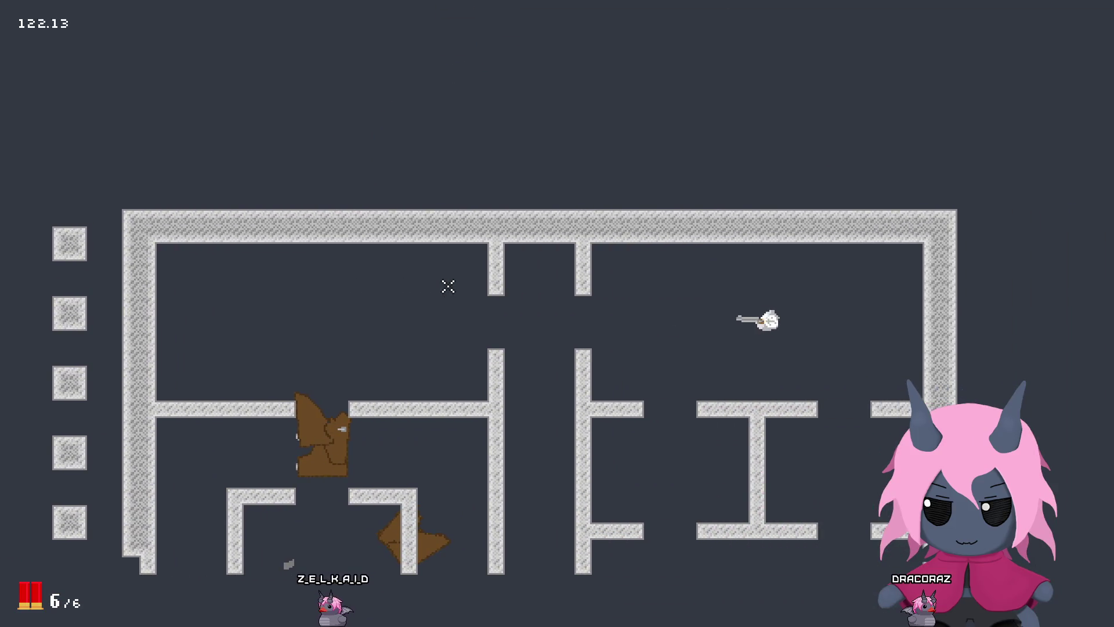
key("s")
key("a")
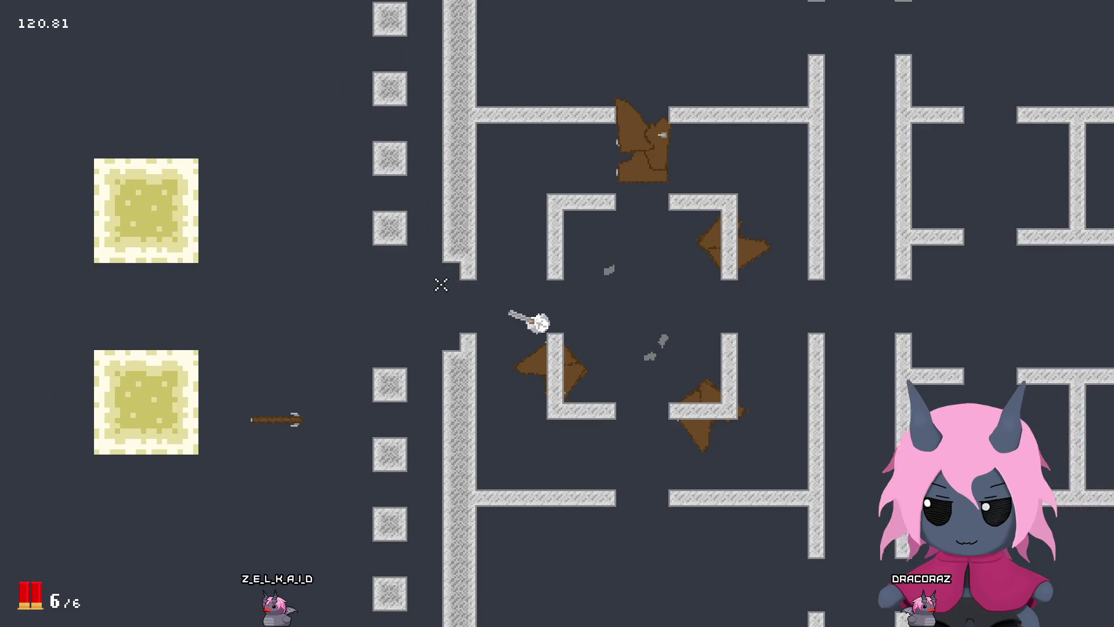
key("w")
key("a")
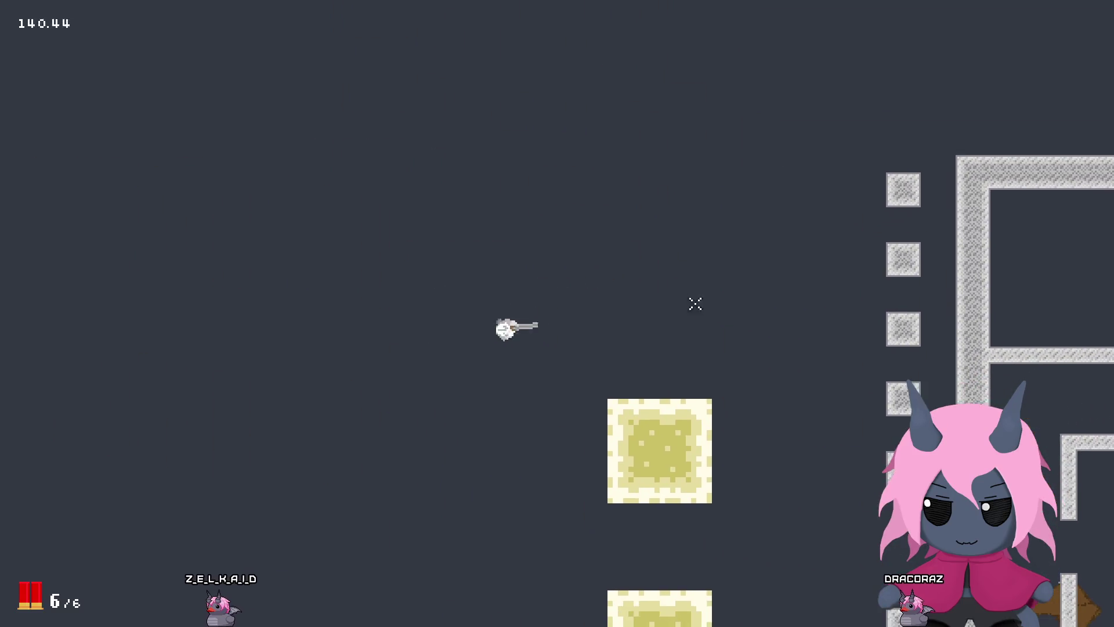
key("d")
left_click(786, 344)
left_click(768, 342)
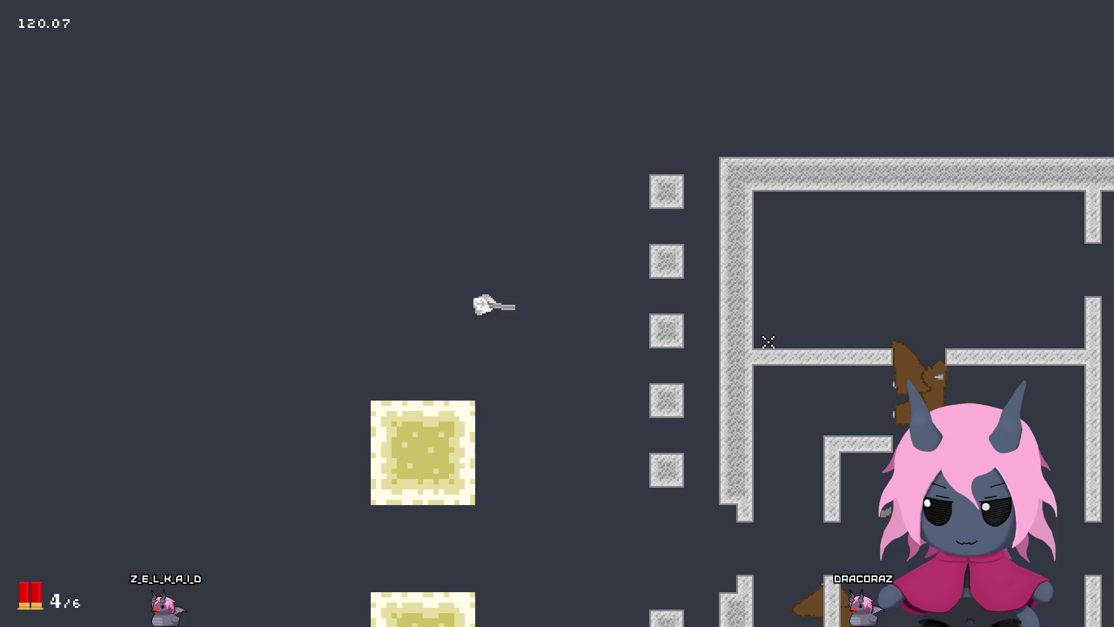
Step: Navigate the maze to the yellow blocks and fire two blasts at the lower block
key("a")
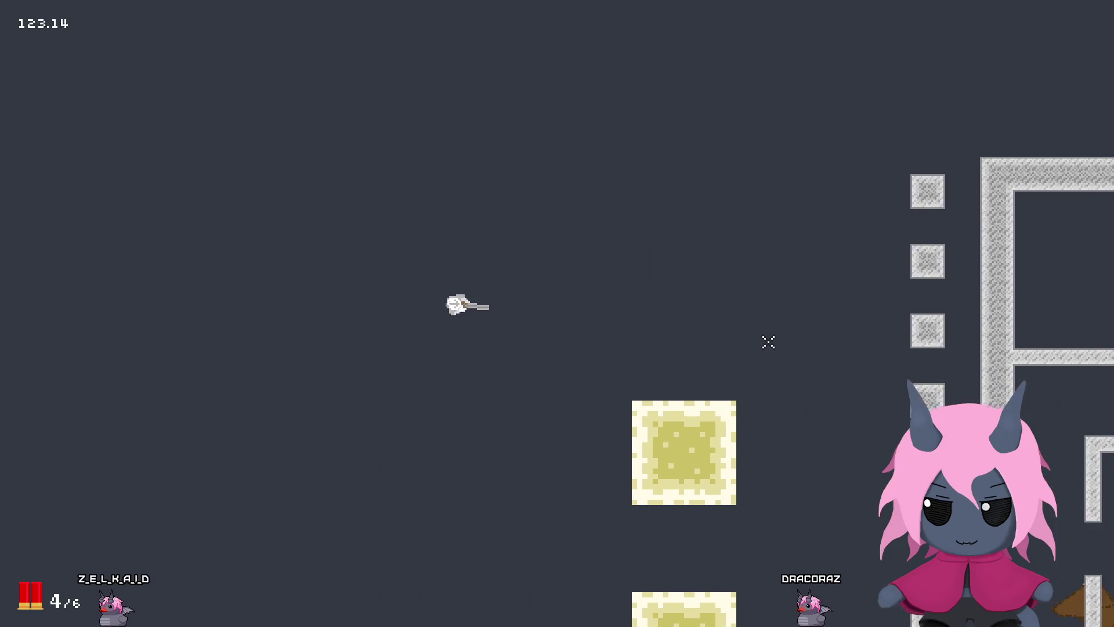
key("d")
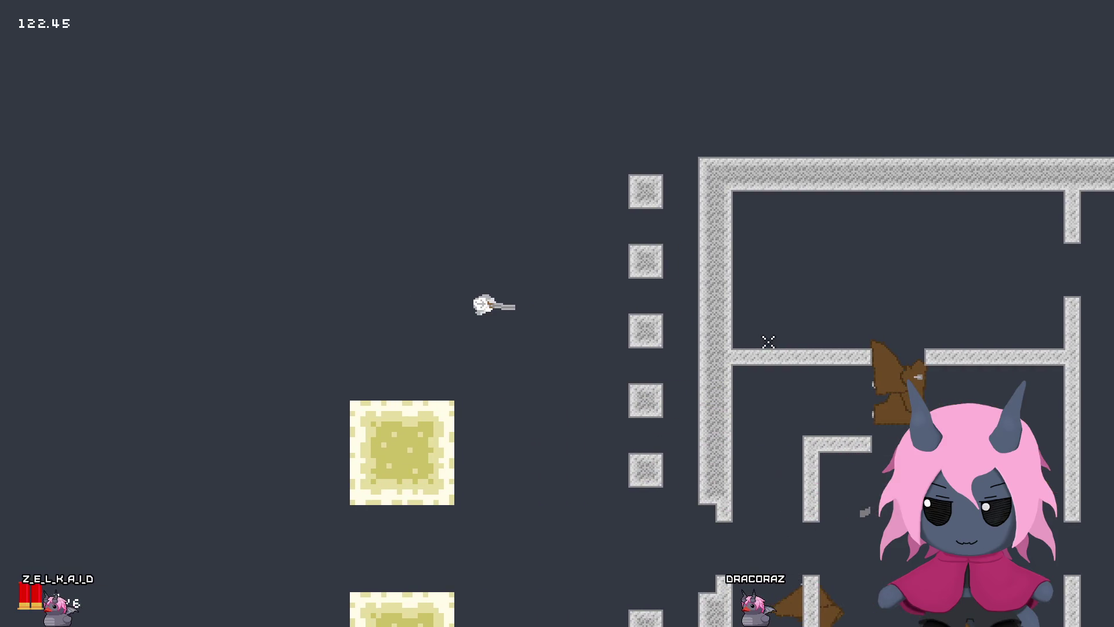
key("d")
key("s")
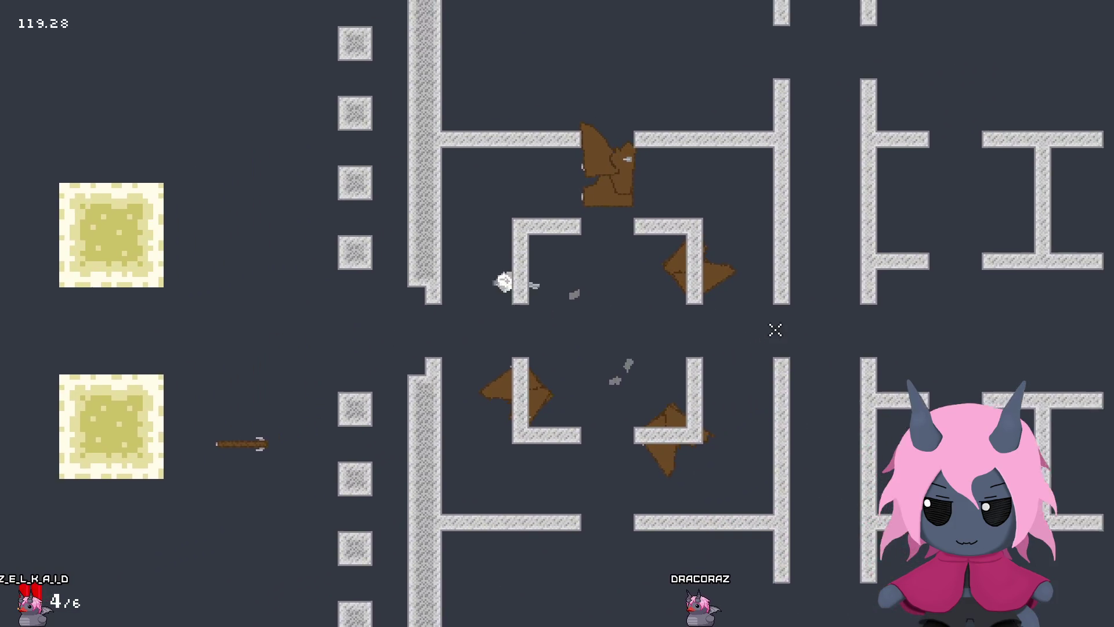
key("w")
key("d")
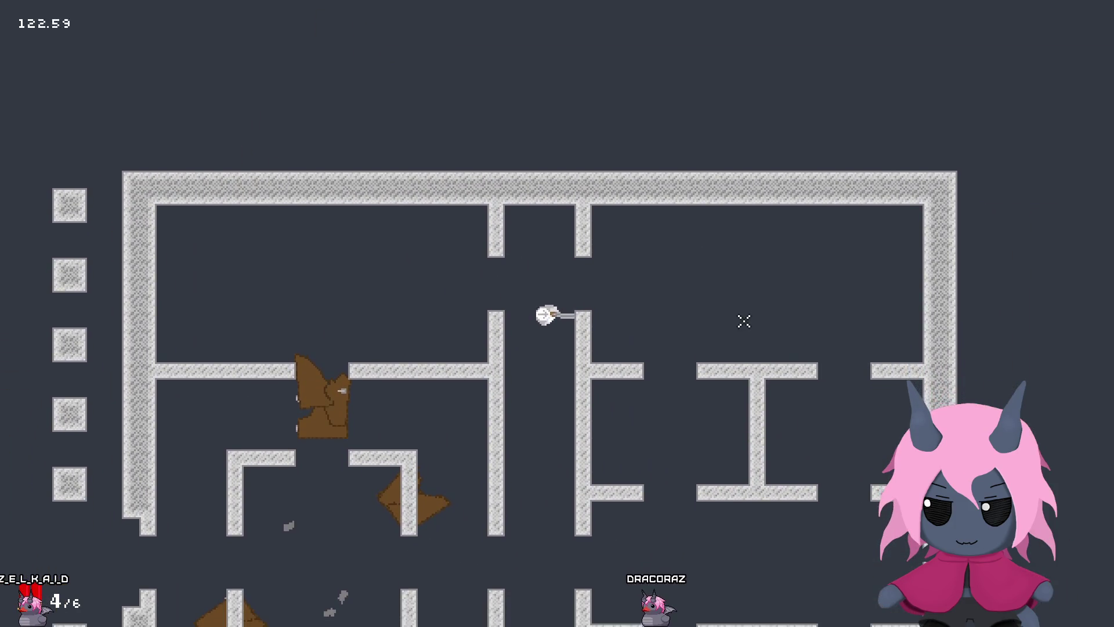
key("s")
key("a")
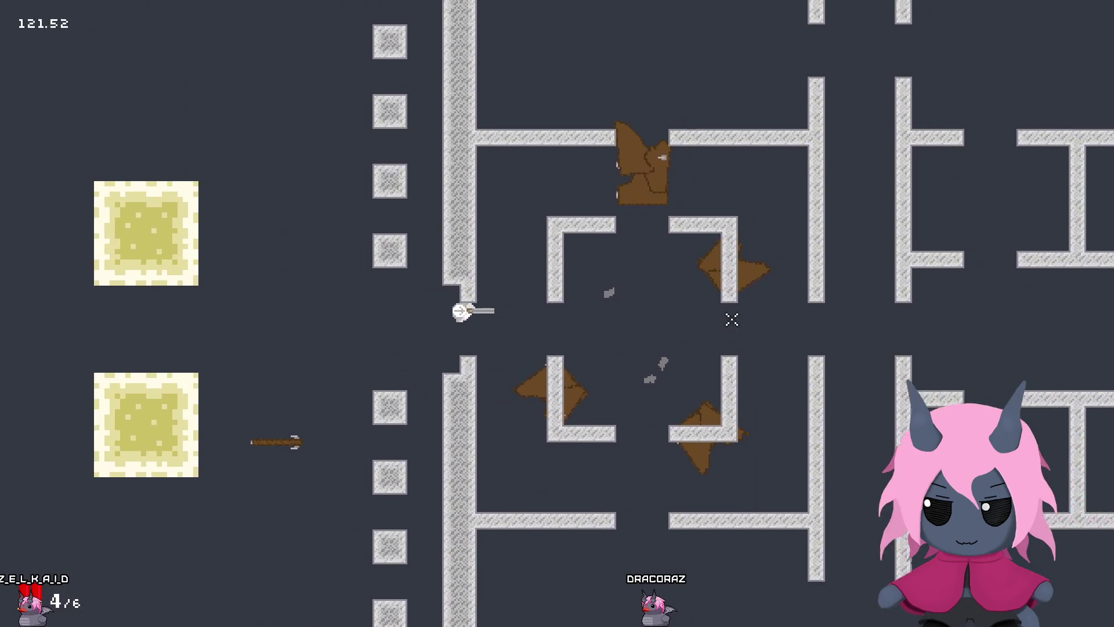
key("a")
key("w")
key("s")
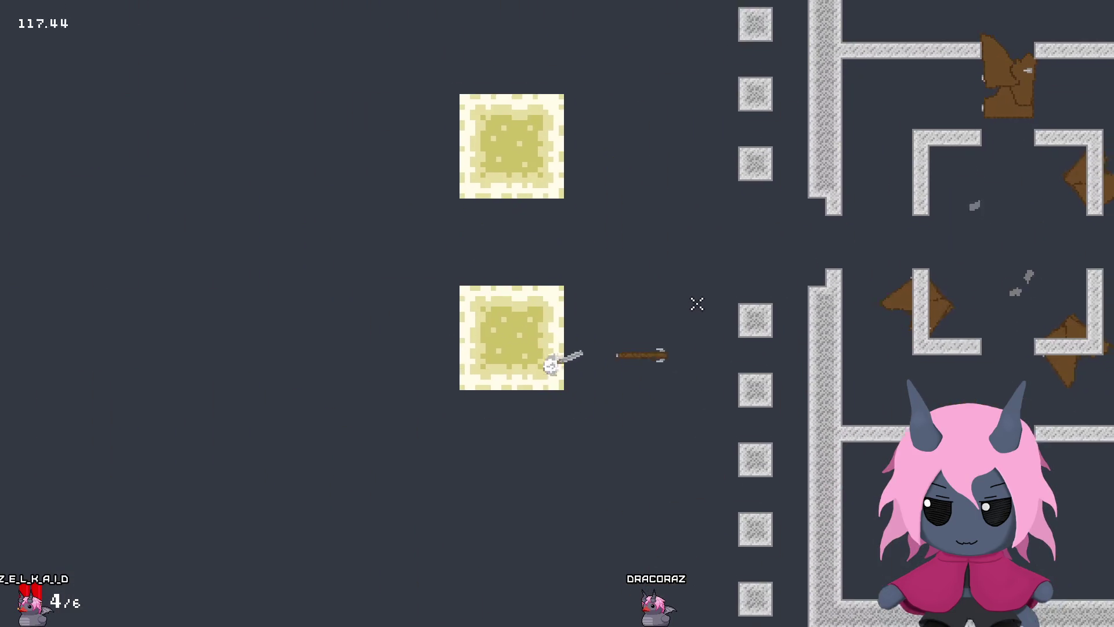
key("d")
key("w")
key("a")
key("s")
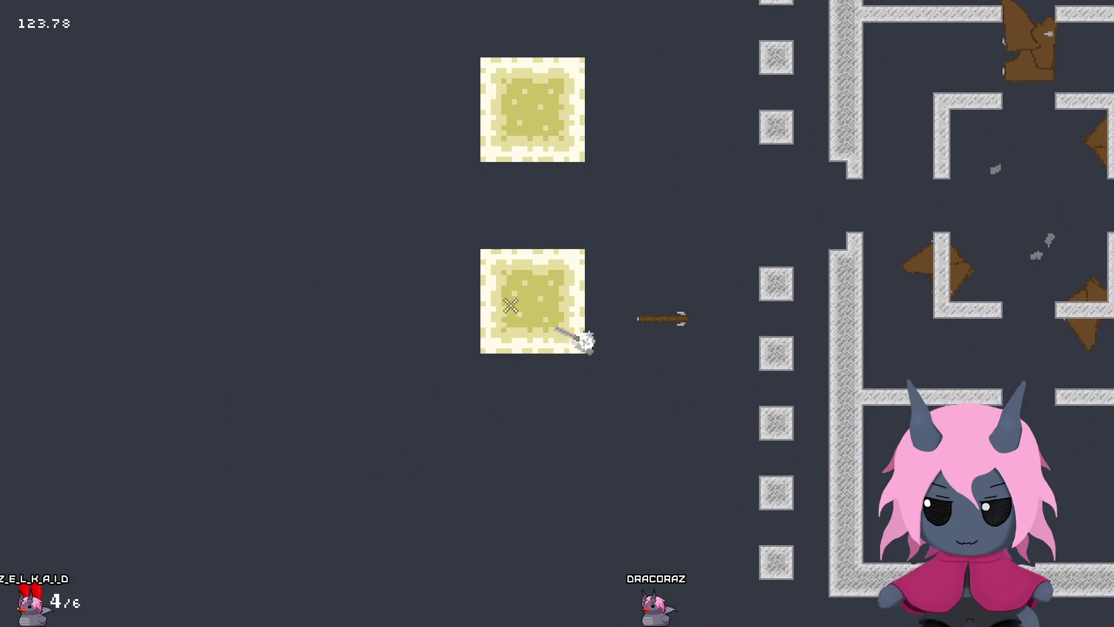
key("d")
key("s")
key("w")
key("a")
key("d")
key("s")
key("a")
key("w")
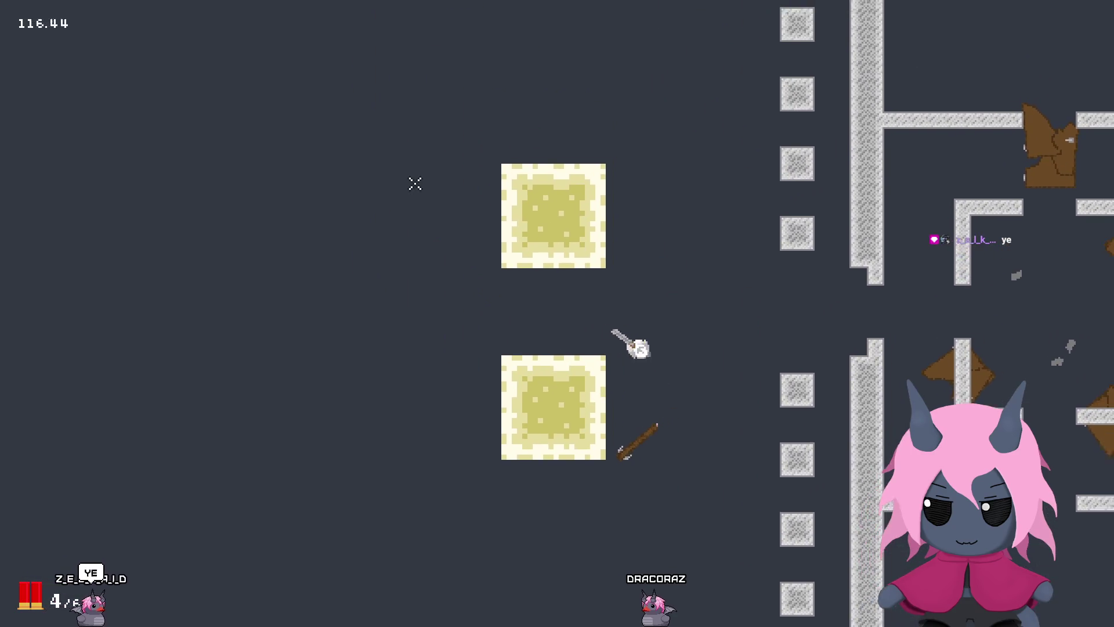
key("d")
key("s")
key("a")
key("w")
key("s")
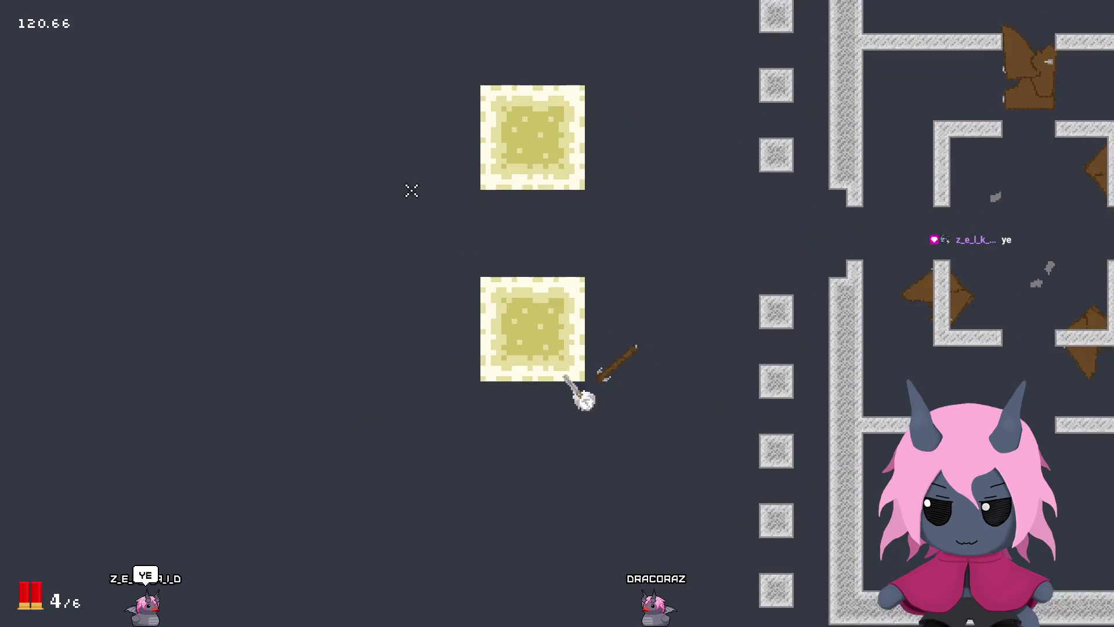
key("d")
key("s")
left_click(520, 149)
key("w")
left_click(522, 174)
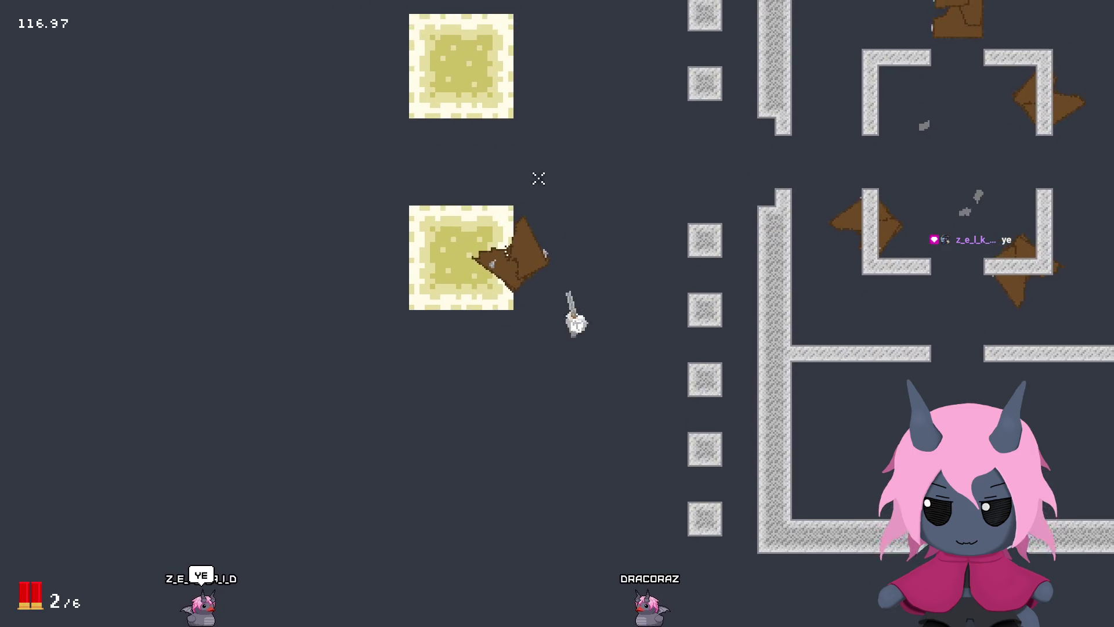
Step: Move back into the maze, then quit the game with Escape
key("d")
key("w")
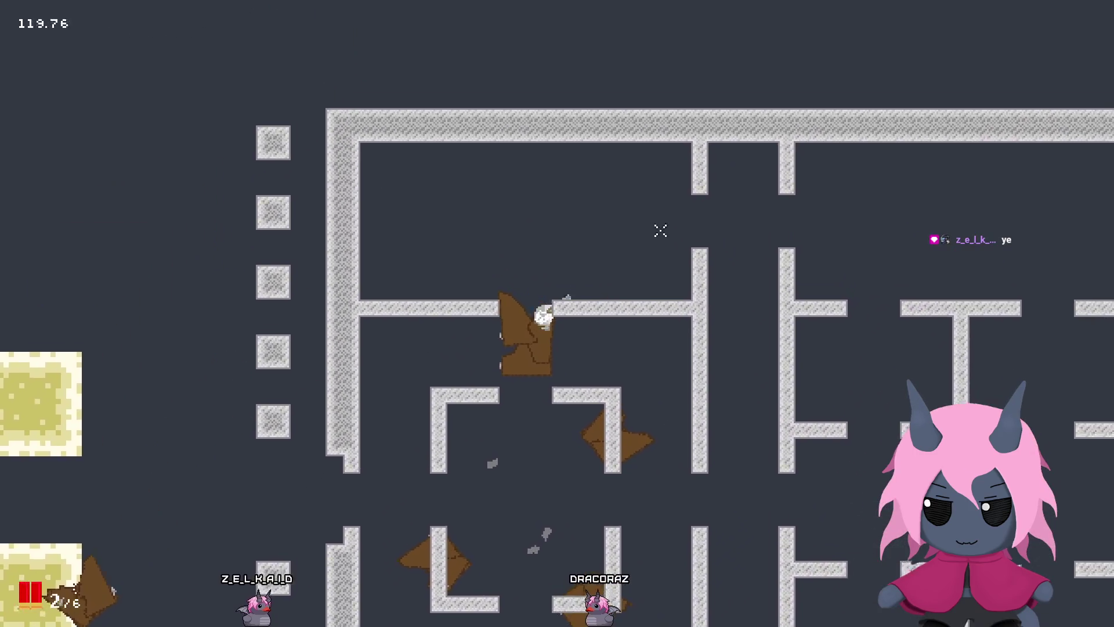
key("d")
key("s")
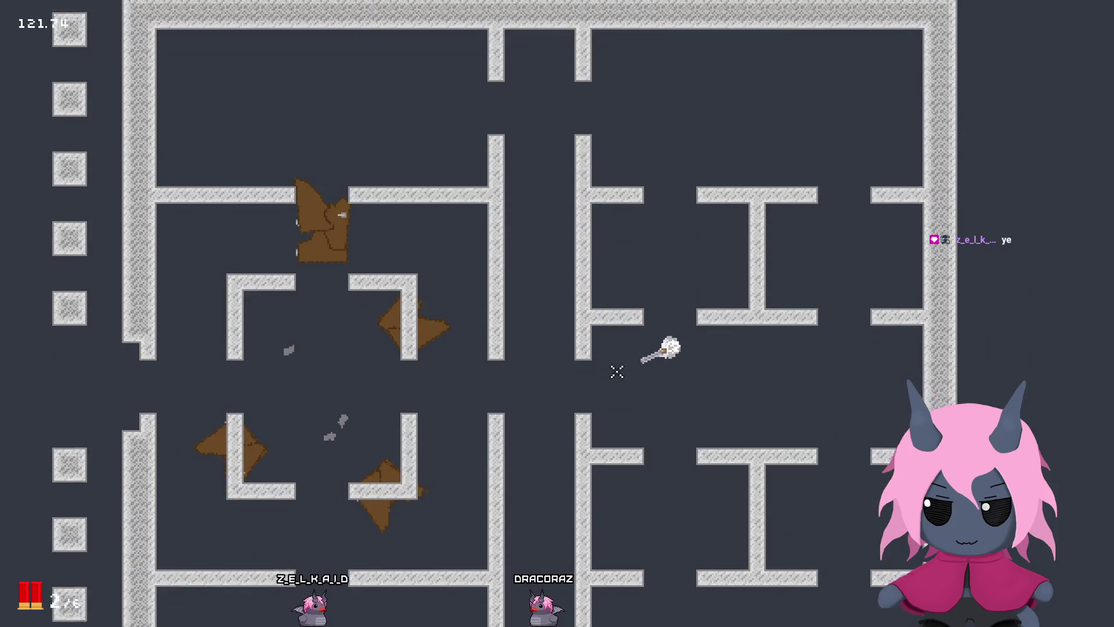
key("Escape")
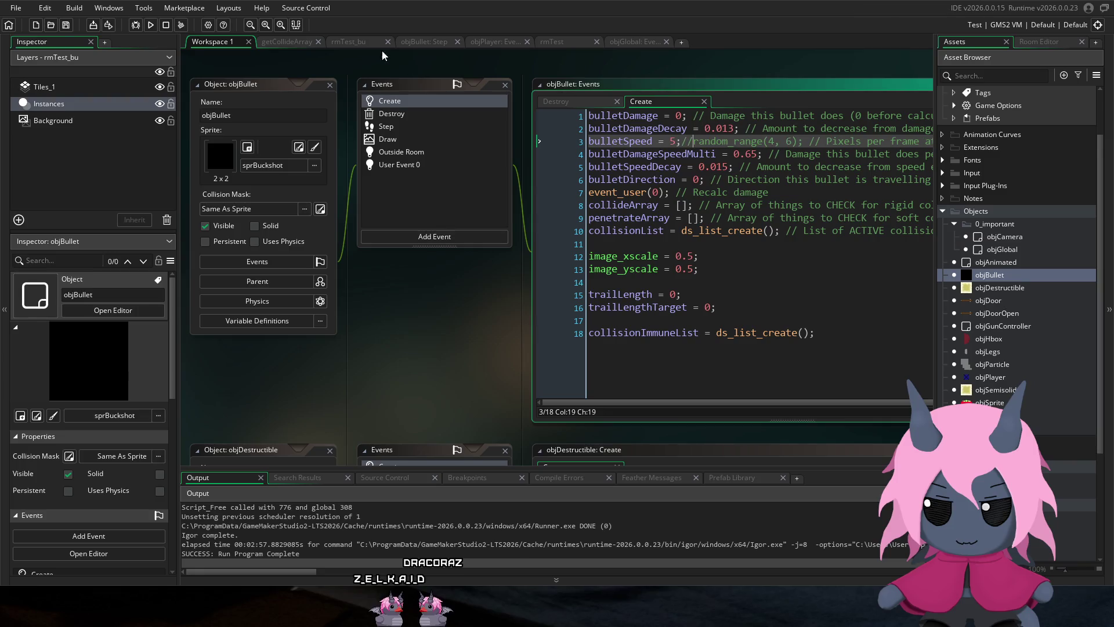
Step: Launch a new test run with bulletSpeed fixed at 5
left_click(151, 26)
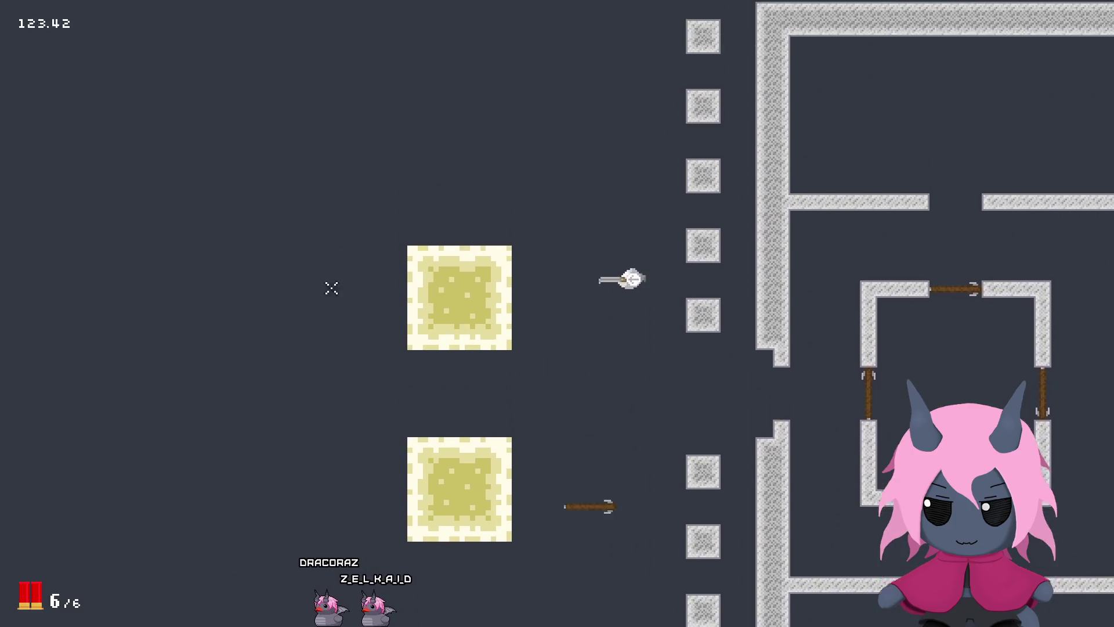
Step: Walk the player around the room with fixed-speed bullets, then close the game with Escape
key("d")
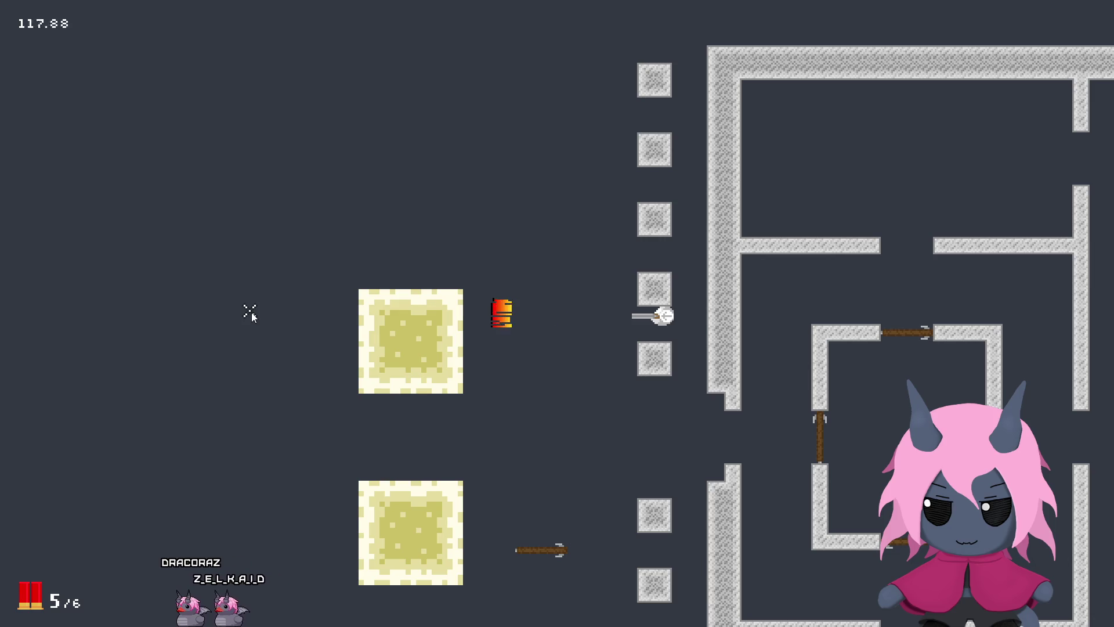
key("a")
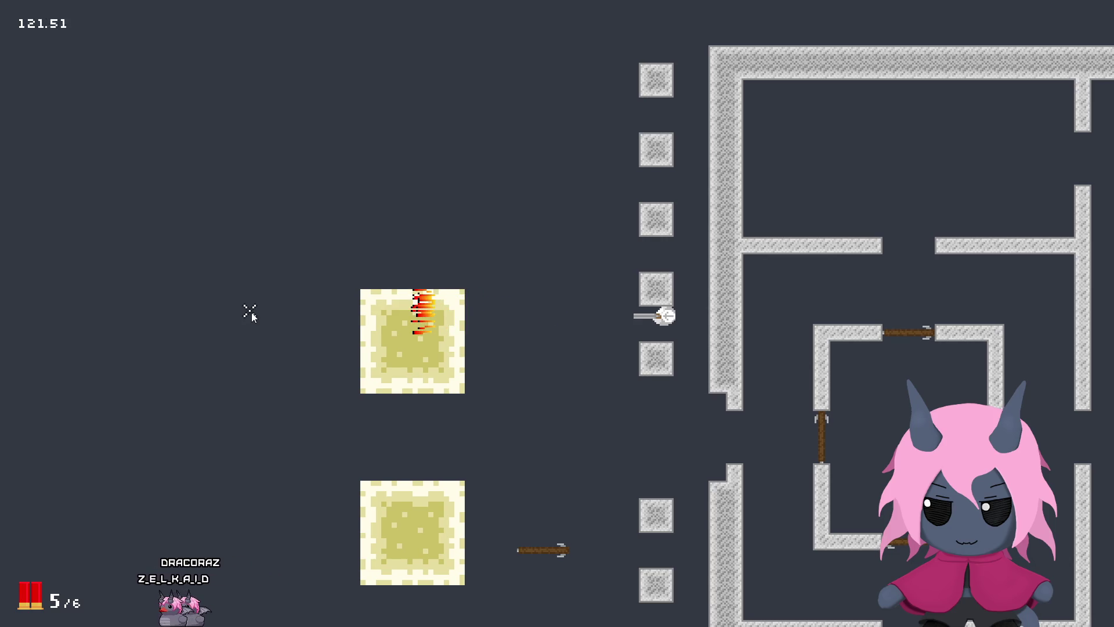
key("a")
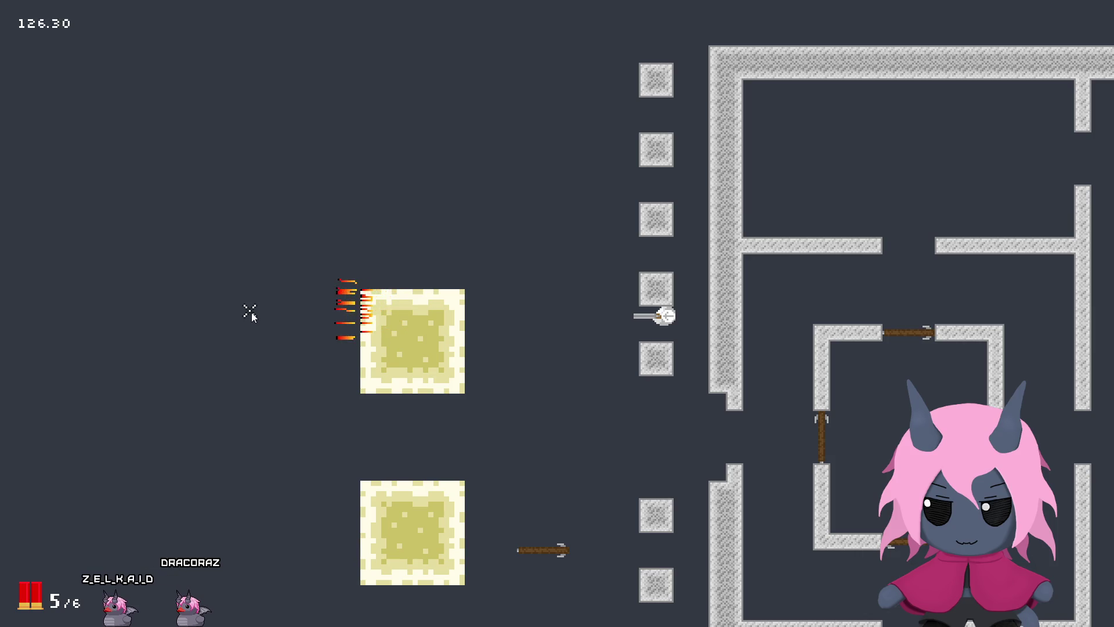
key("a")
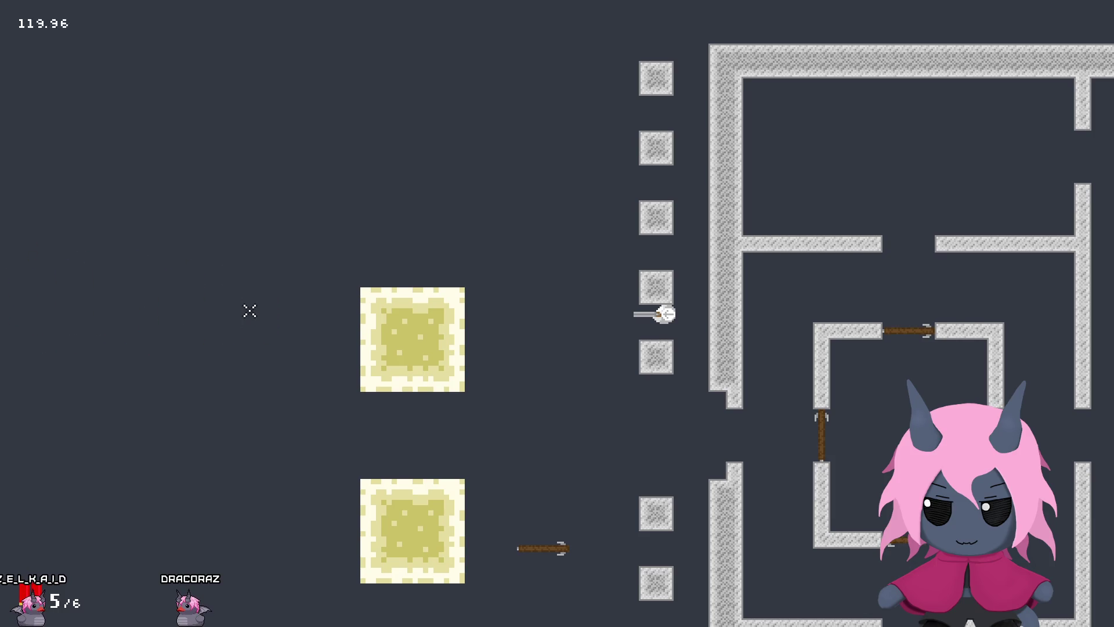
key("s")
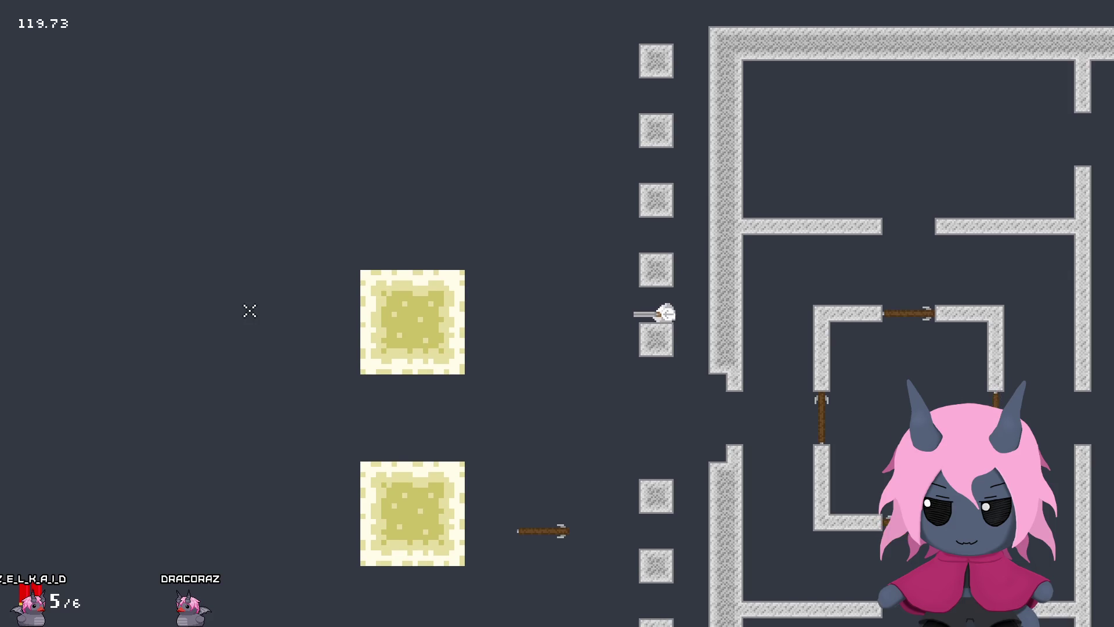
key("a")
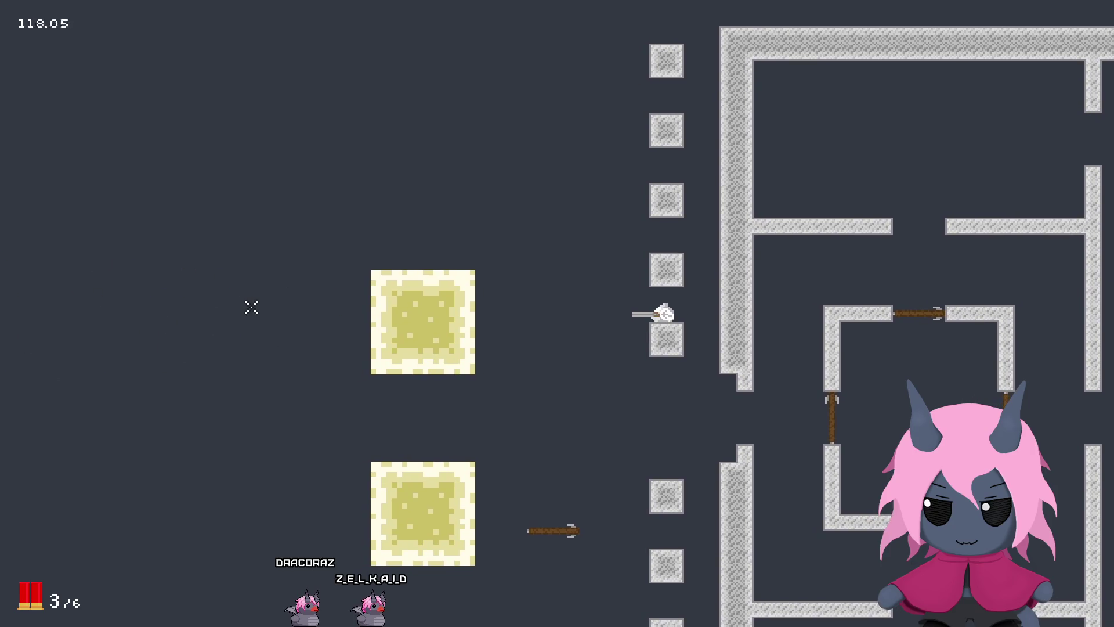
key("Escape")
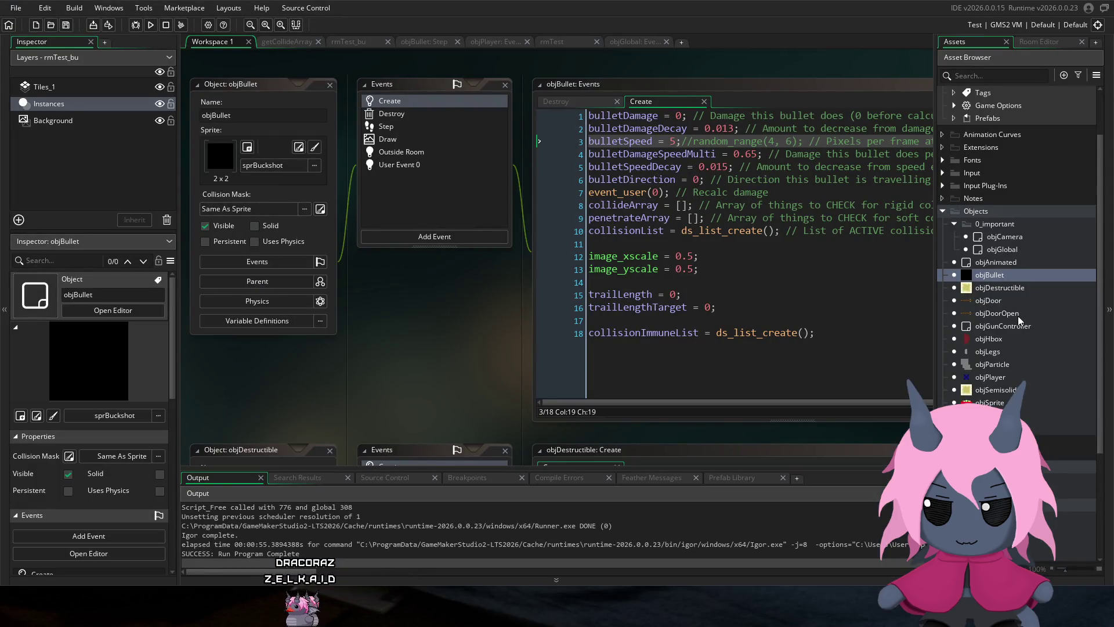
Step: Open objPlayer's Step event and cut the bullet loops' repeat(10) counts down to 2
left_click(990, 377)
double_click(465, 153)
scroll(562, 250, "up", 1)
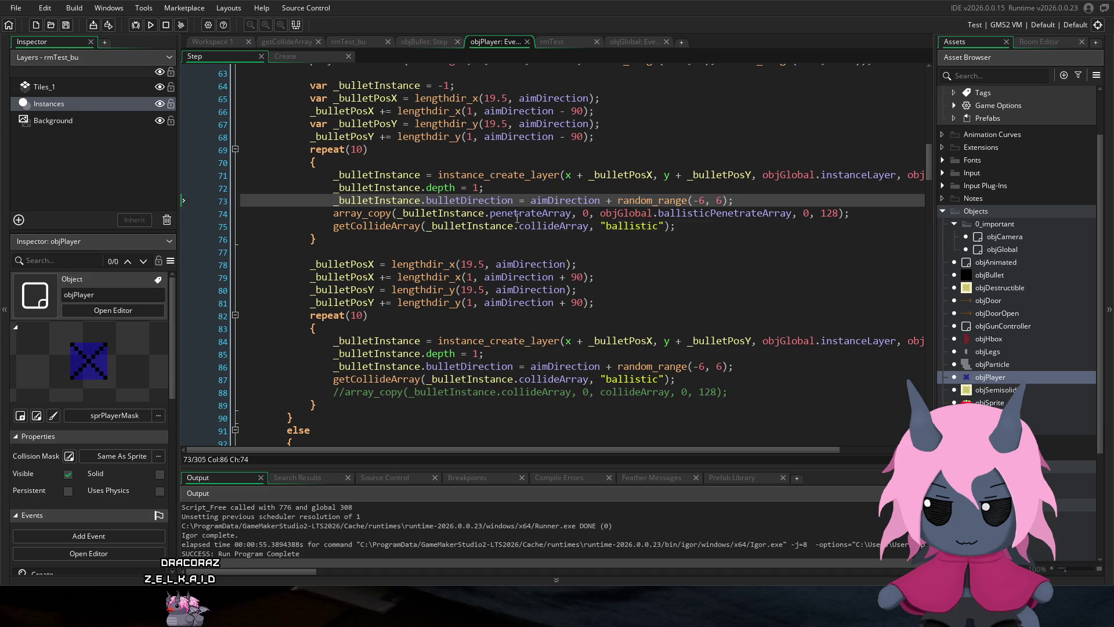
scroll(504, 216, "up", 2)
scroll(504, 216, "up", 2)
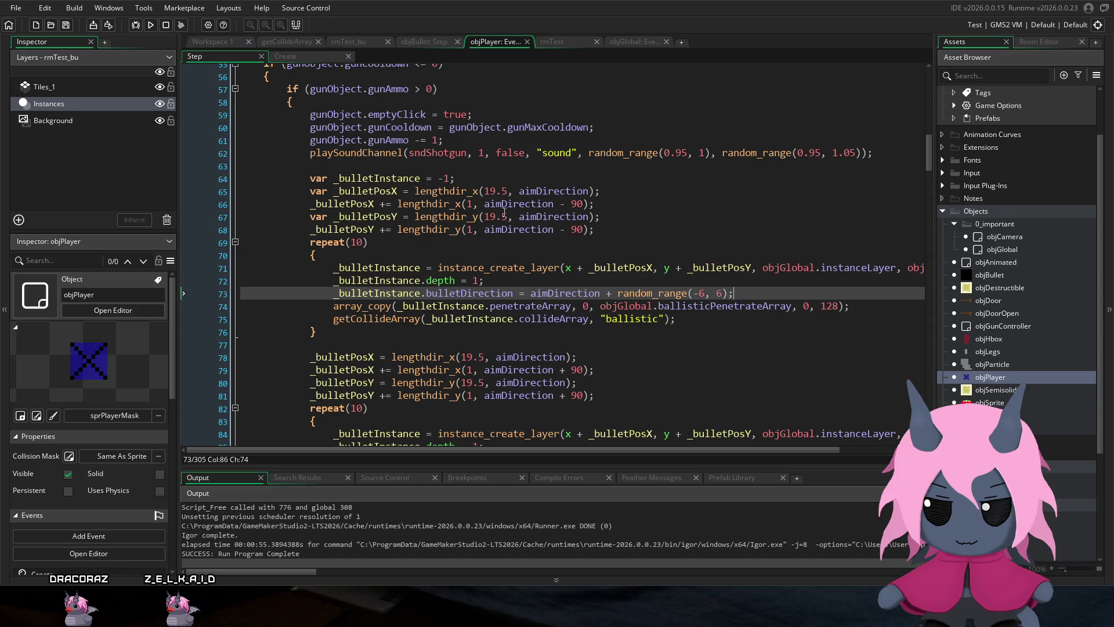
left_click(364, 241)
key("BackSpace")
type("2")
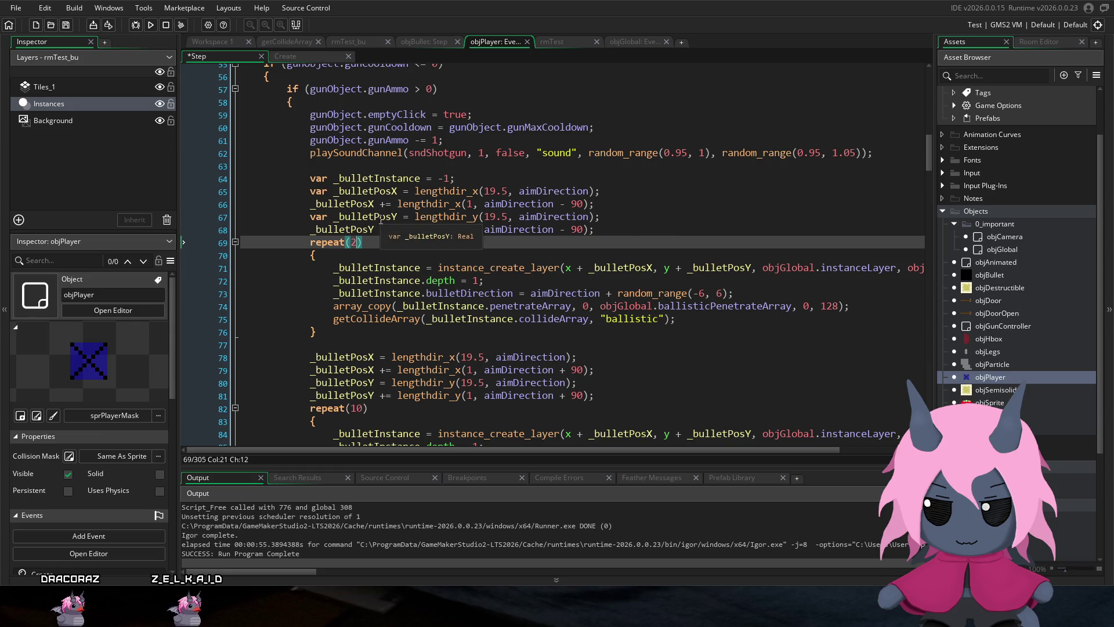
left_click(361, 408)
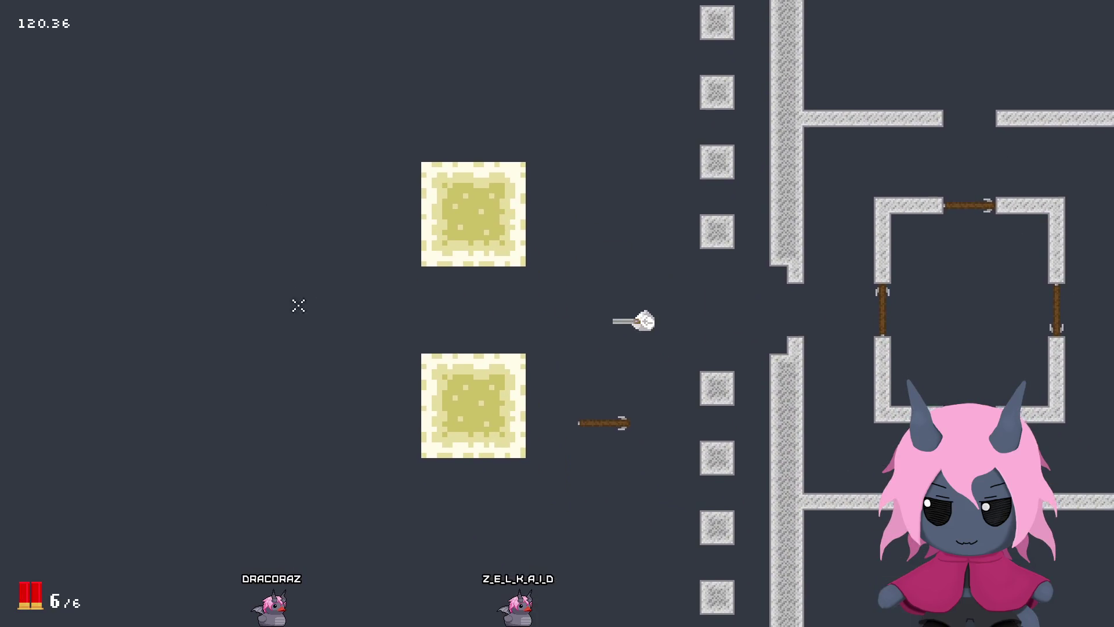
Step: Fire repeated two-bullet blasts at the blocks until the shotgun is emptied
left_click(265, 317)
left_click(261, 318)
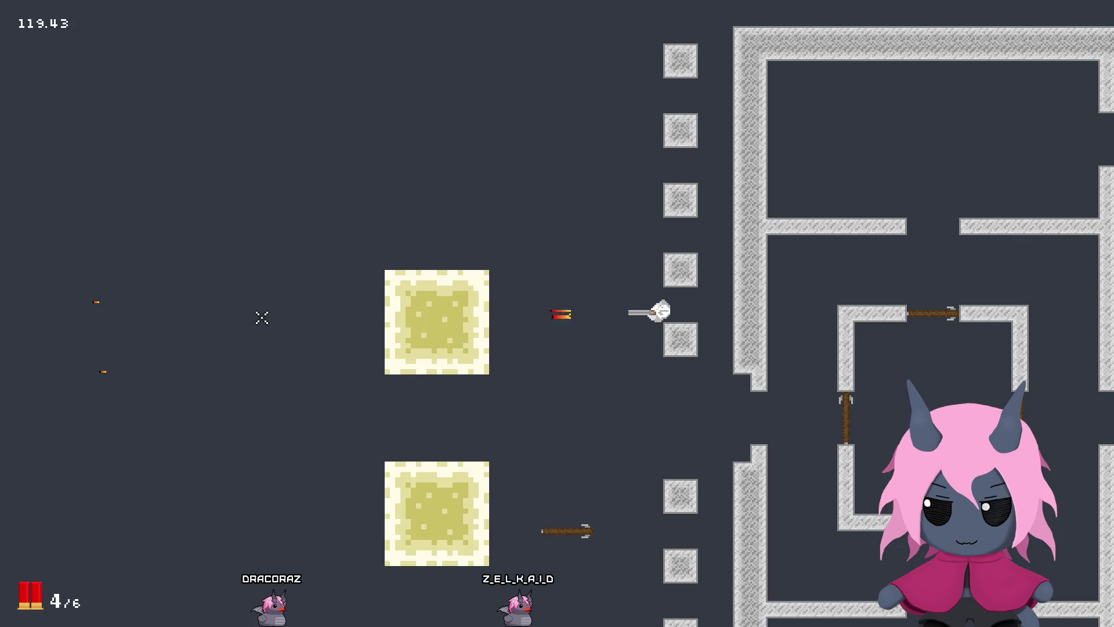
left_click(260, 317)
left_click(259, 316)
left_click(259, 314)
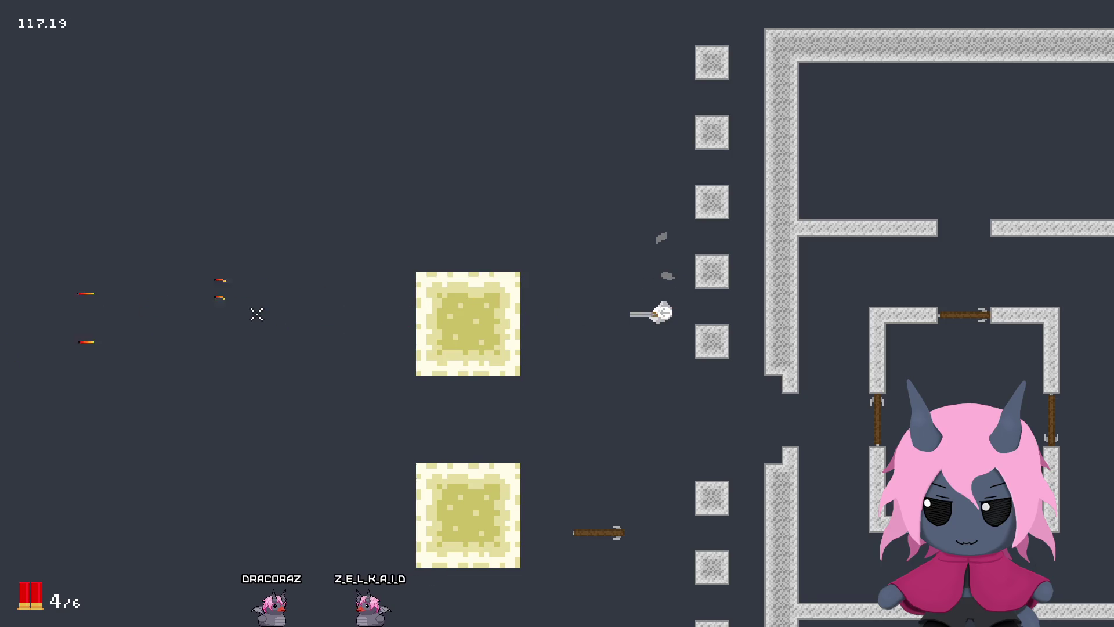
left_click(255, 311)
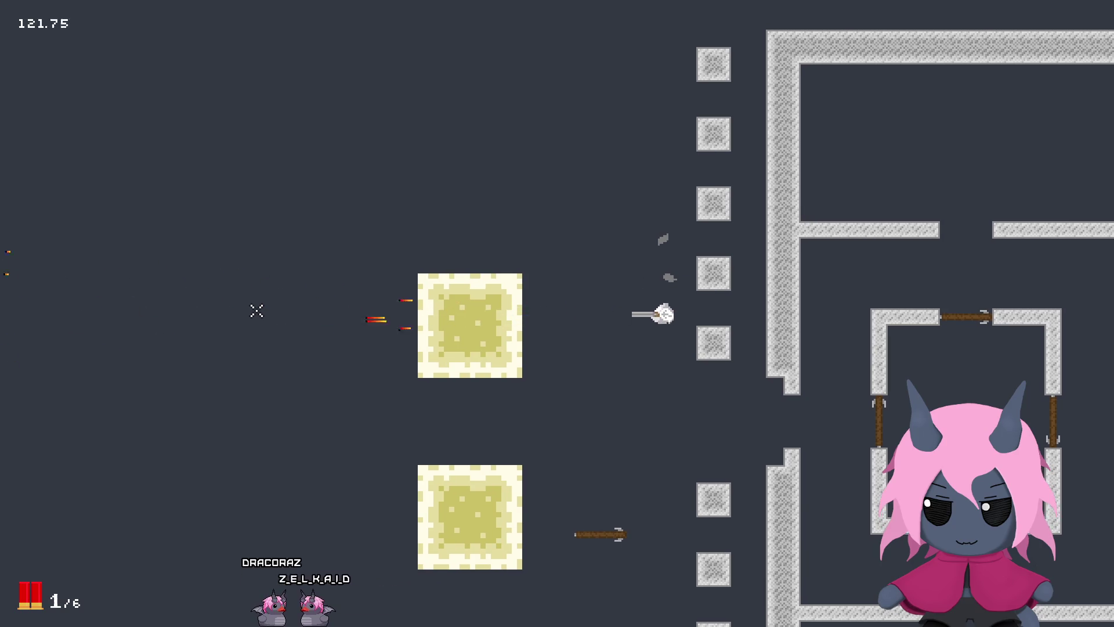
left_click(254, 308)
left_click(256, 309)
left_click(255, 309)
left_click(256, 309)
left_click(256, 308)
Step: Reposition the player, fire a few more blasts at the blocks, then Alt+Tab to the editor
key("s")
left_click(254, 309)
left_click(253, 309)
key("w")
key("d")
left_click(246, 312)
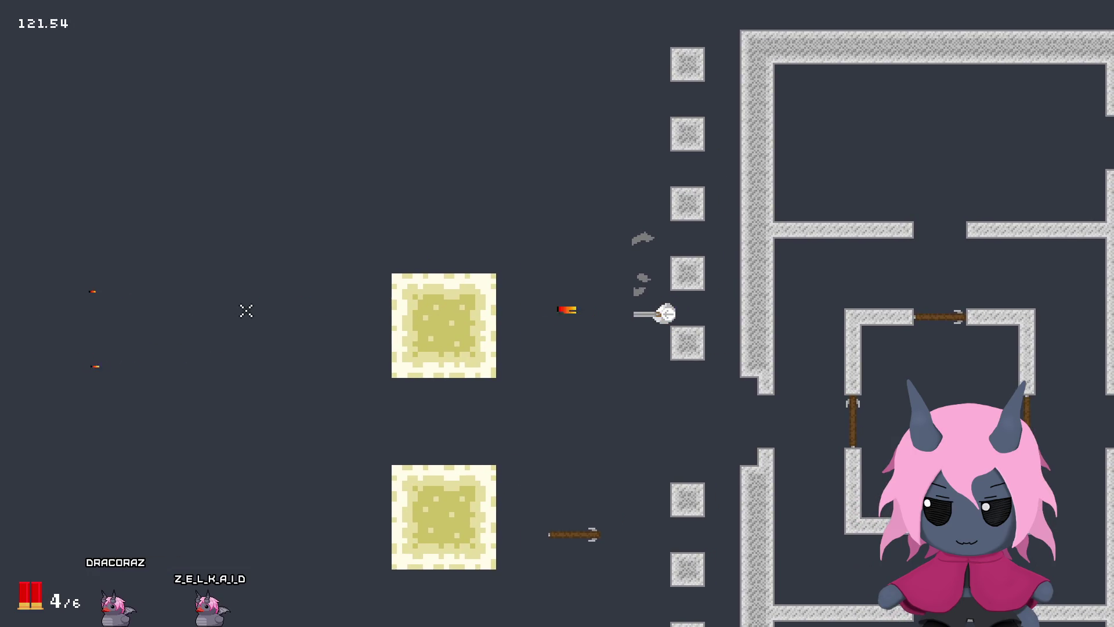
left_click(246, 309)
key("s")
key("a")
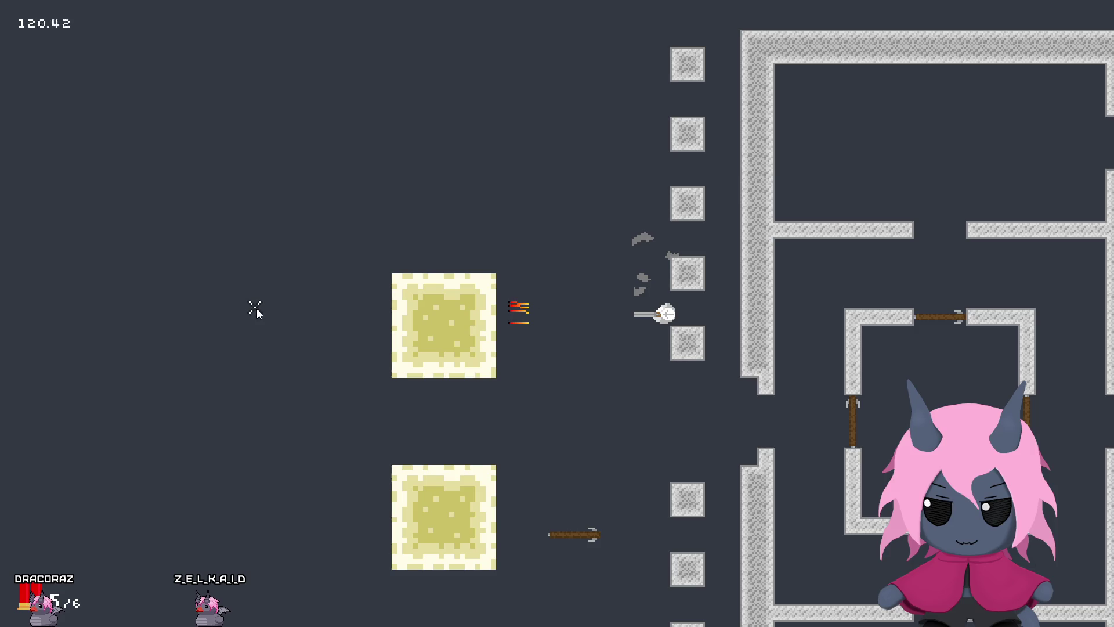
key("d")
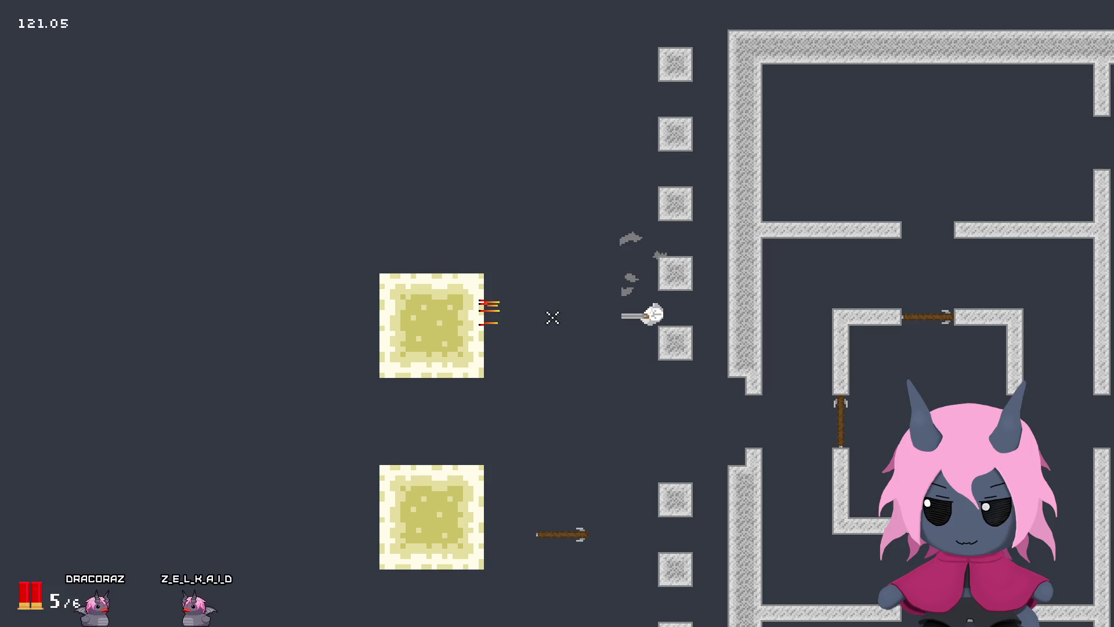
key("alt+Tab")
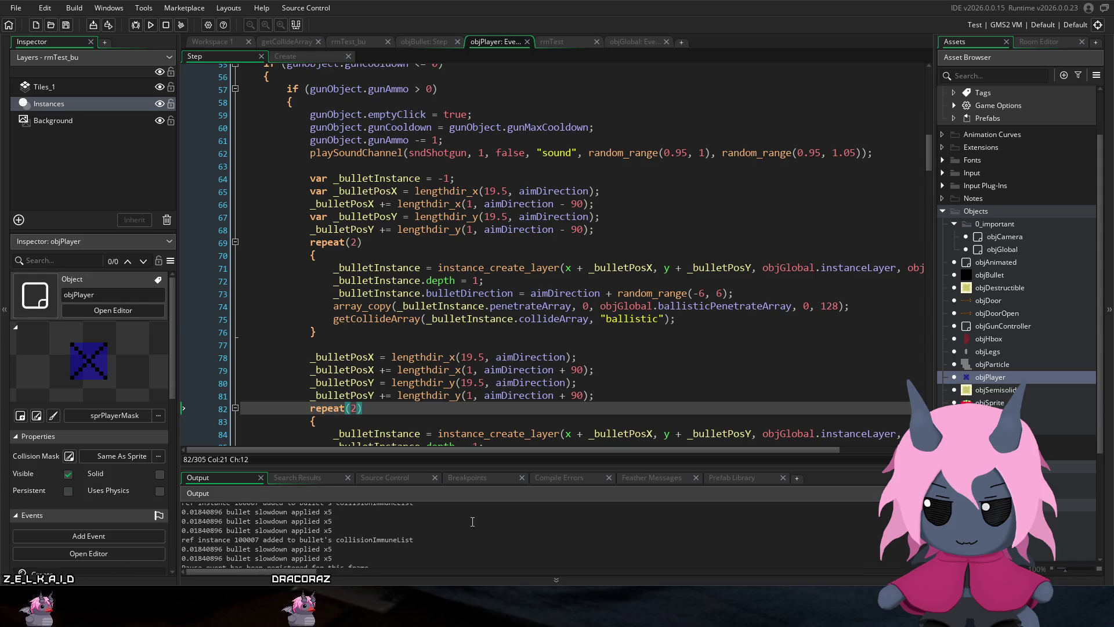
left_click(450, 538)
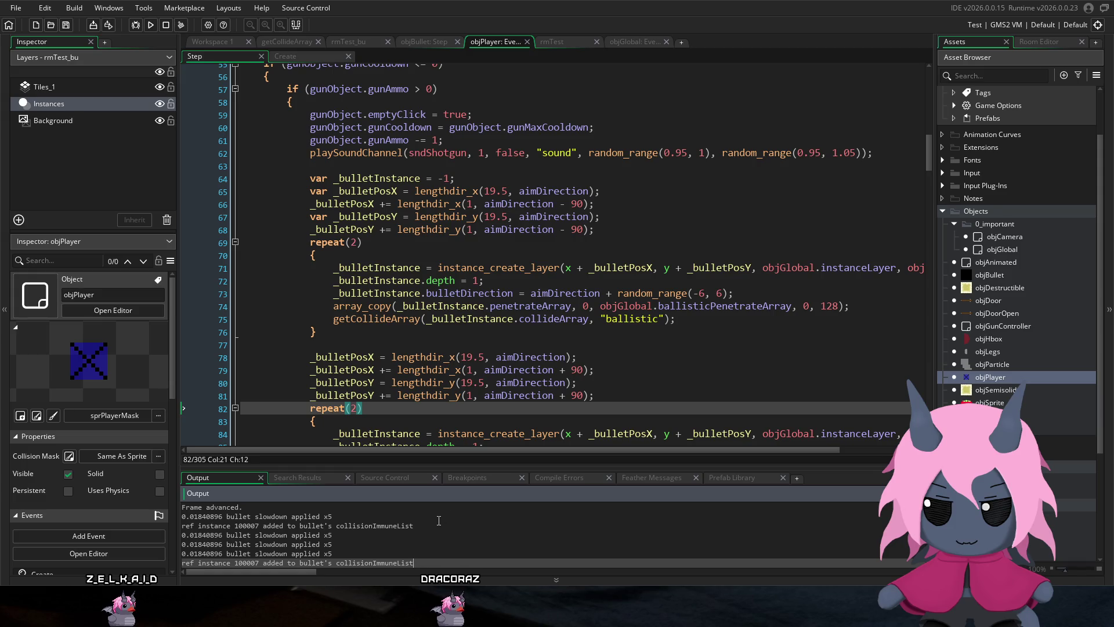
left_click(436, 522)
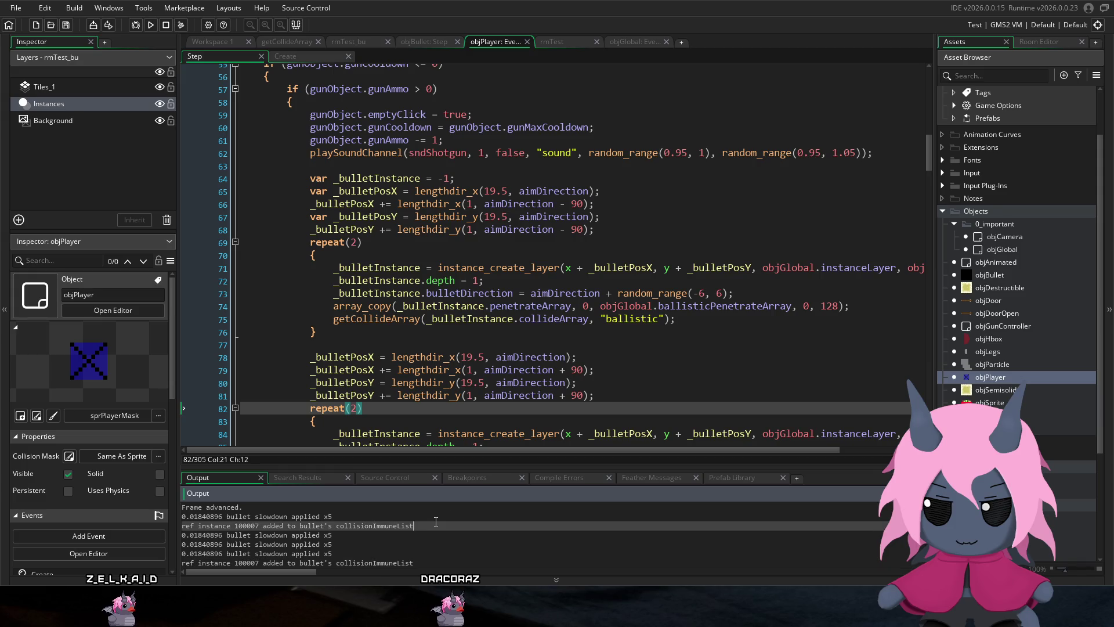
left_click(432, 516)
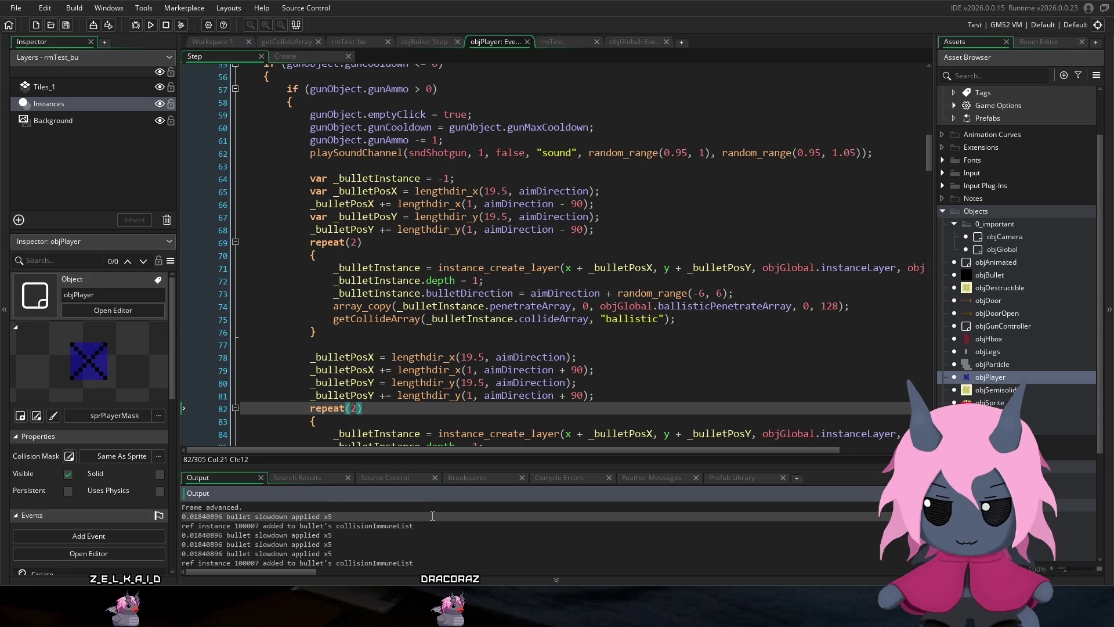
left_click(418, 522)
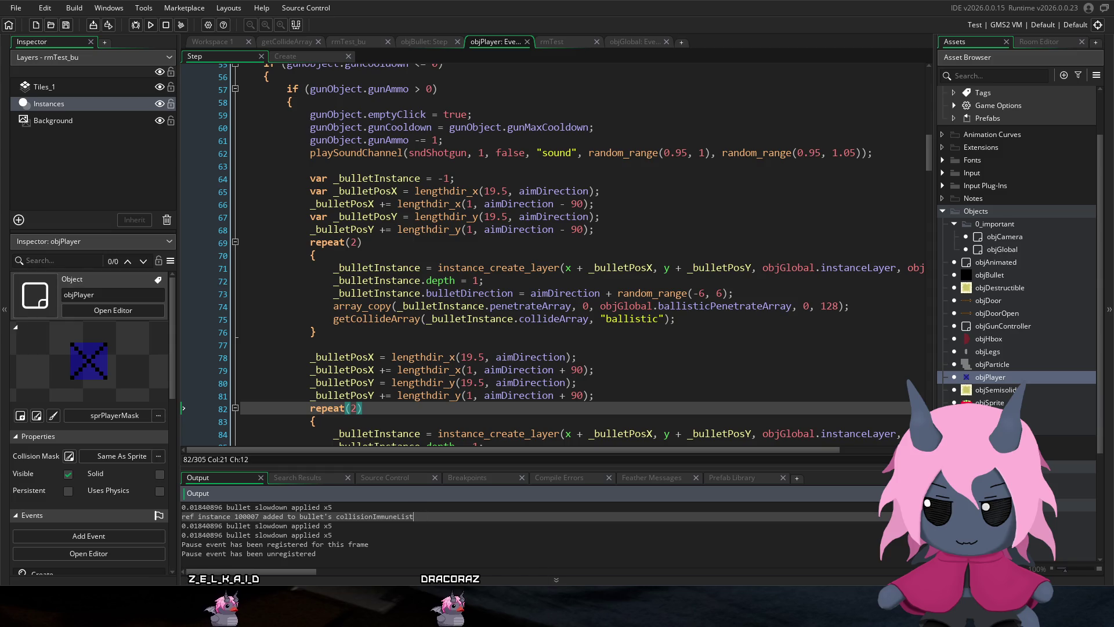
Step: Fire shotgun blasts at the blocks on the left while moving the player upward
key("alt+Tab")
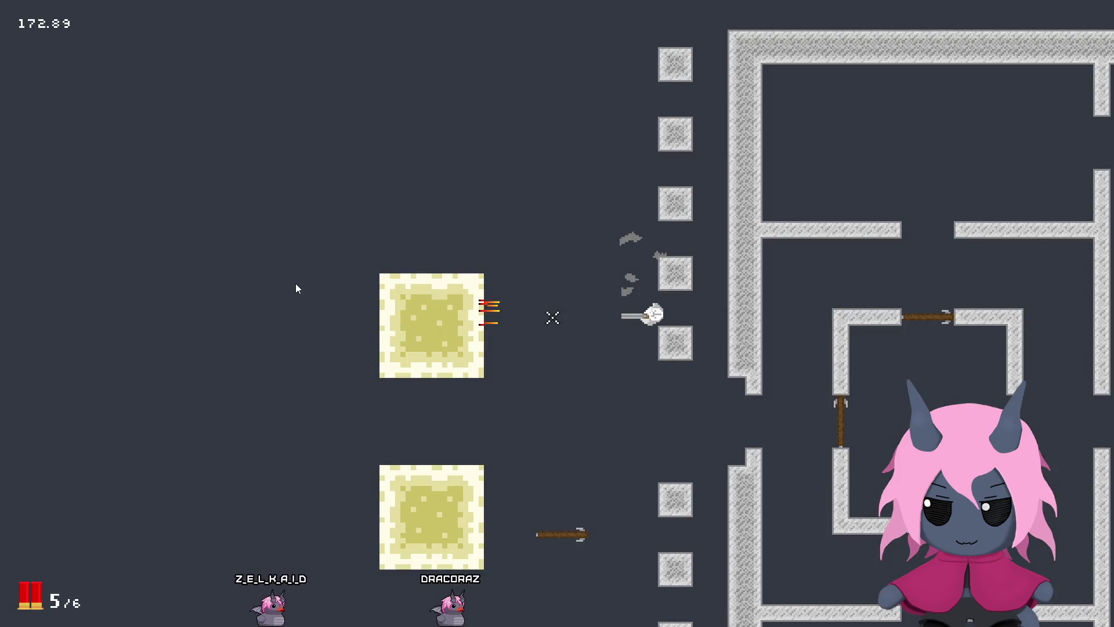
left_click(293, 317)
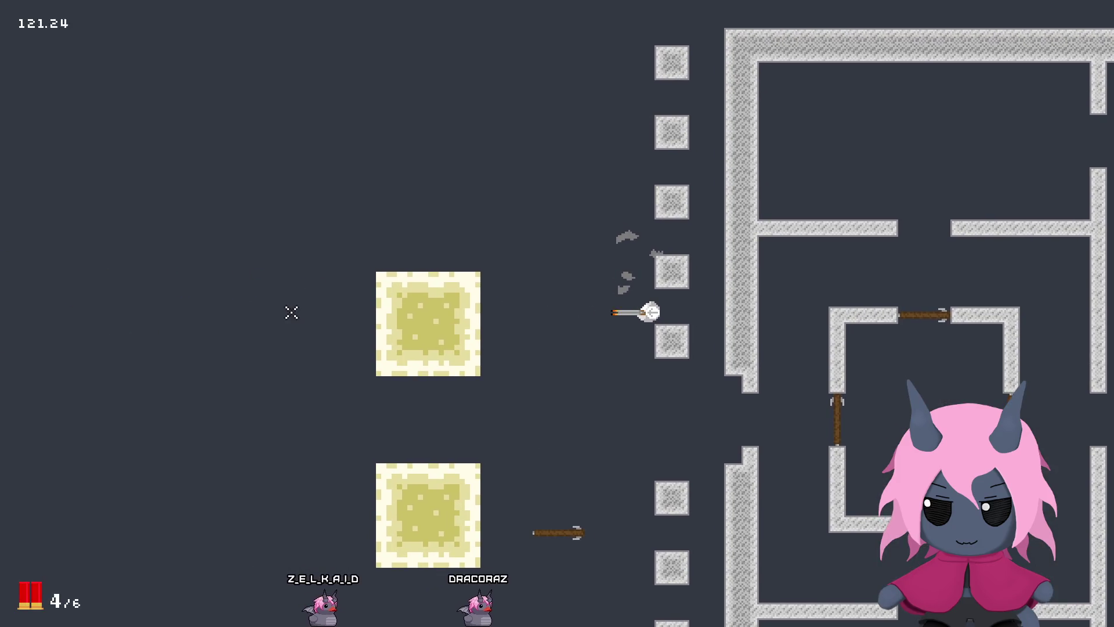
left_click(162, 296)
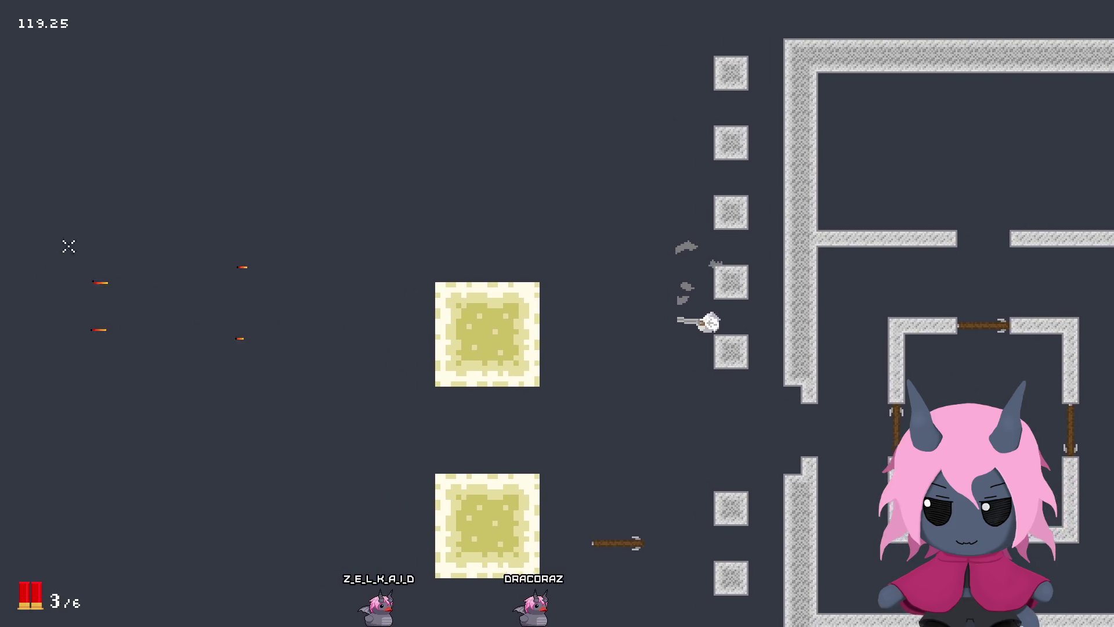
left_click(81, 273)
left_click(59, 295)
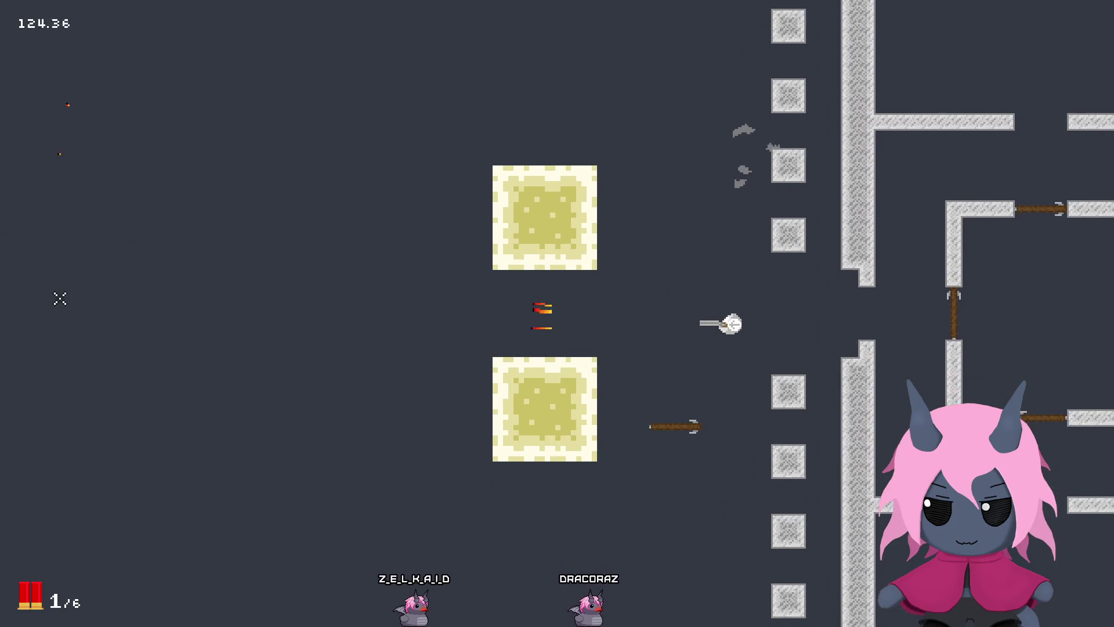
key("w")
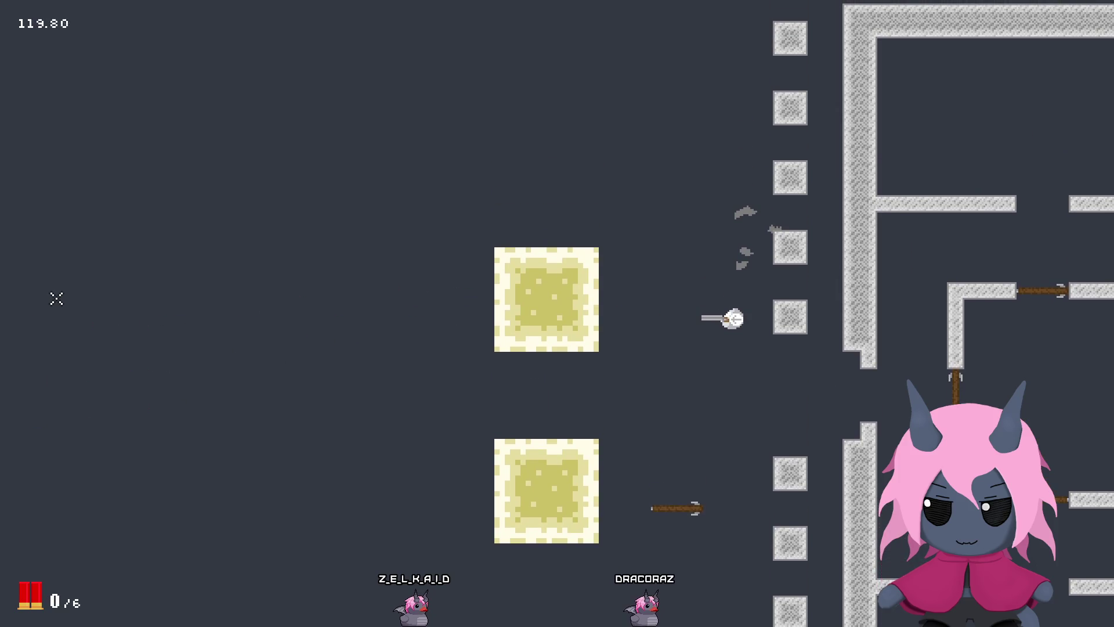
left_click(57, 299)
left_click(56, 298)
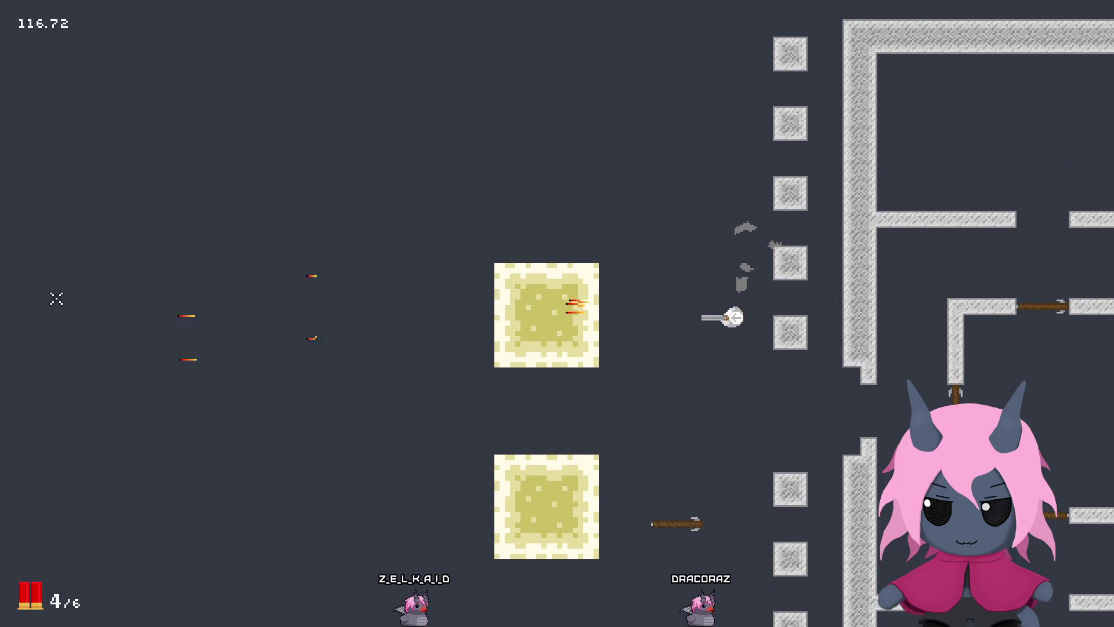
left_click(57, 300)
left_click(57, 300)
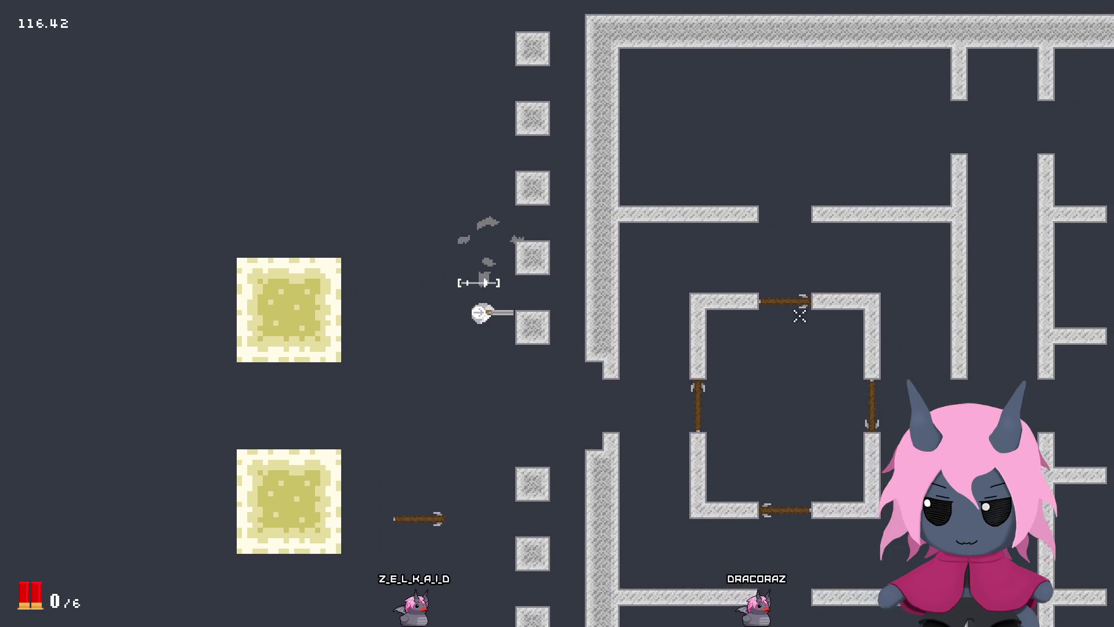
Step: Move right and blast the doors, then fire up-left toward the walls
key("d")
left_click(847, 319)
key("d")
left_click(845, 317)
left_click(846, 315)
left_click(842, 311)
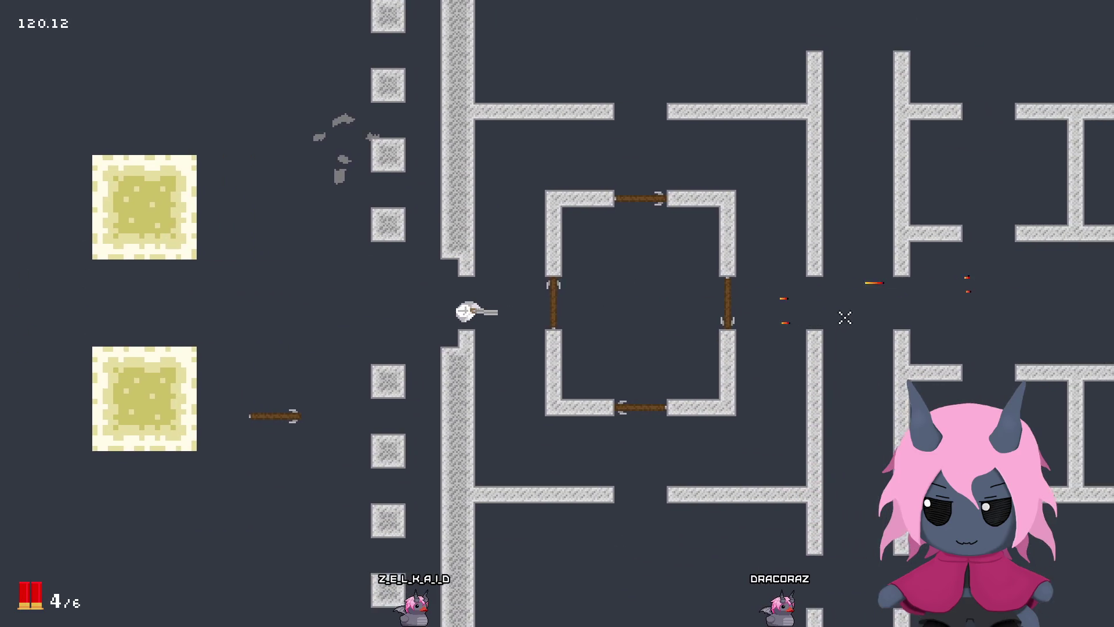
left_click(842, 309)
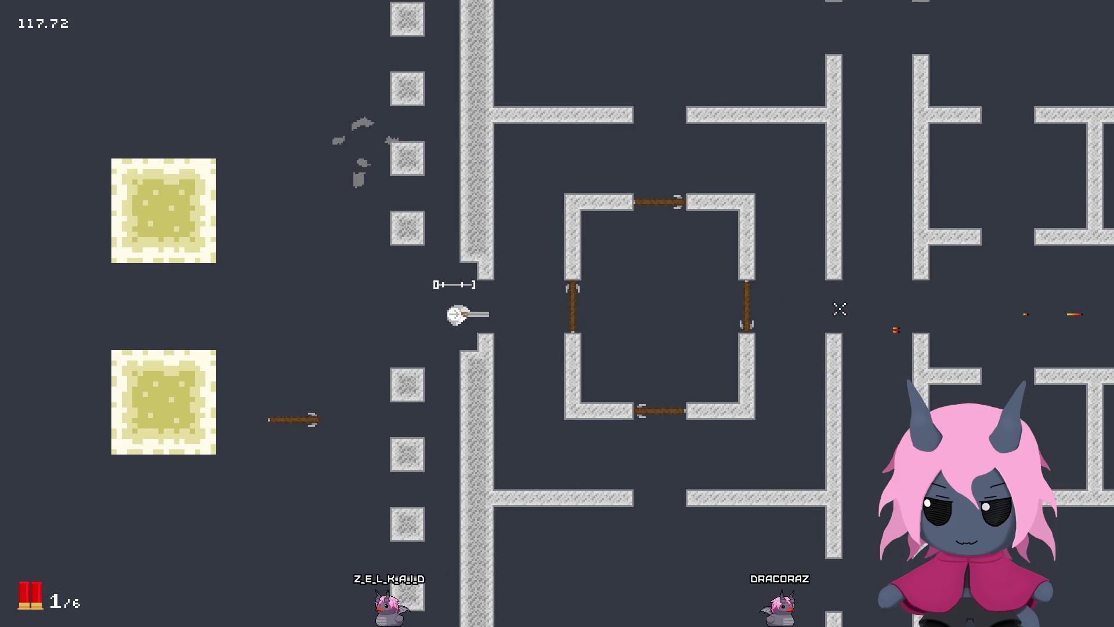
left_click(836, 307)
left_click(617, 145)
left_click(619, 144)
left_click(620, 143)
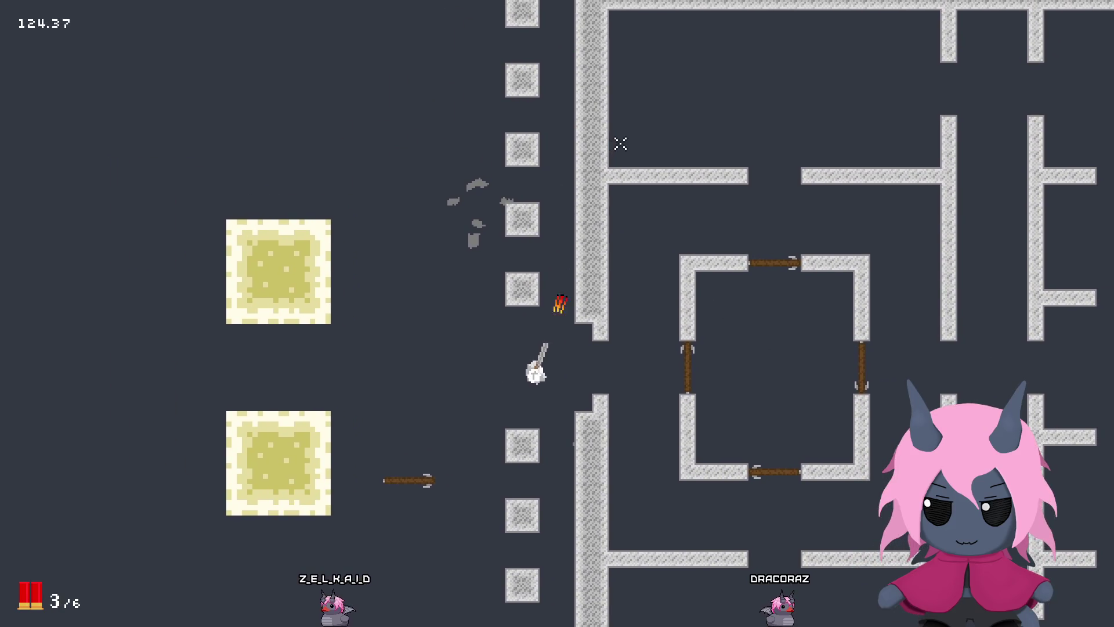
key("a")
left_click(628, 144)
key("w")
left_click(685, 171)
left_click(745, 227)
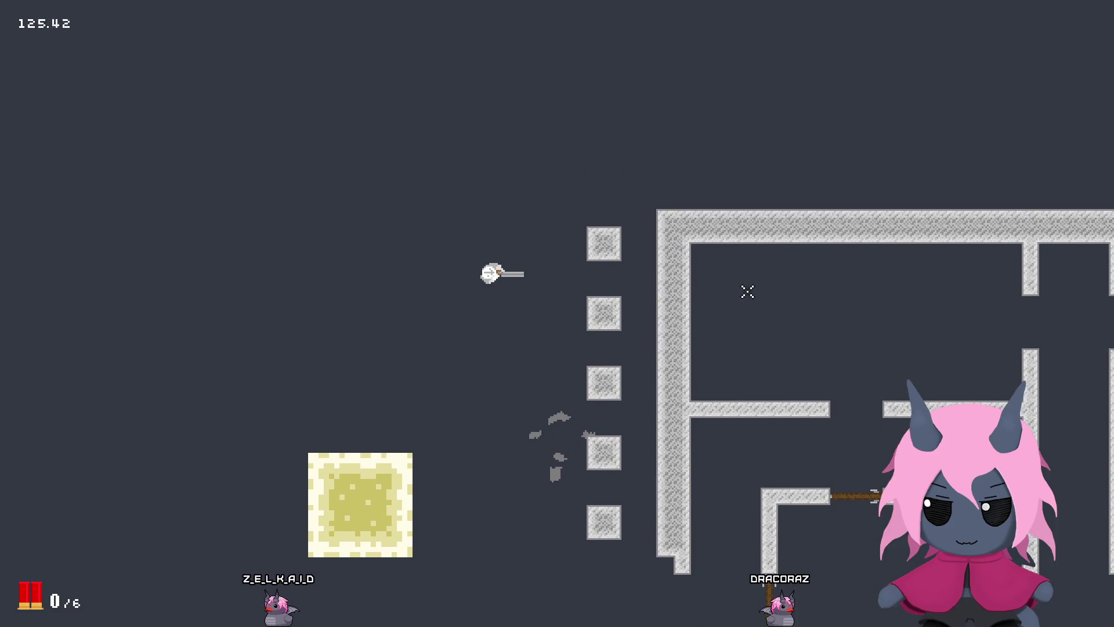
Step: Fire the remaining shells while moving, reload, and close the game back to the editor
key("a")
left_click(747, 291)
left_click(745, 290)
left_click(742, 291)
key("w")
left_click(742, 284)
left_click(743, 278)
left_click(737, 290)
key("d")
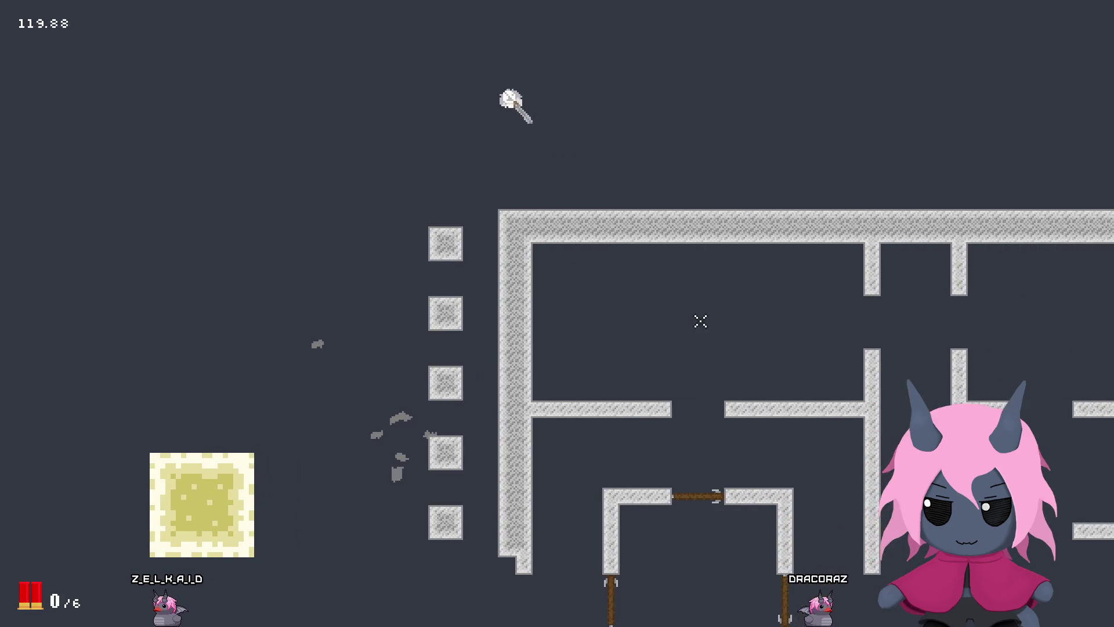
key("a")
key("s")
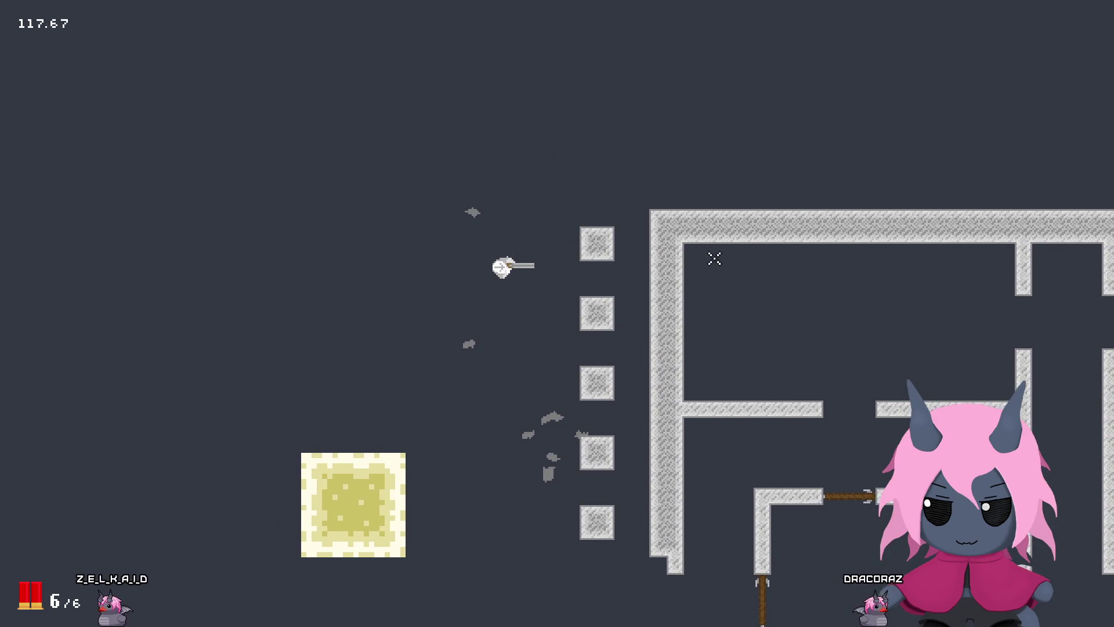
key("Escape")
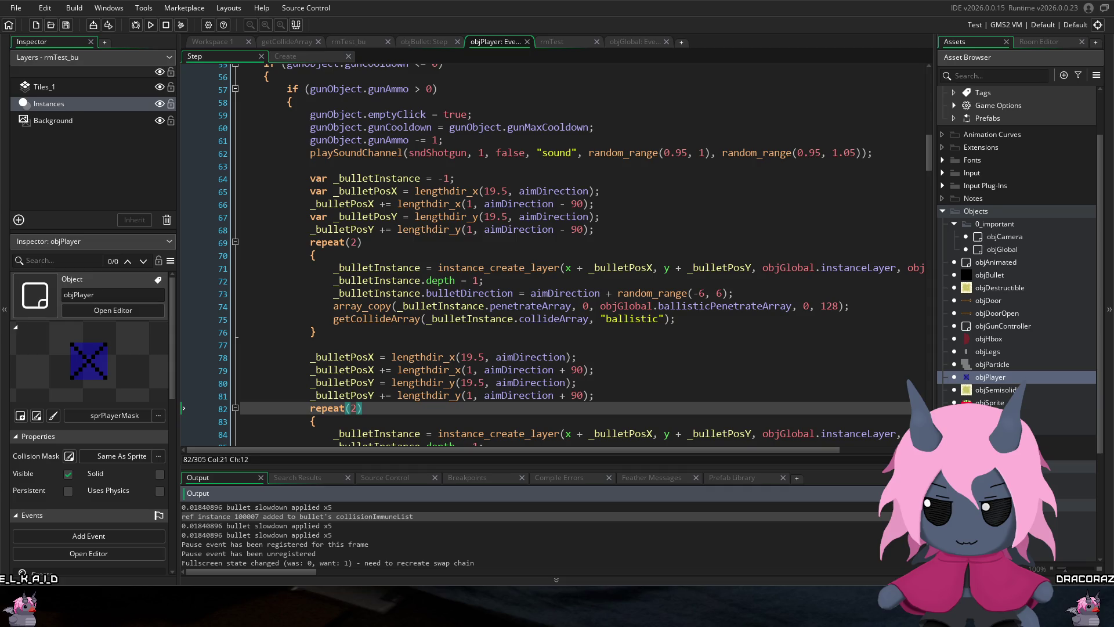
Step: Copy the penetrateArray array_copy statement onto a new line in the second bullet loop
left_click(354, 243)
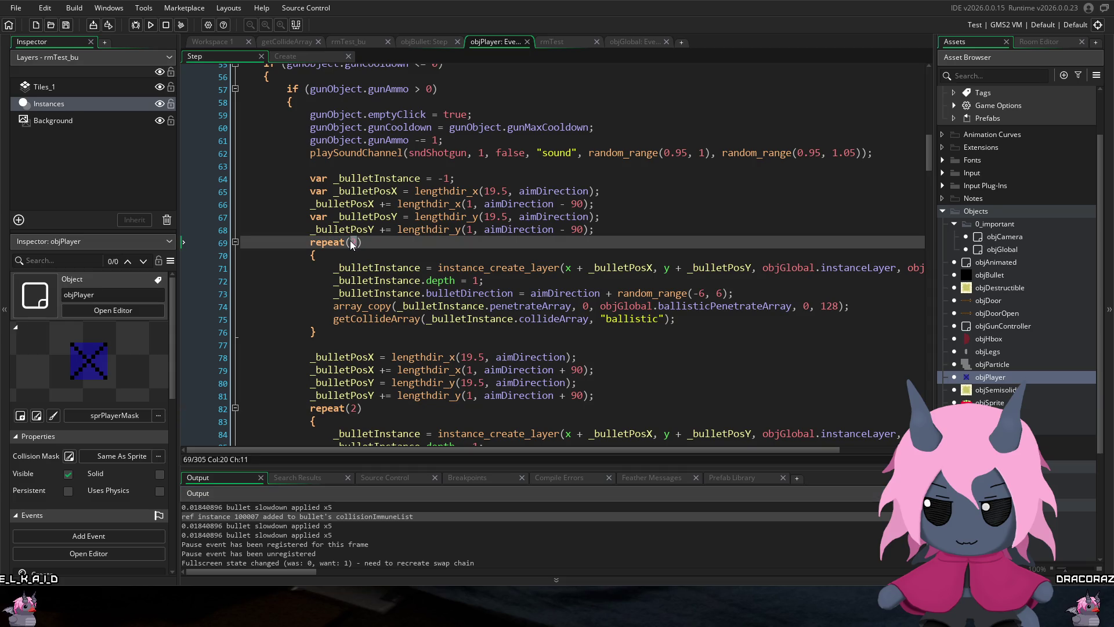
left_click(352, 410)
scroll(353, 411, "down", 3)
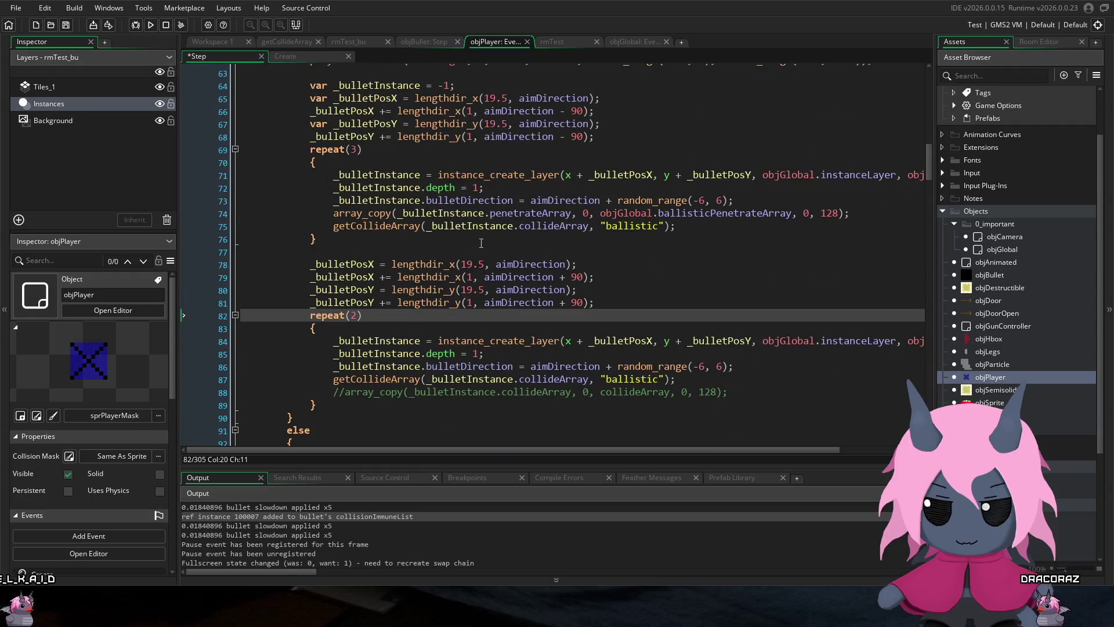
mouse_move(848, 215)
left_mouse_down()
mouse_move(368, 224)
mouse_move(332, 214)
left_mouse_up()
key("ctrl+c")
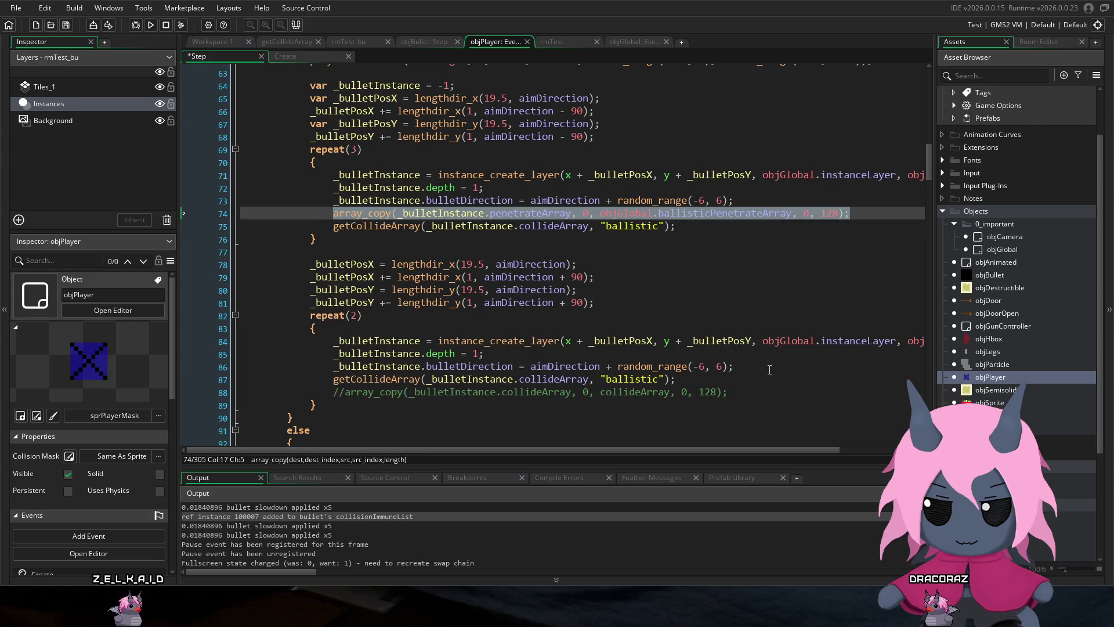
left_click(822, 366)
key("Return")
key("ctrl+v")
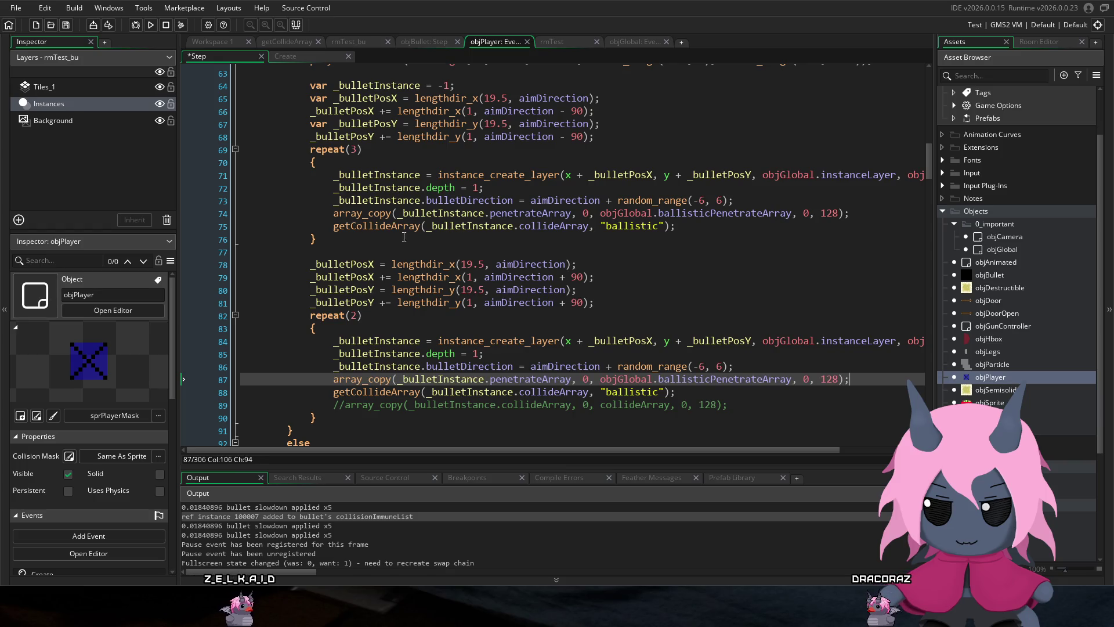
Step: Set both loops' repeat counts to 10 and save the Step event
double_click(354, 149)
type("10")
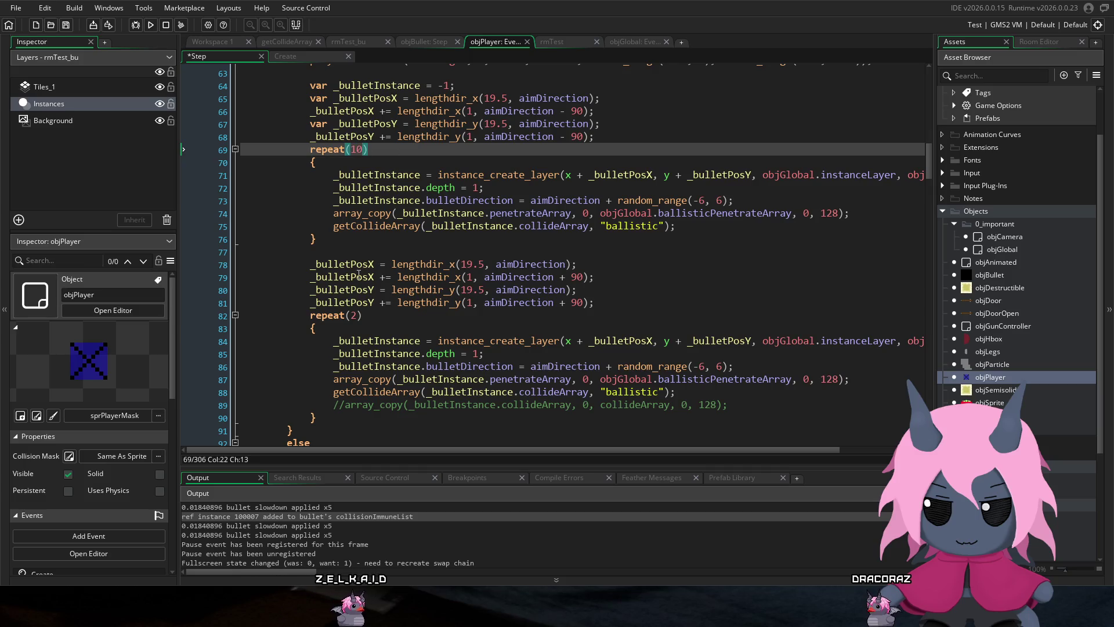
double_click(354, 315)
type("1")
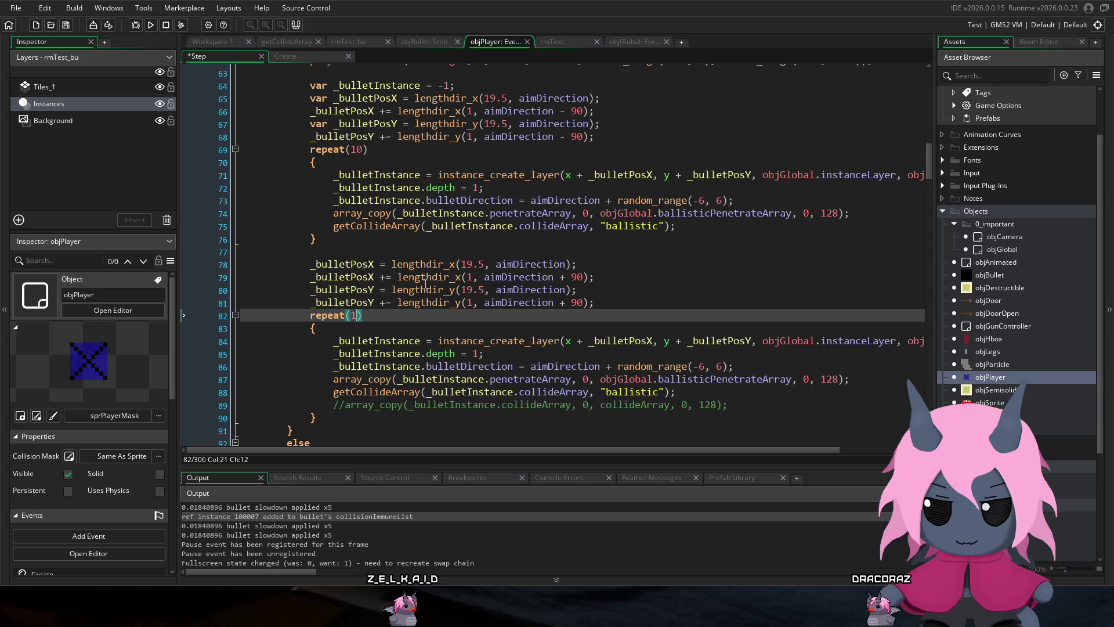
type("0")
key("ctrl+s")
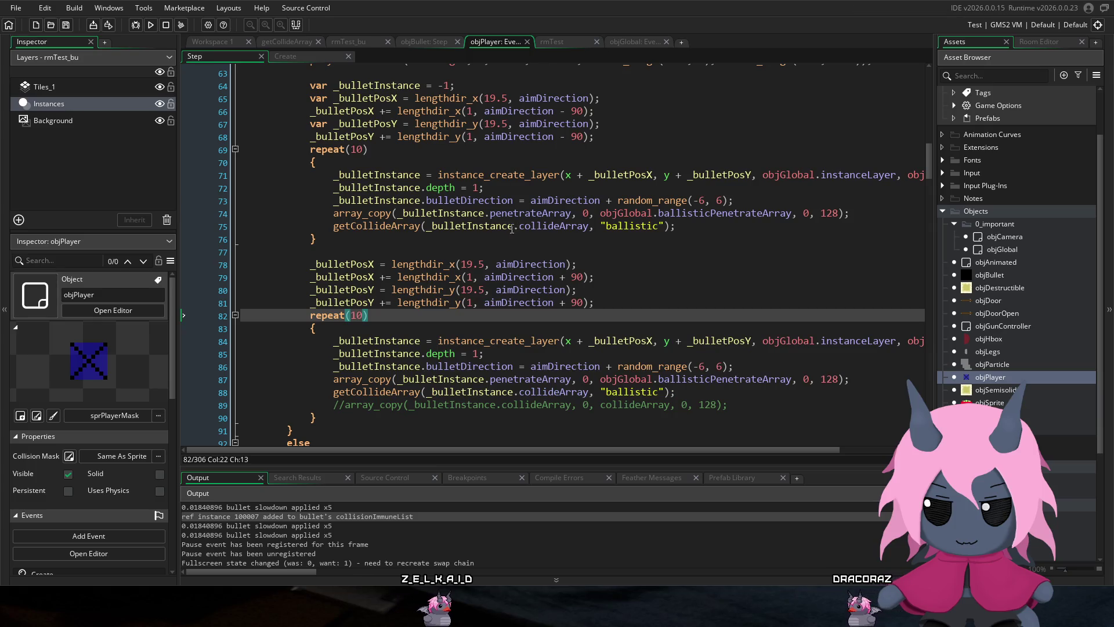
Step: Review the bullet depth line on line 72 and run the game to test the spread
scroll(512, 229, "up", 2)
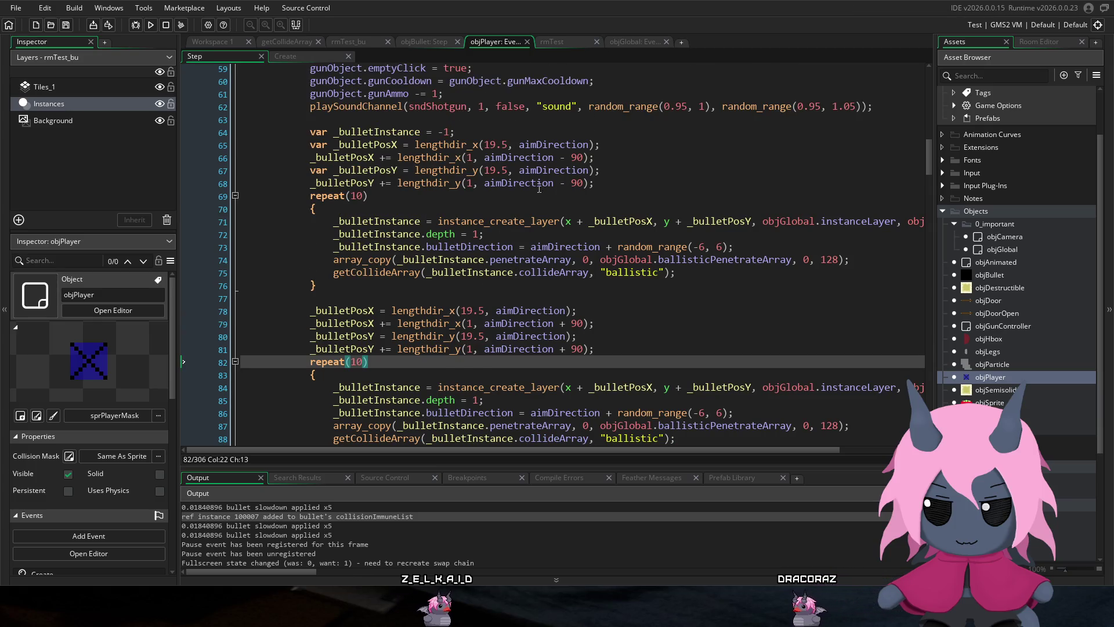
left_click(474, 234)
scroll(512, 250, "down", 1)
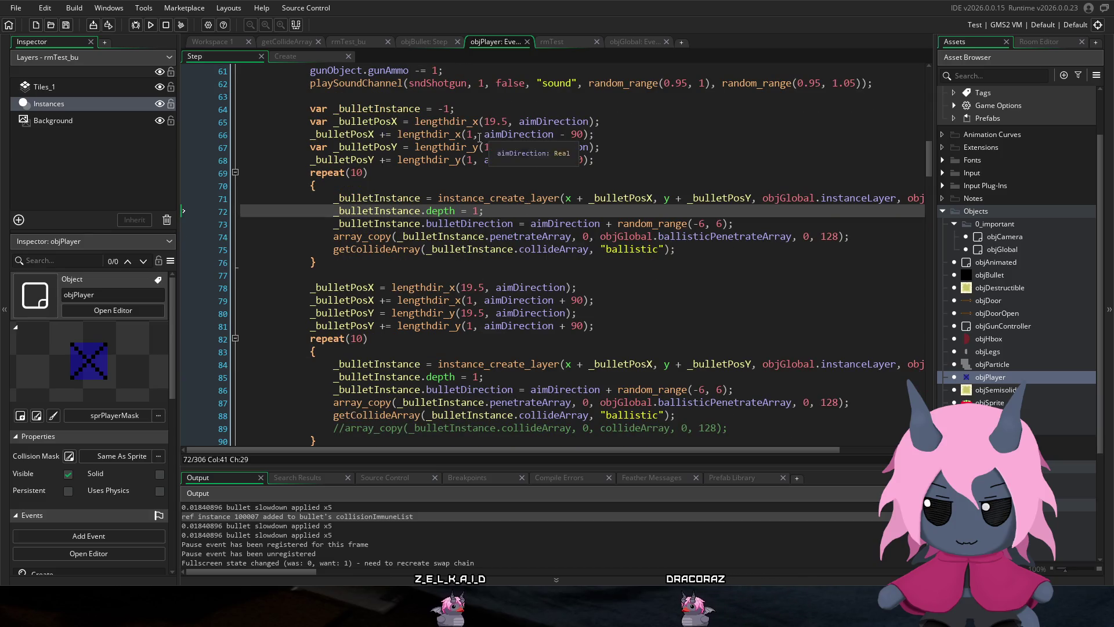
mouse_move(456, 142)
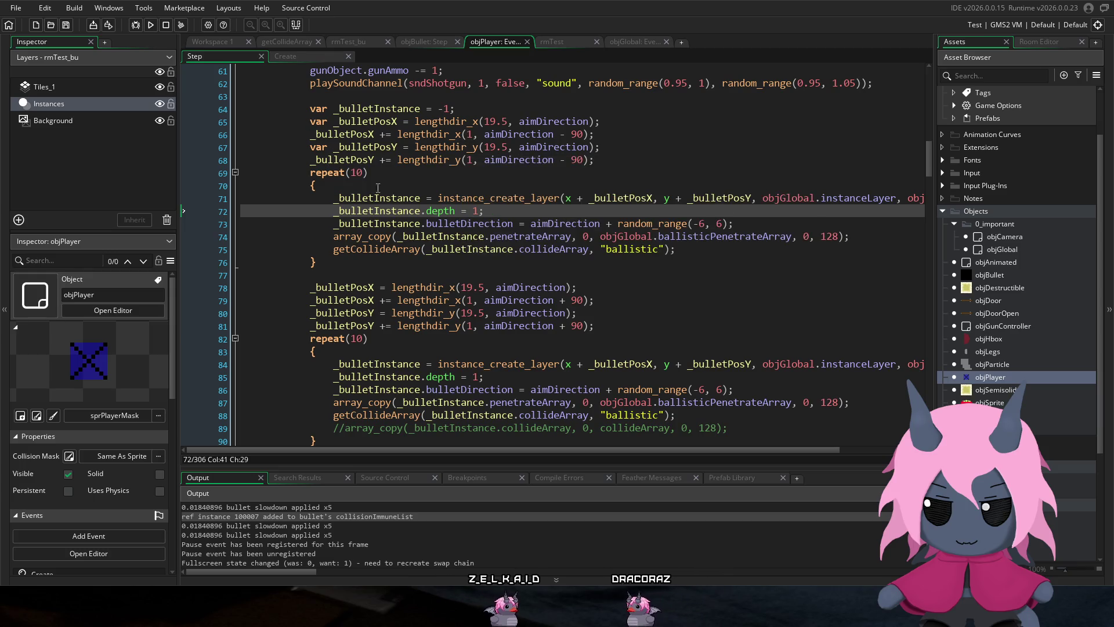
scroll(456, 142, "down", 2)
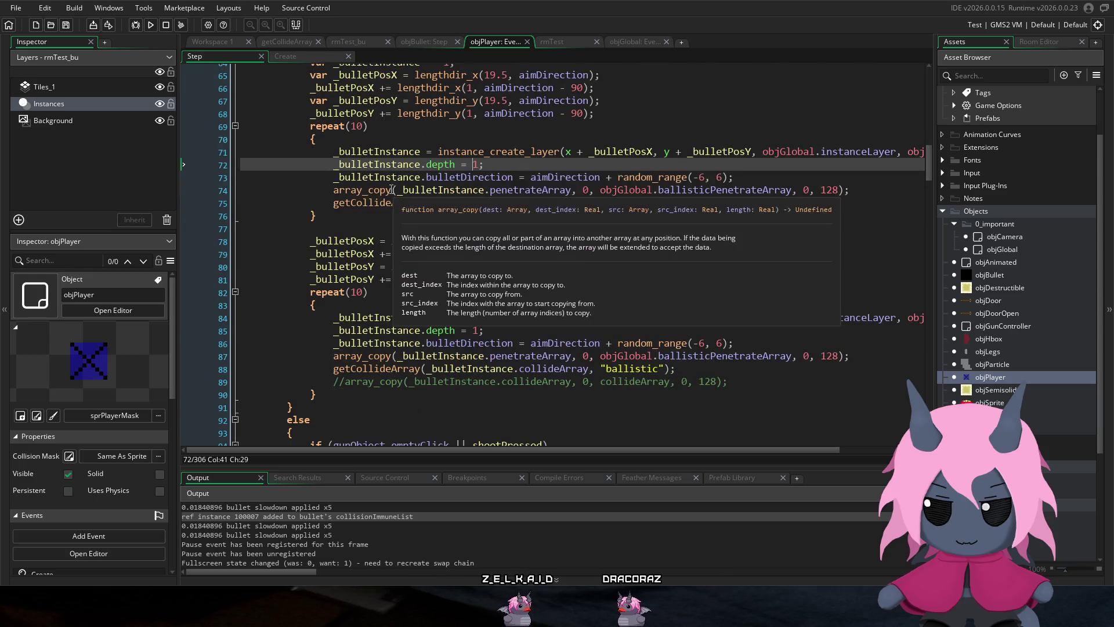
left_click(151, 27)
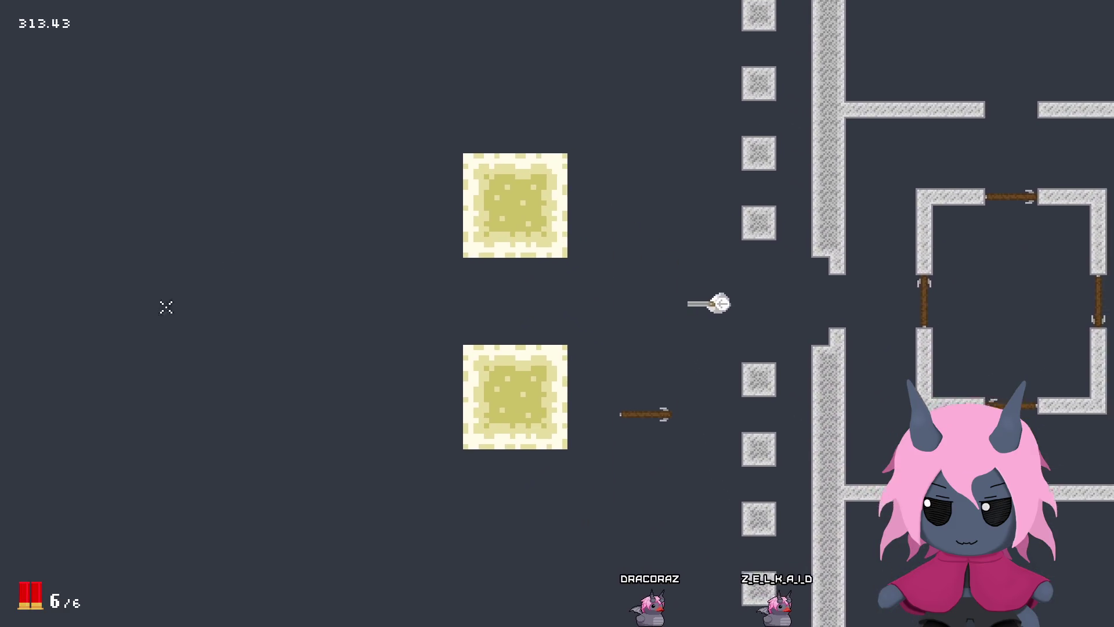
Step: Fire six ten-bullet blasts at the block while walking up and right
key("w")
left_click(129, 312)
left_click(127, 314)
left_click(122, 308)
left_click(122, 310)
key("d")
left_click(123, 311)
left_click(123, 310)
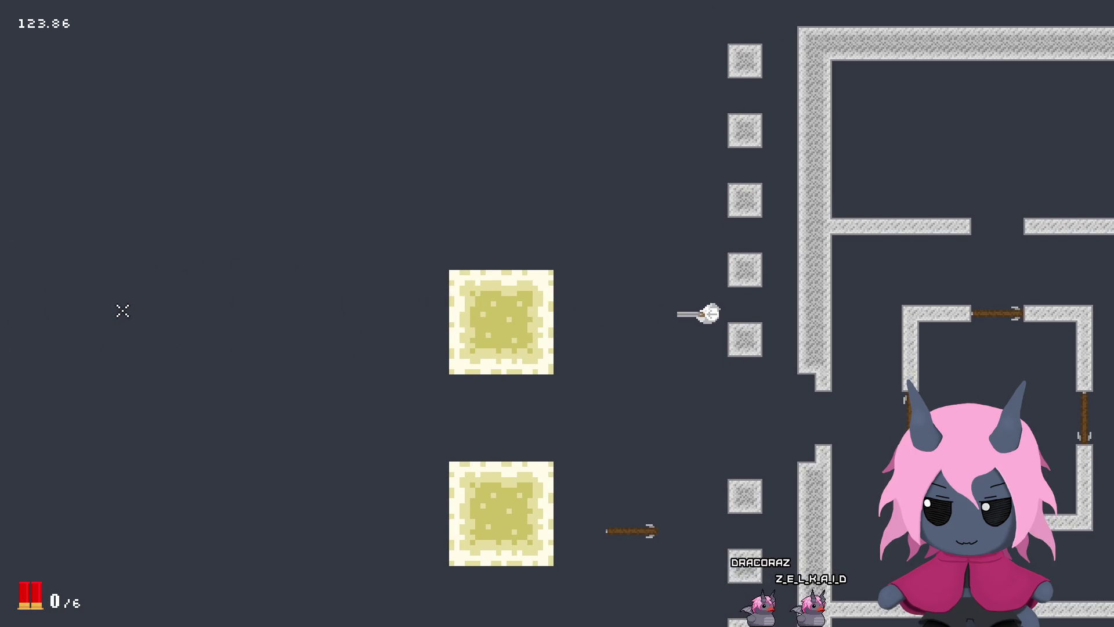
Step: Fire more blasts at the block while walking down, then close the game
left_click(122, 310)
key("s")
left_click(122, 311)
left_click(122, 310)
left_click(122, 310)
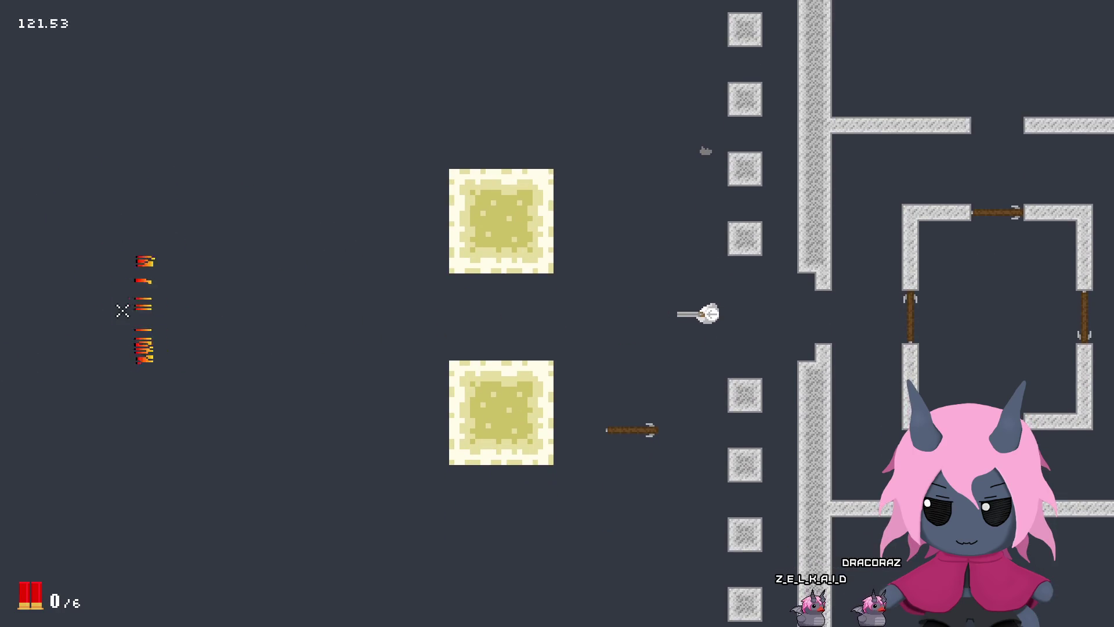
key("Escape")
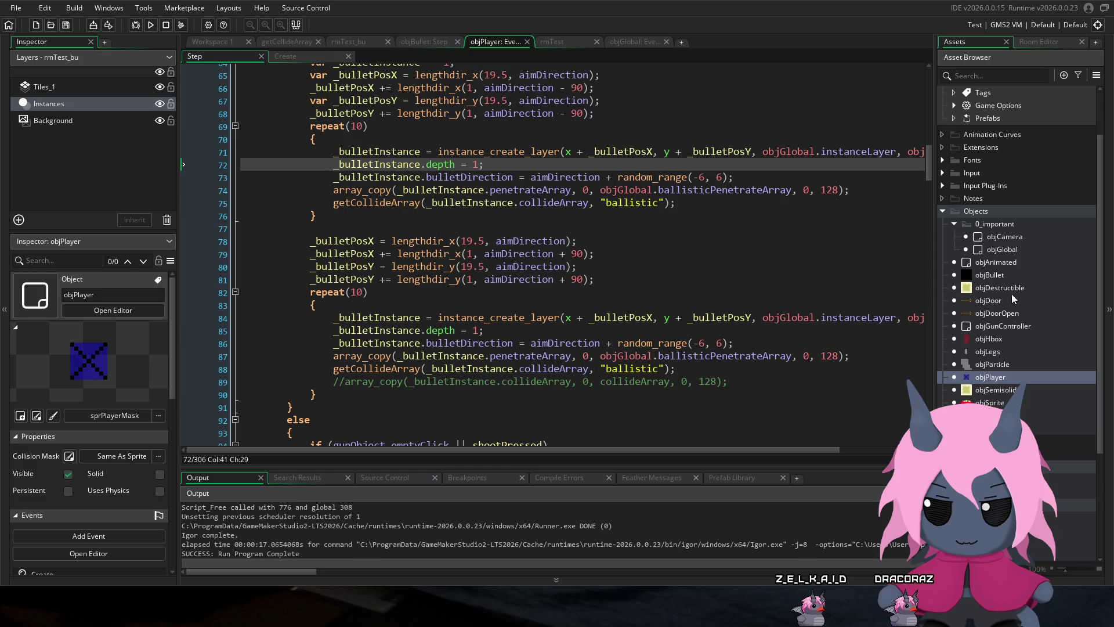
Step: Change objBullet's Create event line 3 to bulletSpeed = random_range(4, 6) and save
double_click(1011, 273)
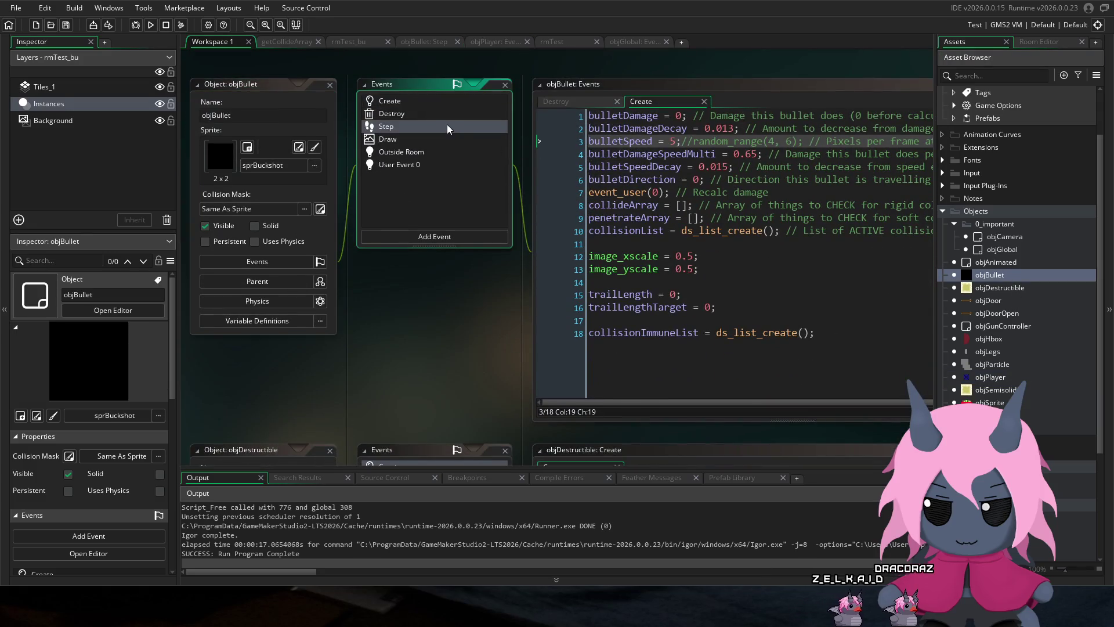
left_click(676, 141)
key("Delete")
key("Delete")
key("Delete")
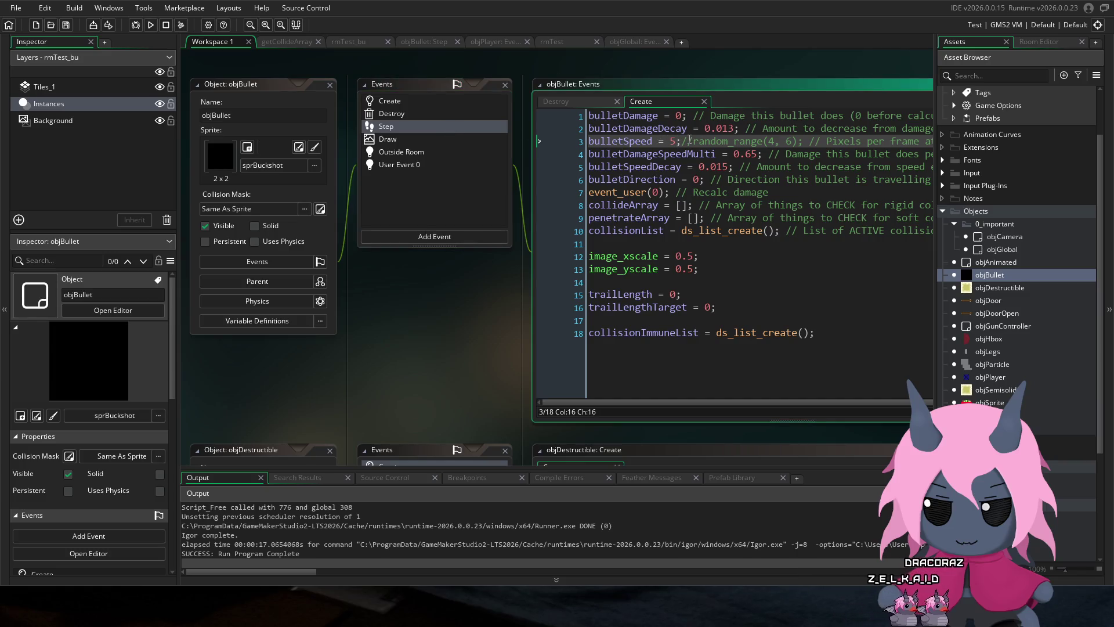
key("BackSpace")
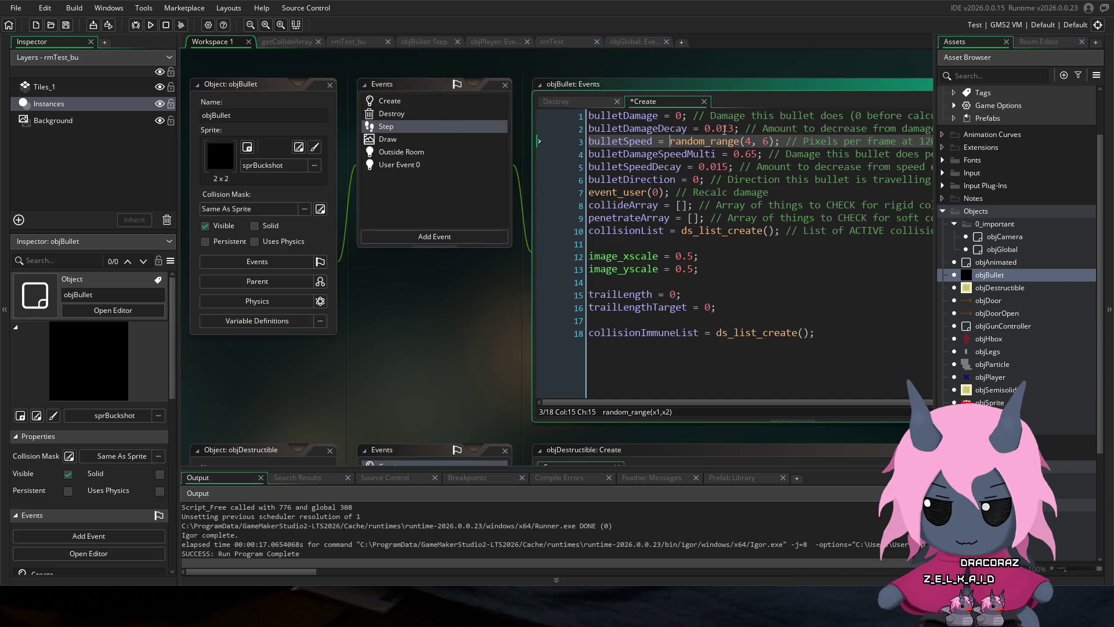
key("ctrl+s")
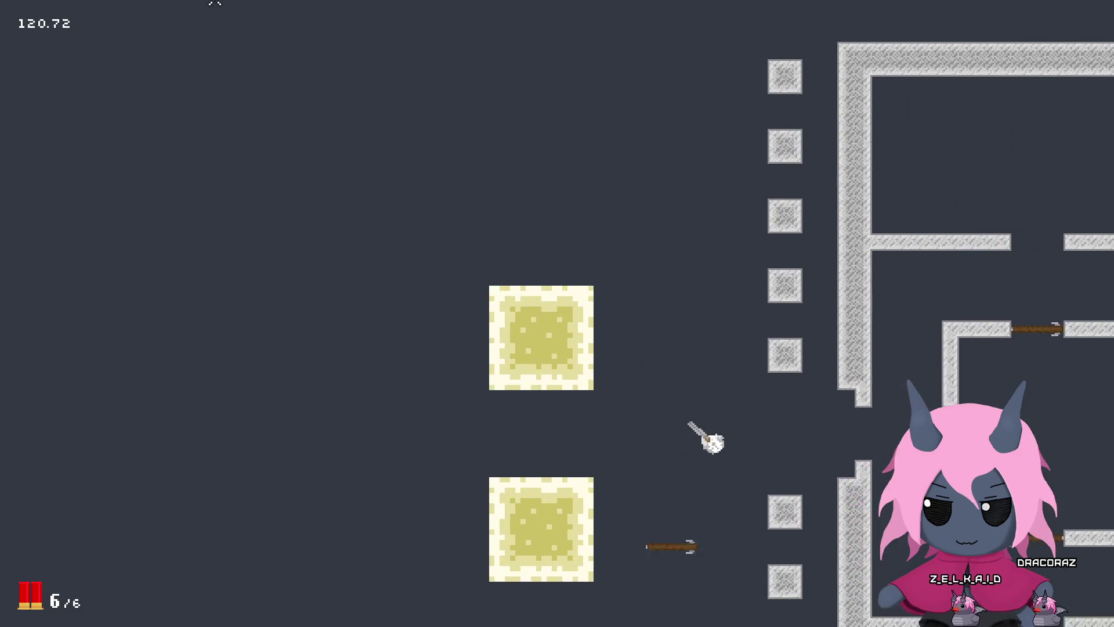
Step: Fire two full volleys of randomized-speed blasts at the blocks, reloading after each
left_click(173, 268)
left_click(170, 268)
left_click(168, 278)
left_click(137, 309)
left_click(133, 310)
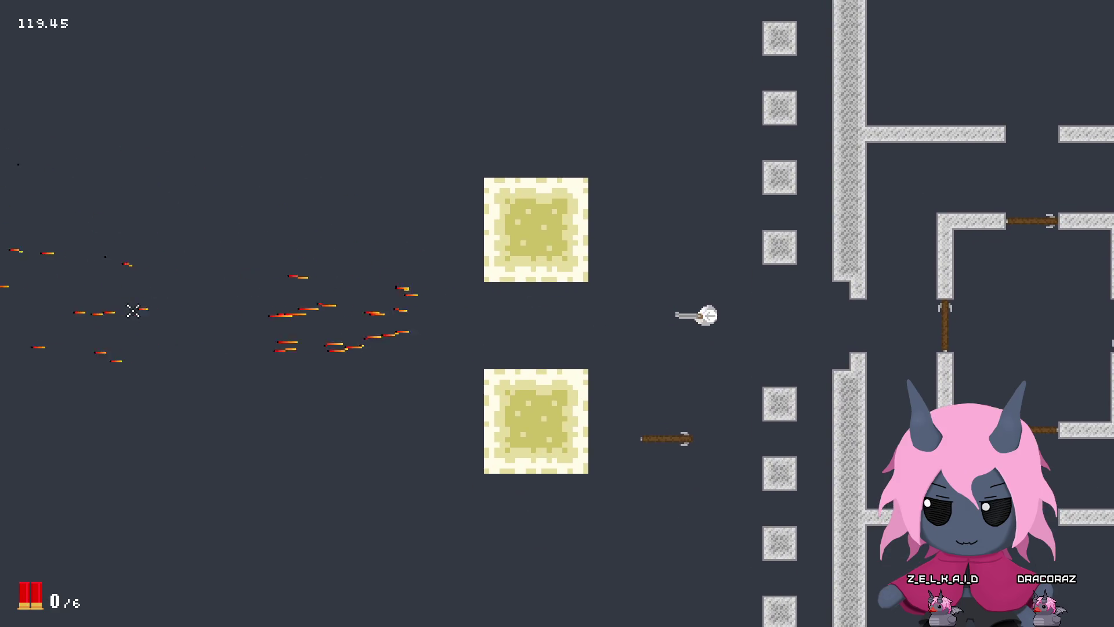
key("w")
left_click(133, 310)
left_click(133, 310)
left_click(132, 303)
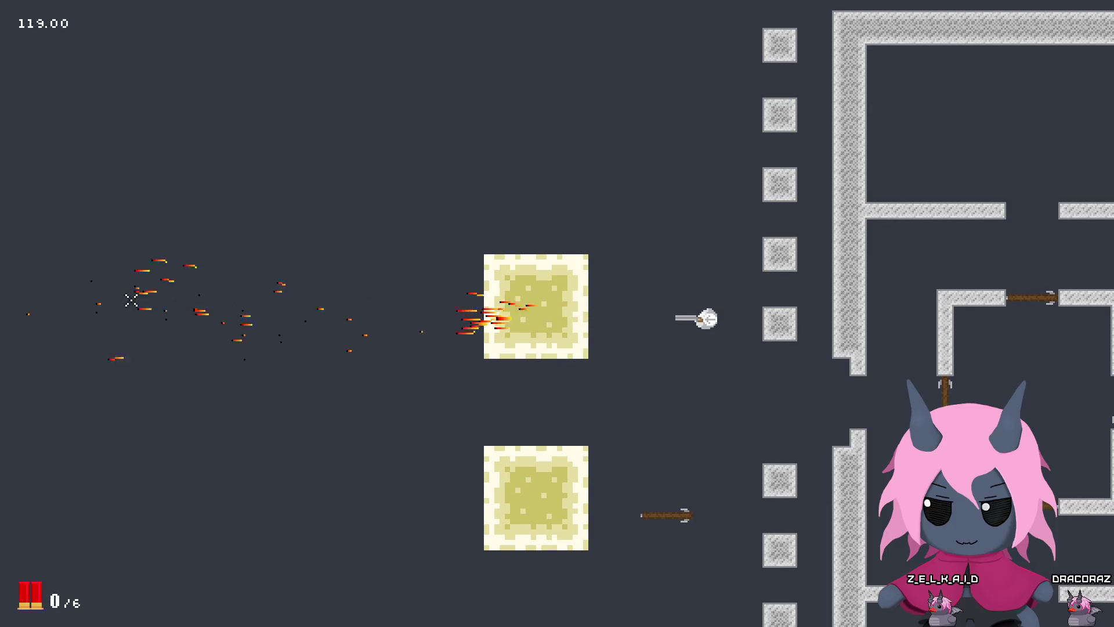
key("s")
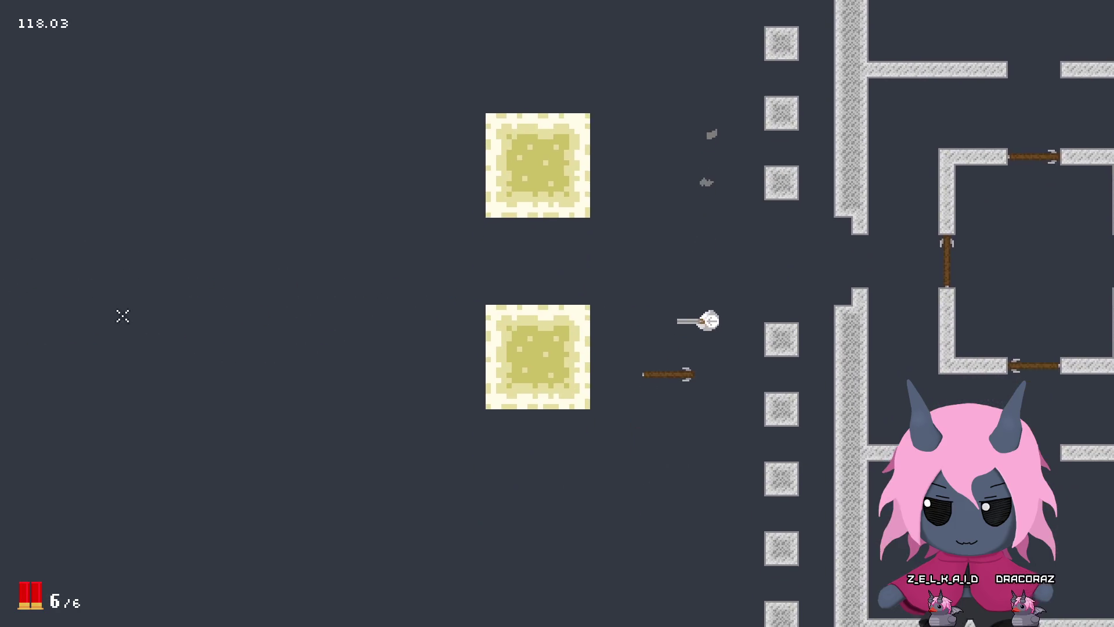
Step: Fire three more blasts, reload, and shoot the door twice to break it
left_click(107, 305)
left_click(101, 304)
left_click(102, 303)
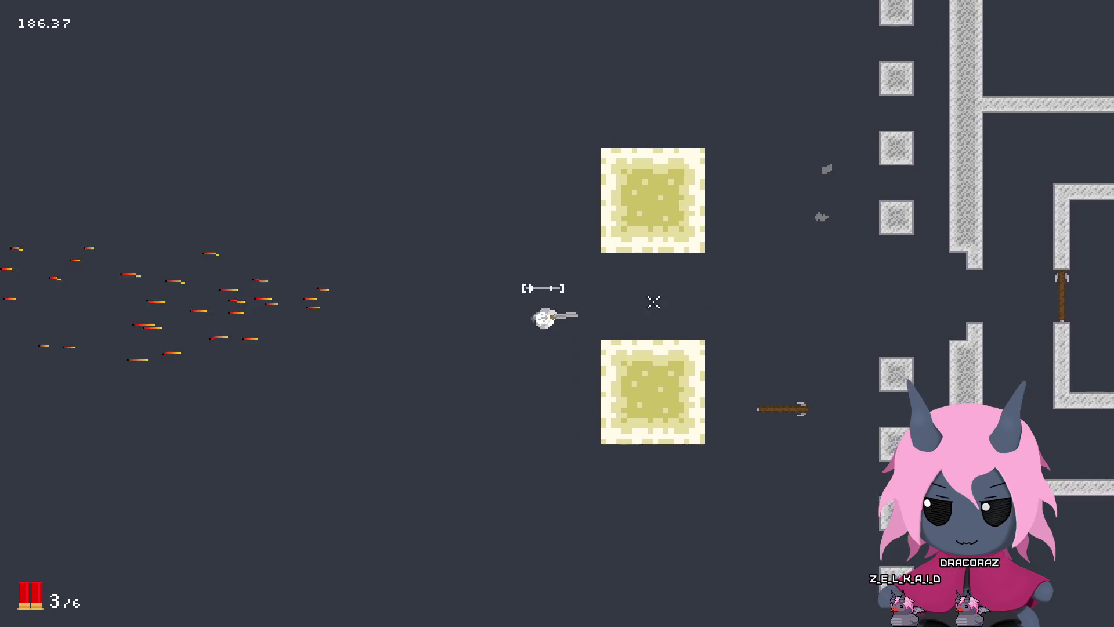
key("r")
left_click(601, 439)
left_click(595, 441)
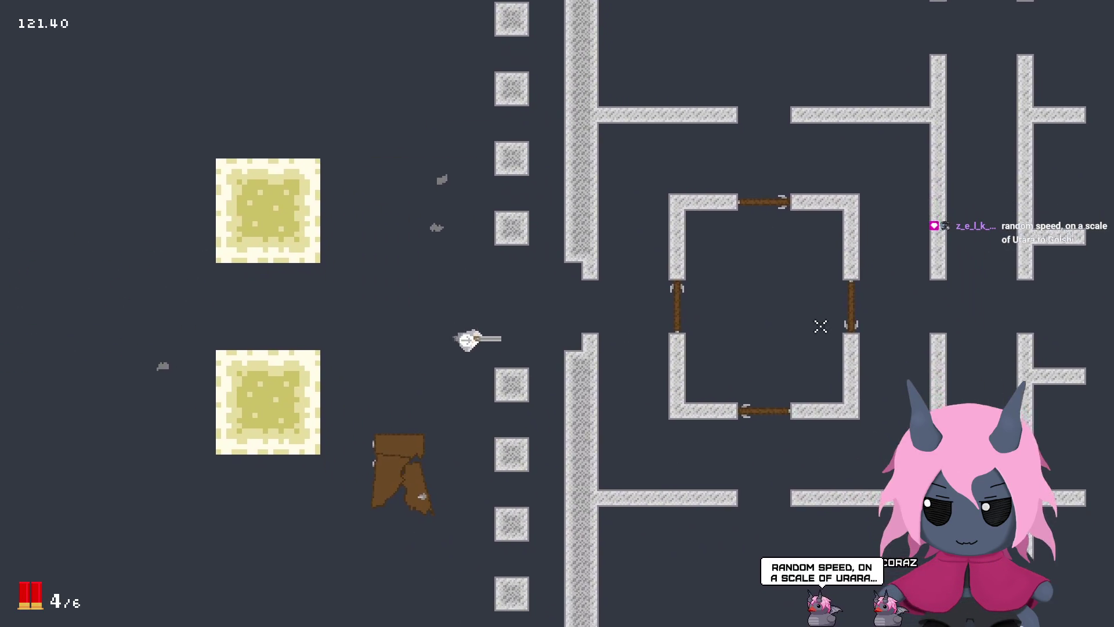
key("a")
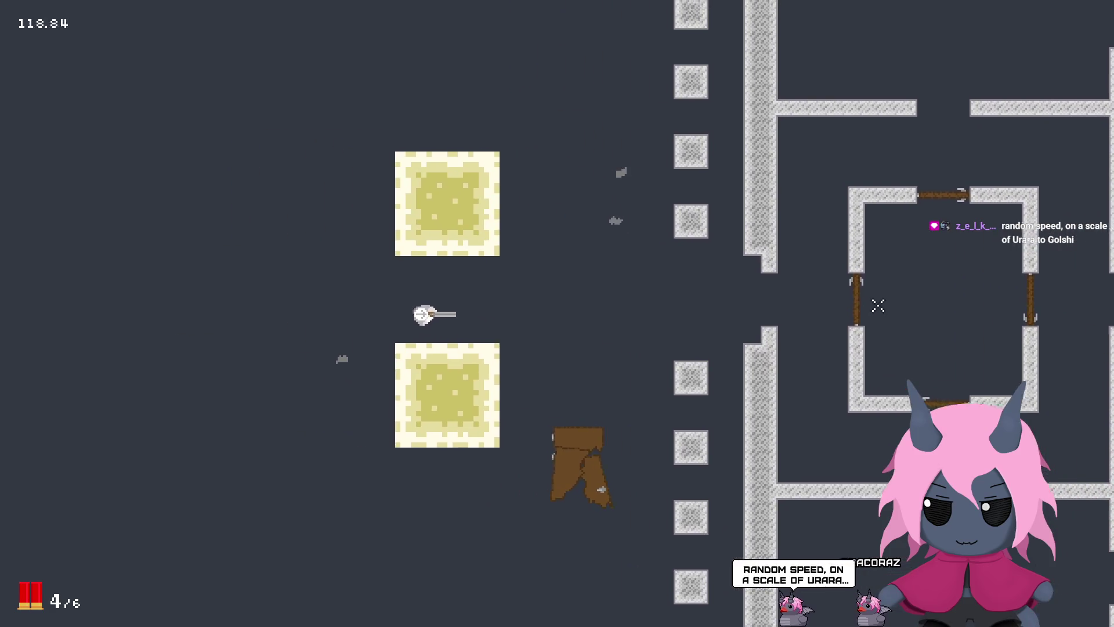
left_click(918, 300)
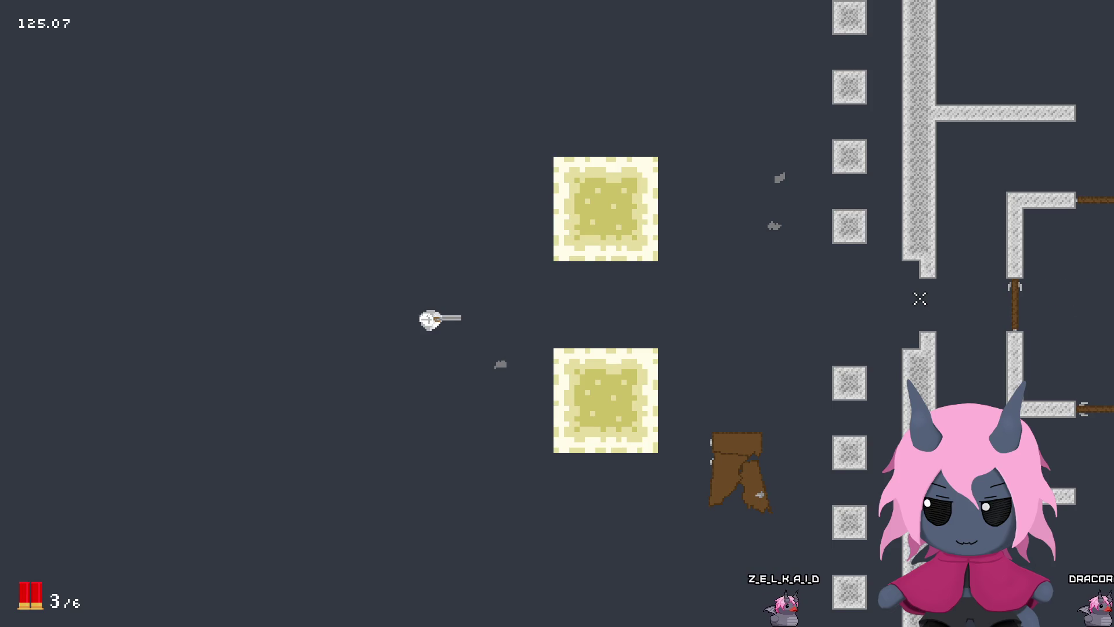
key("a")
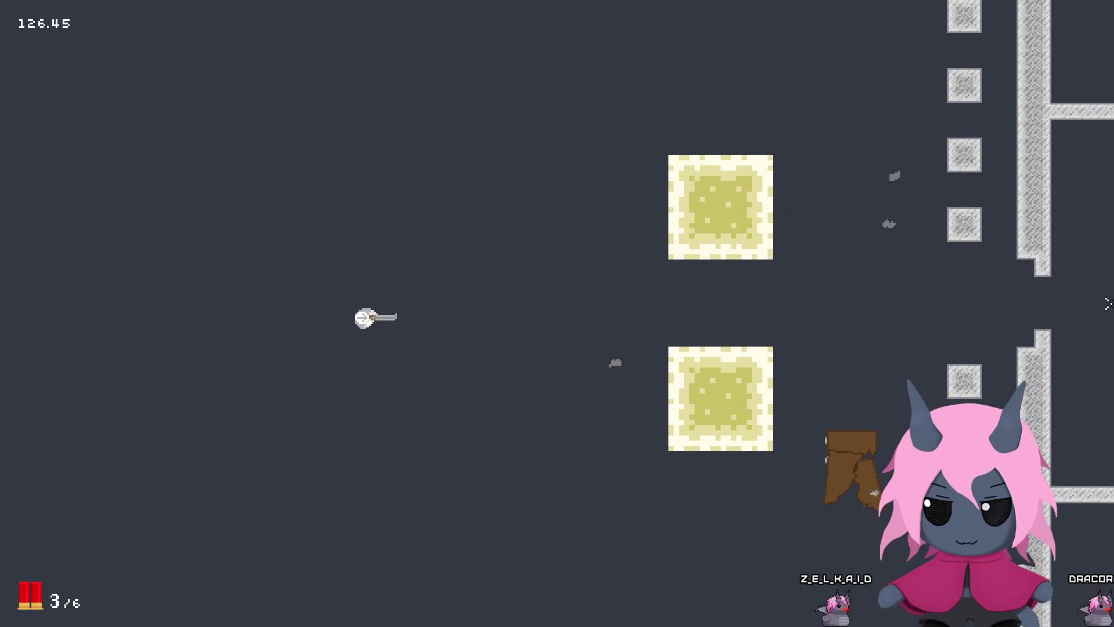
key("d")
key("a")
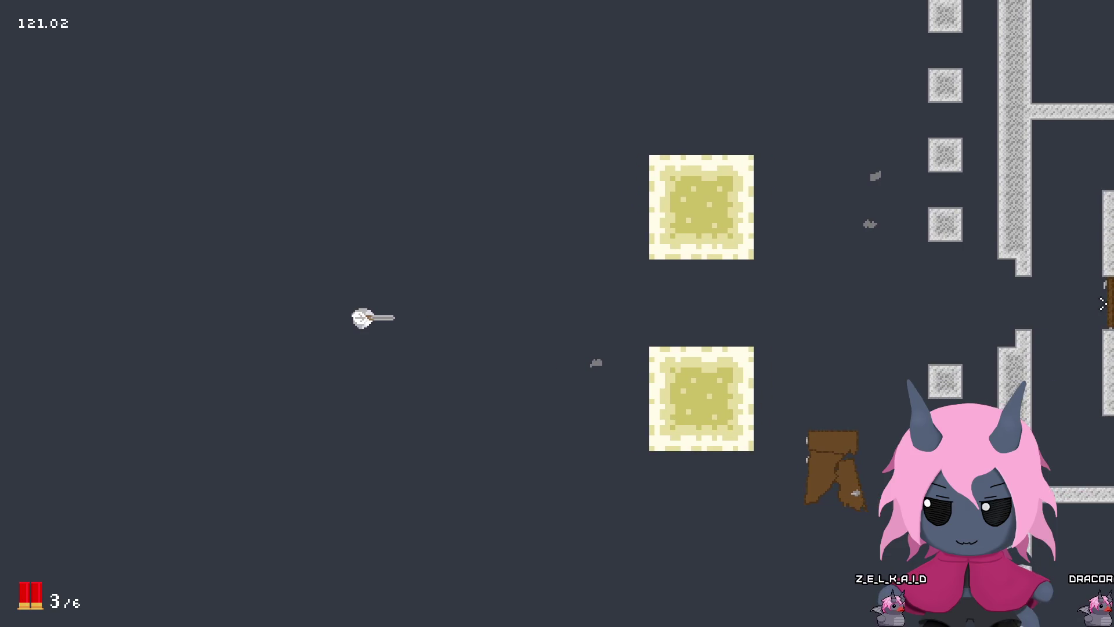
key("d")
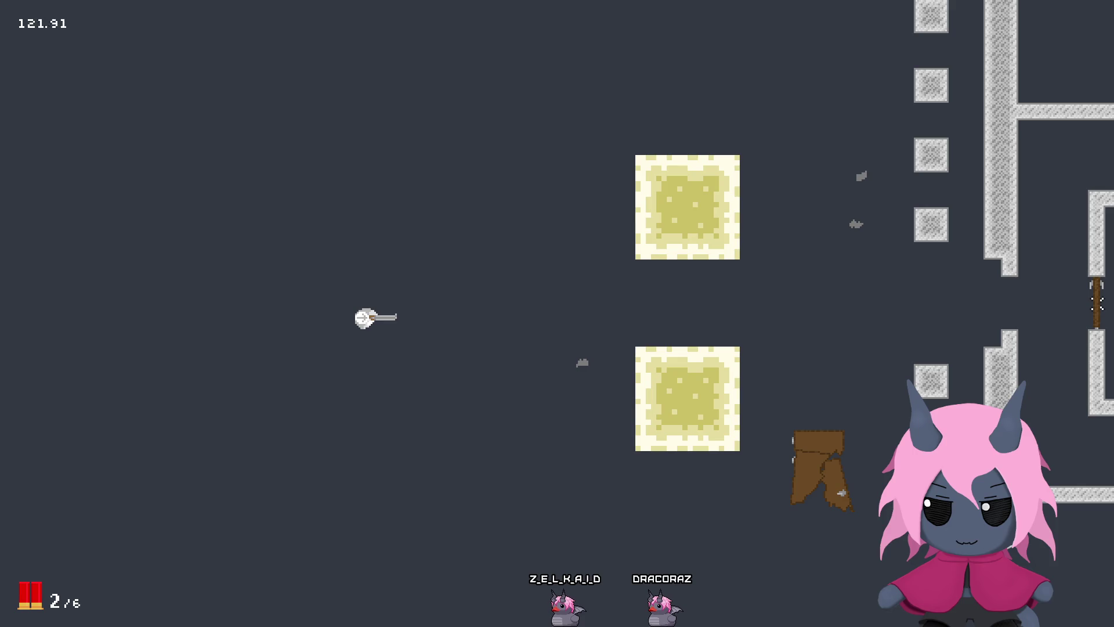
Step: Walk right, fire between the two blocks, and blast the inner room's left door apart
key("d")
left_click(946, 301)
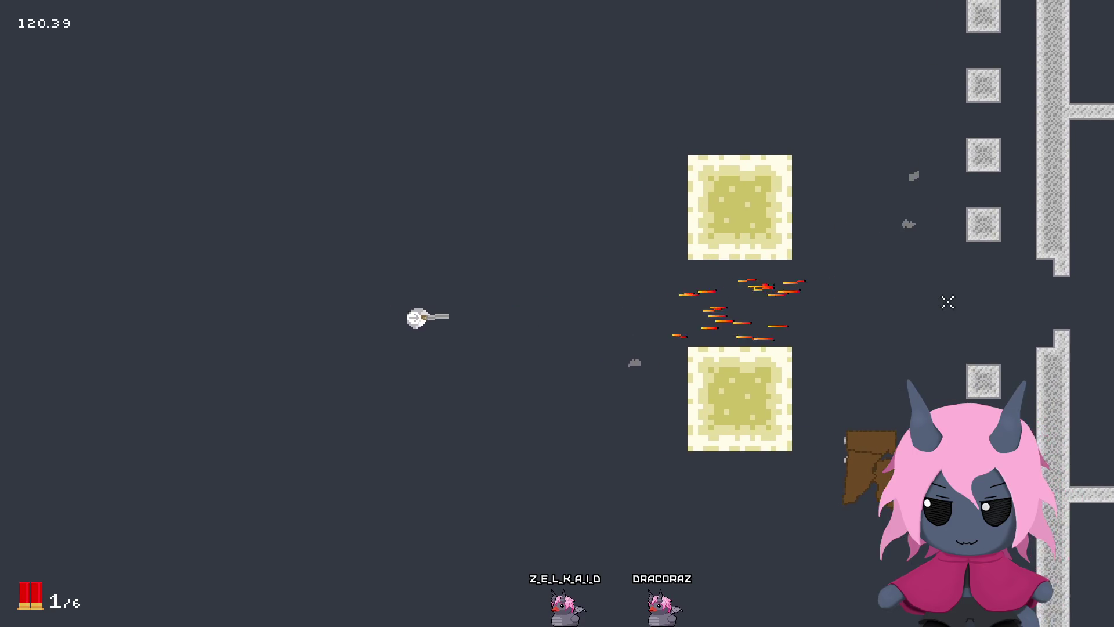
key("d")
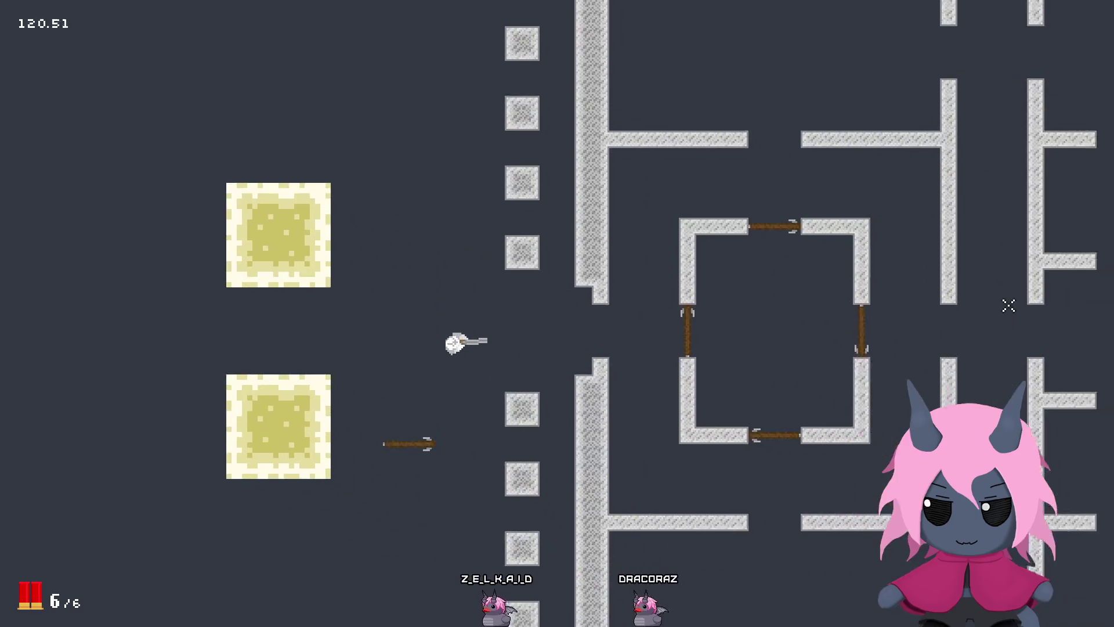
key("d")
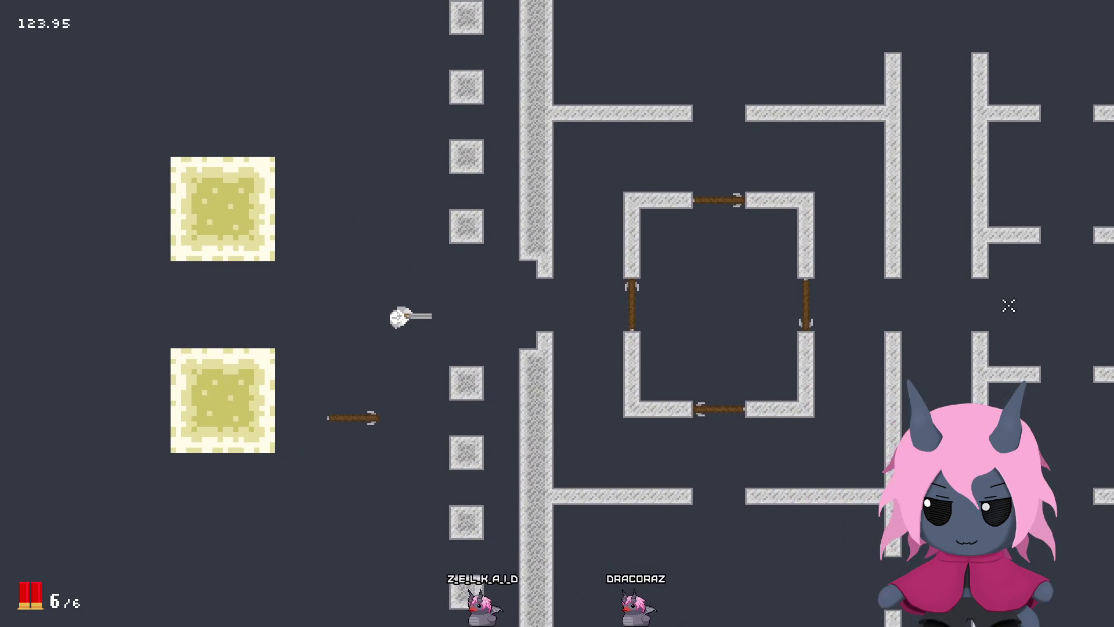
key("a")
left_click(1000, 307)
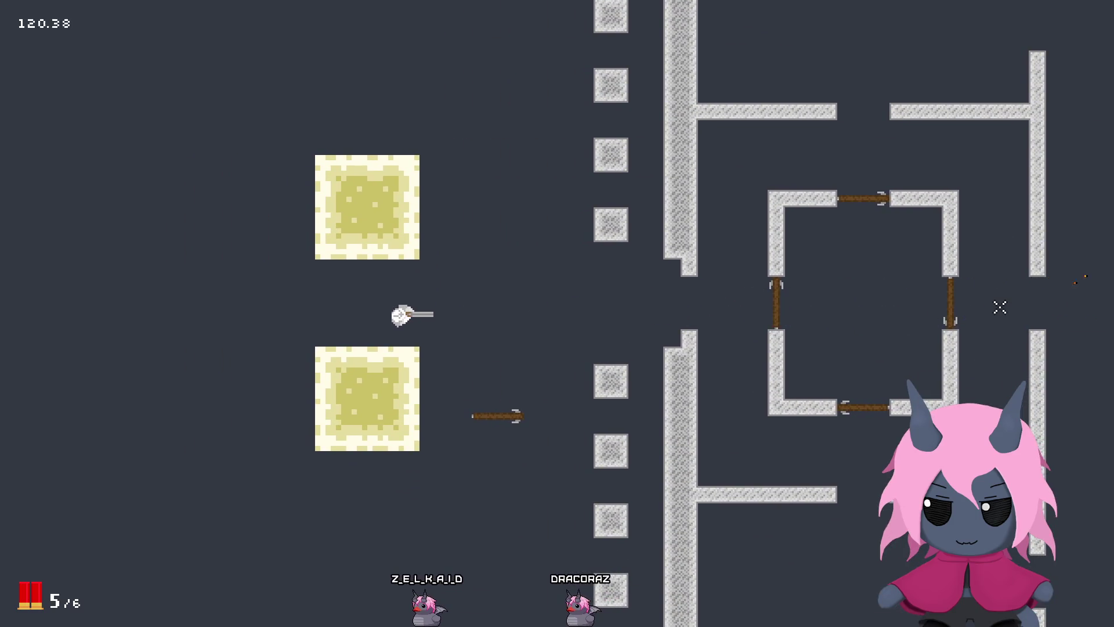
left_click(1000, 308)
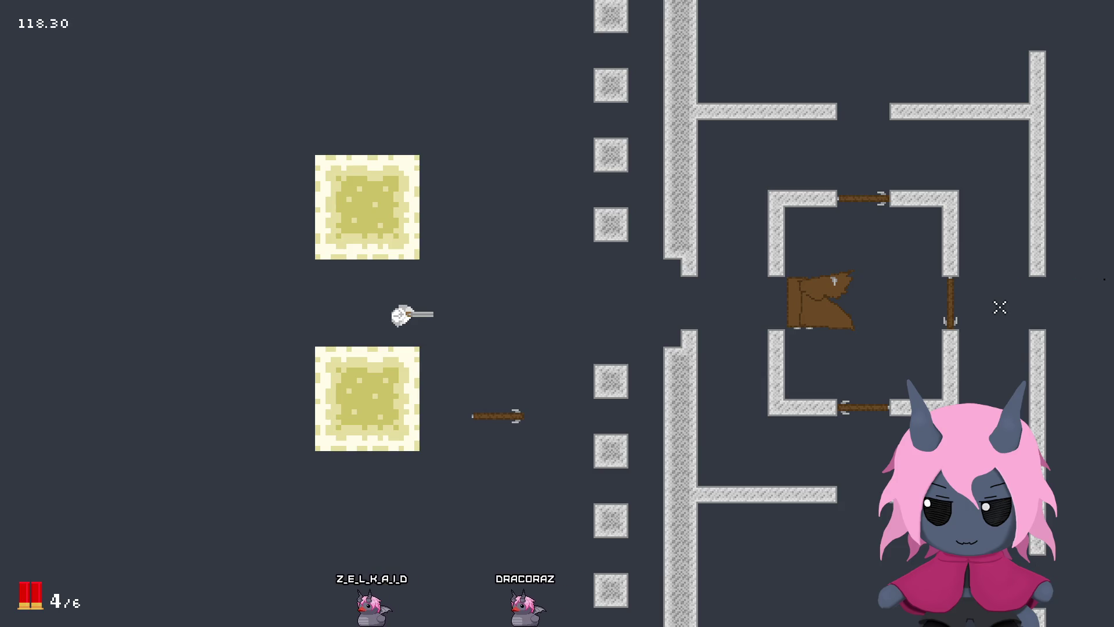
Step: Walk up and right around the map, then fire two blasts to the left
key("d")
key("w")
key("d")
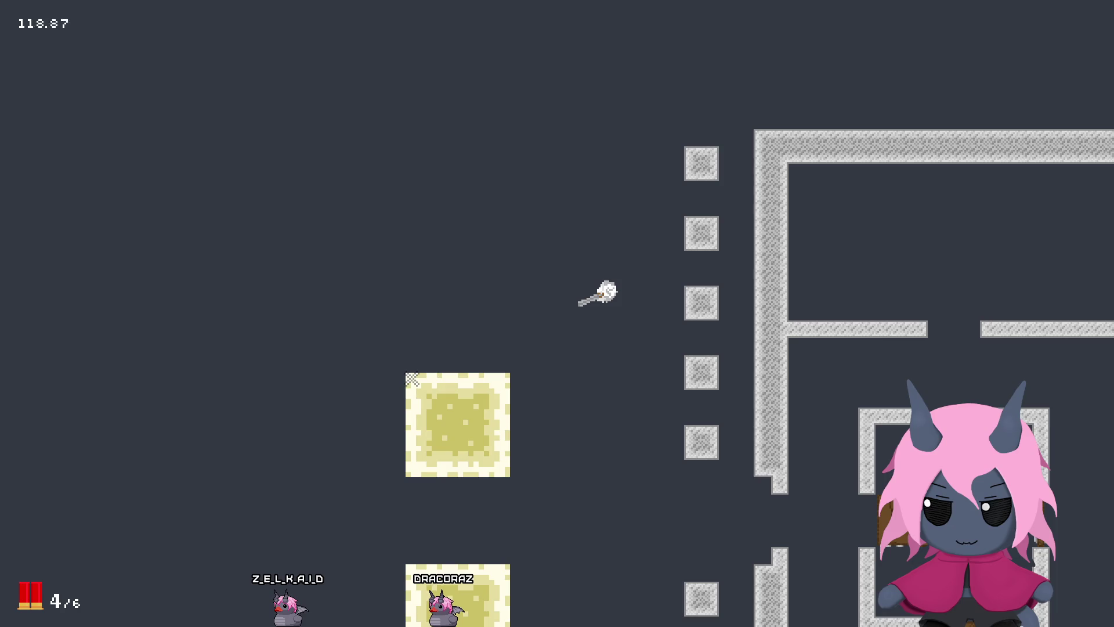
key("w")
key("d")
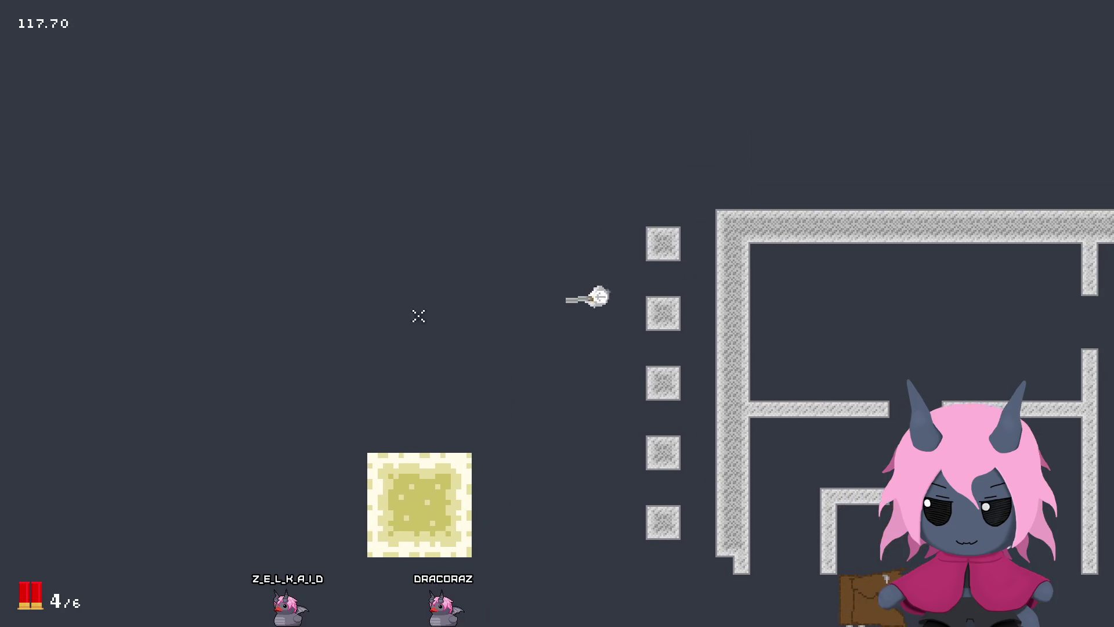
key("s")
left_click(344, 349)
key("s")
left_click(334, 332)
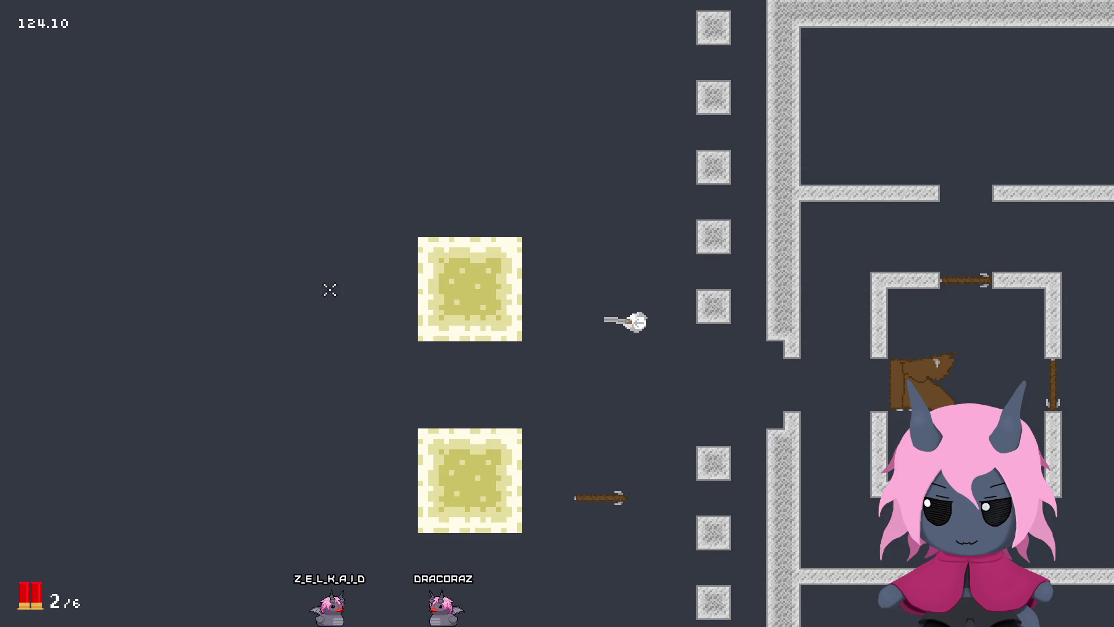
Step: Reposition the player up and right through the gap and fire the last shell left
key("w")
key("a")
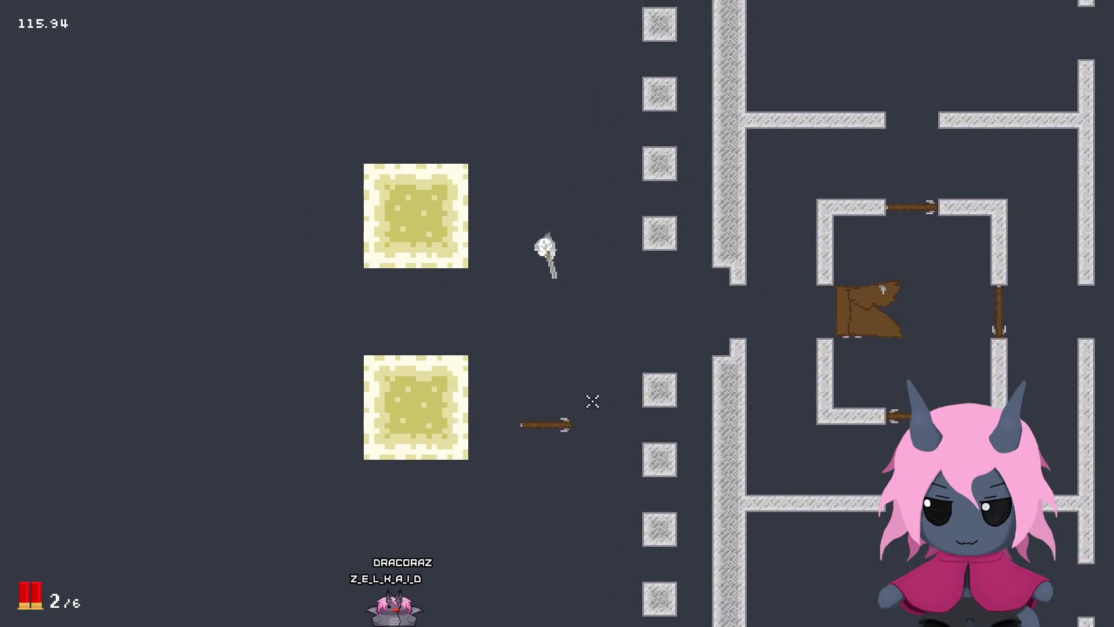
key("s")
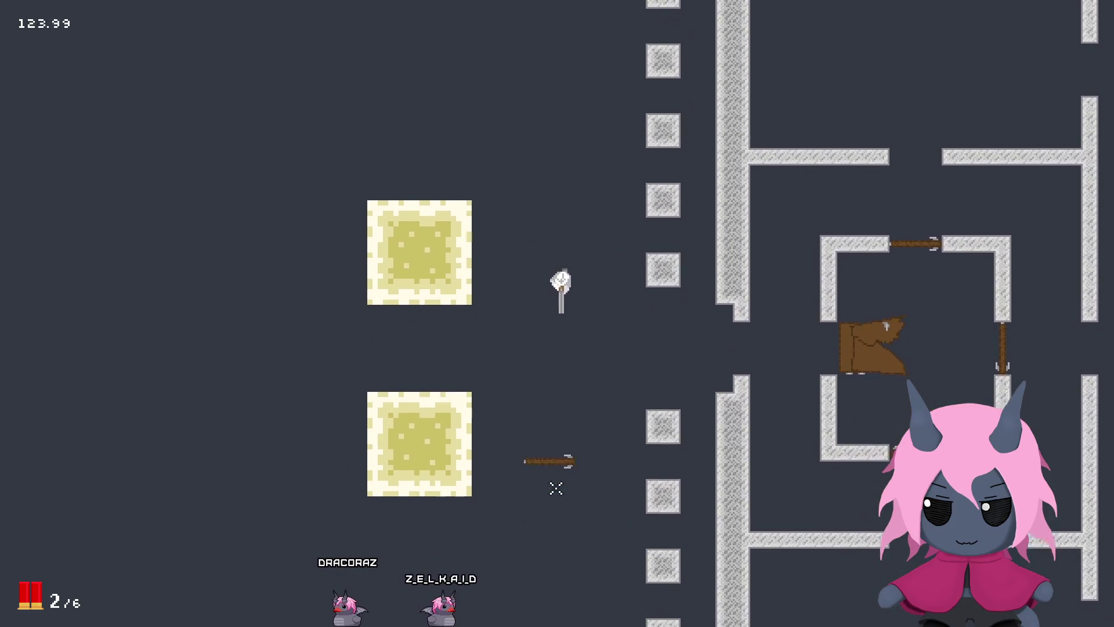
key("a")
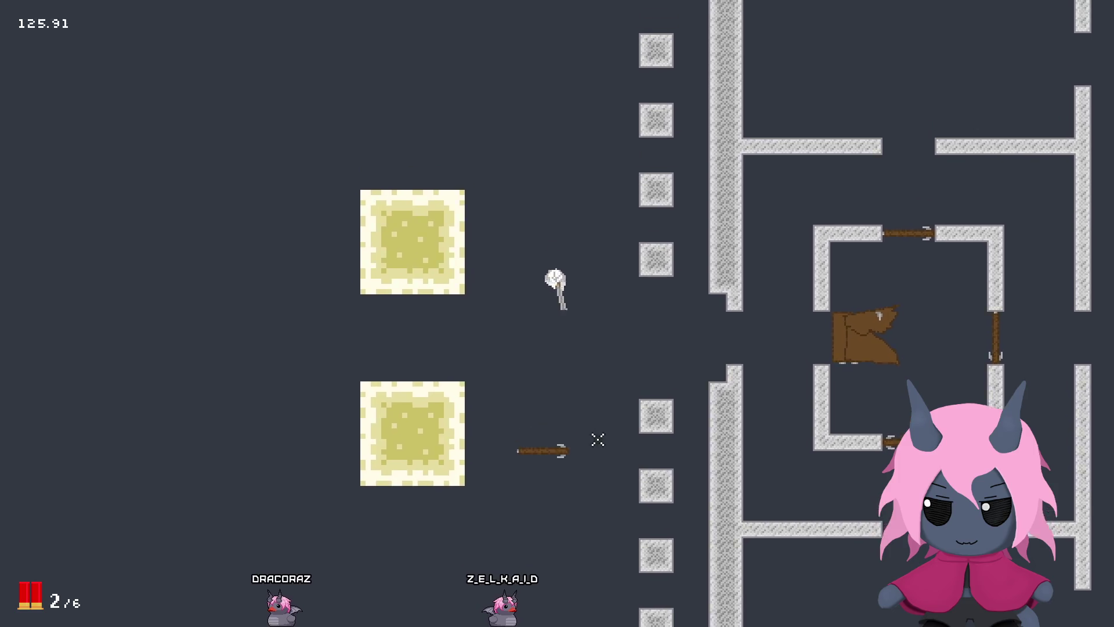
key("a")
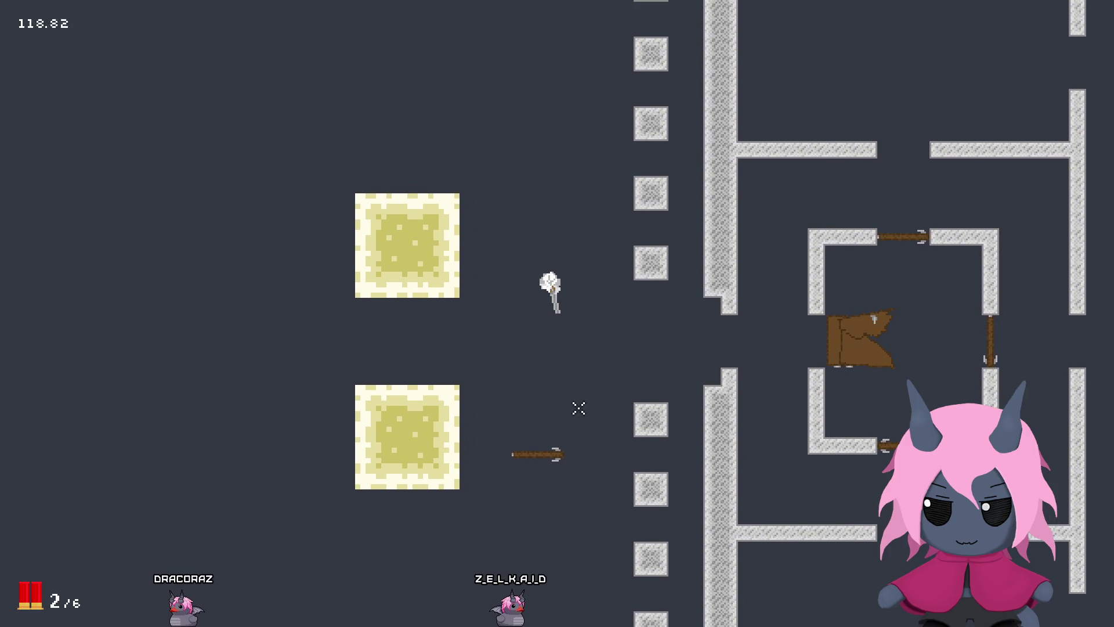
key("a")
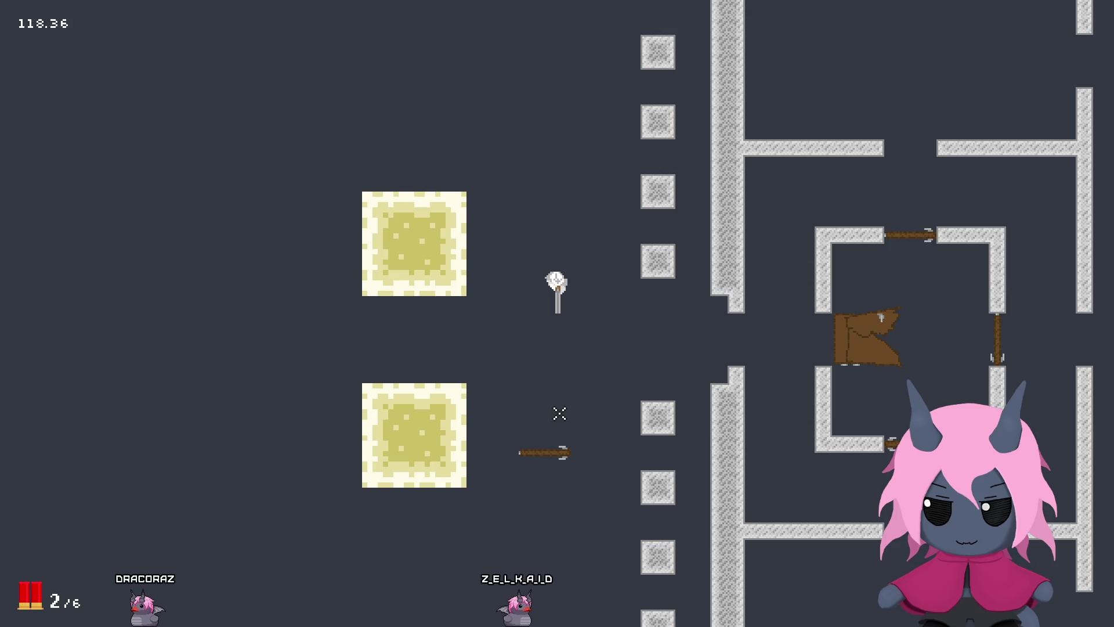
key("a")
key("a")
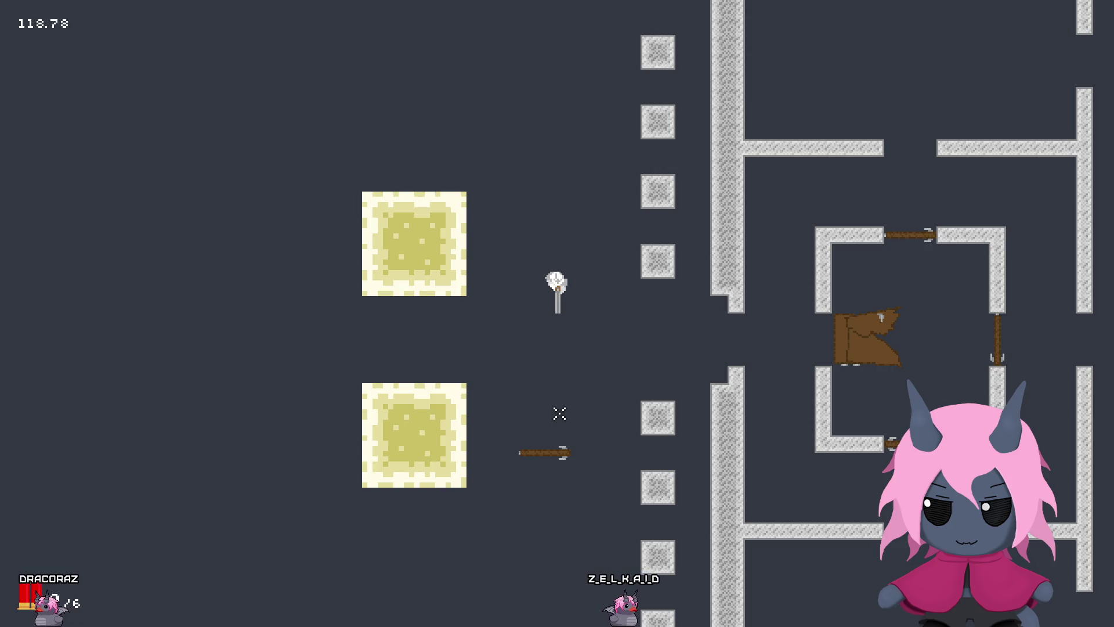
key("d")
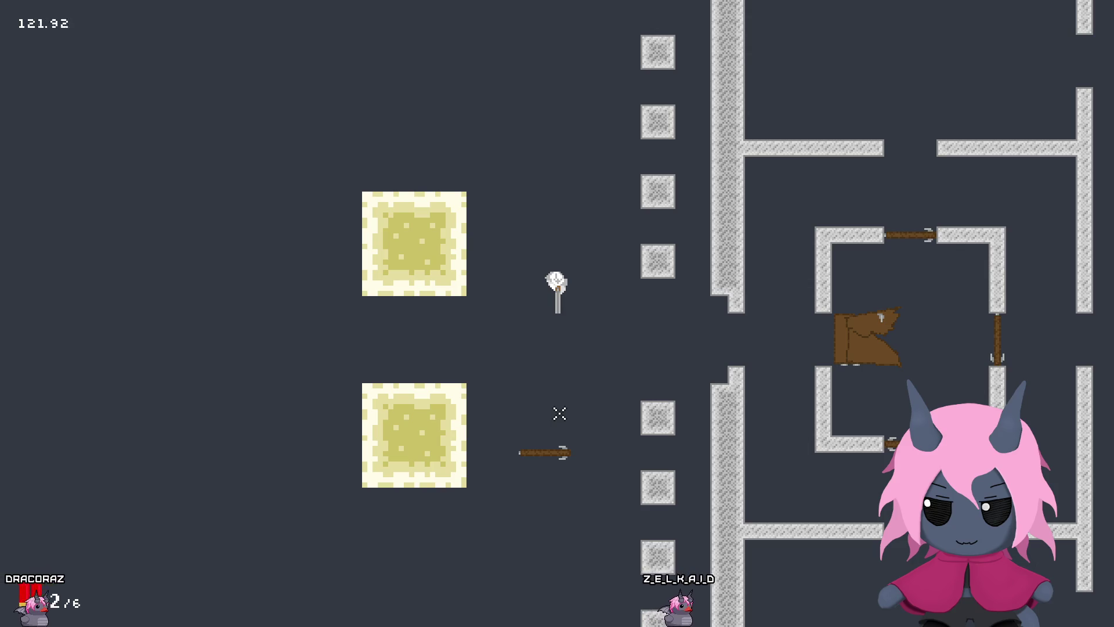
key("d")
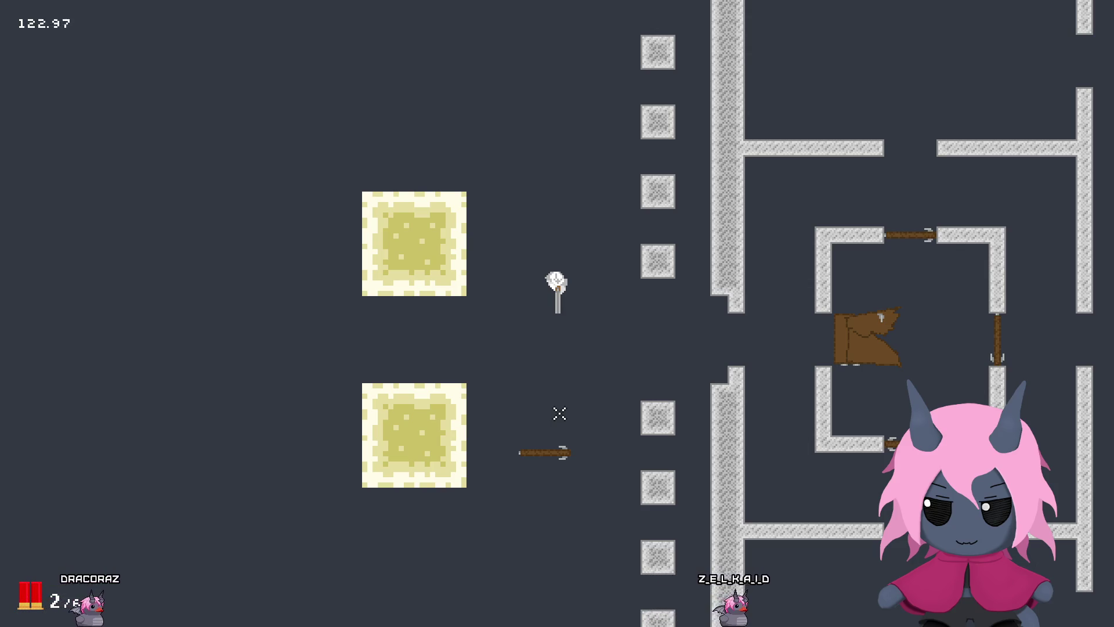
key("d")
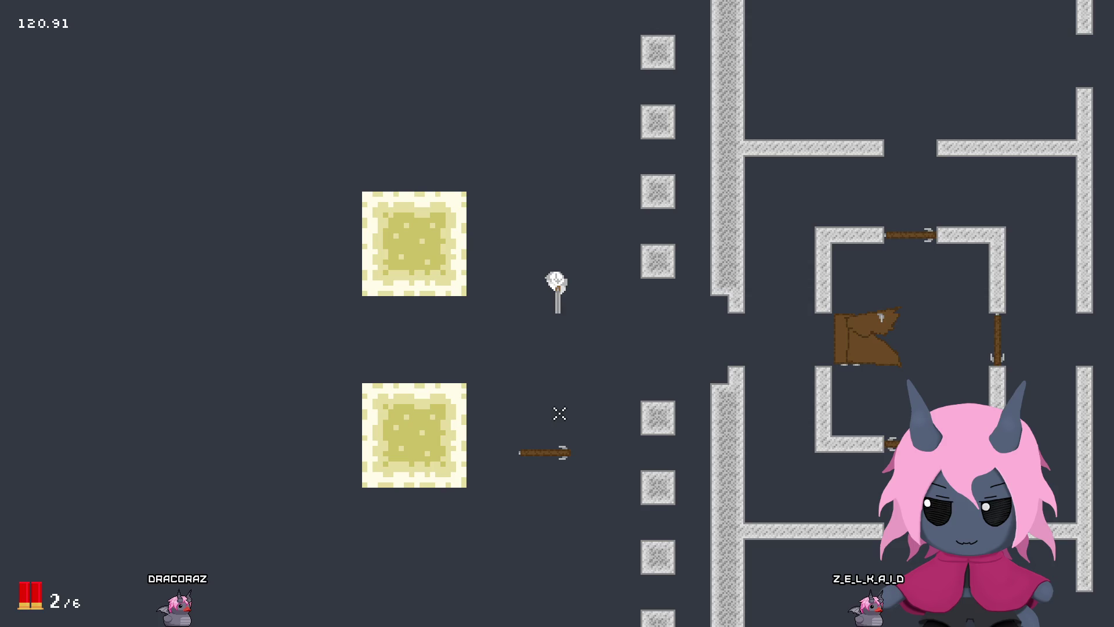
key("w+d")
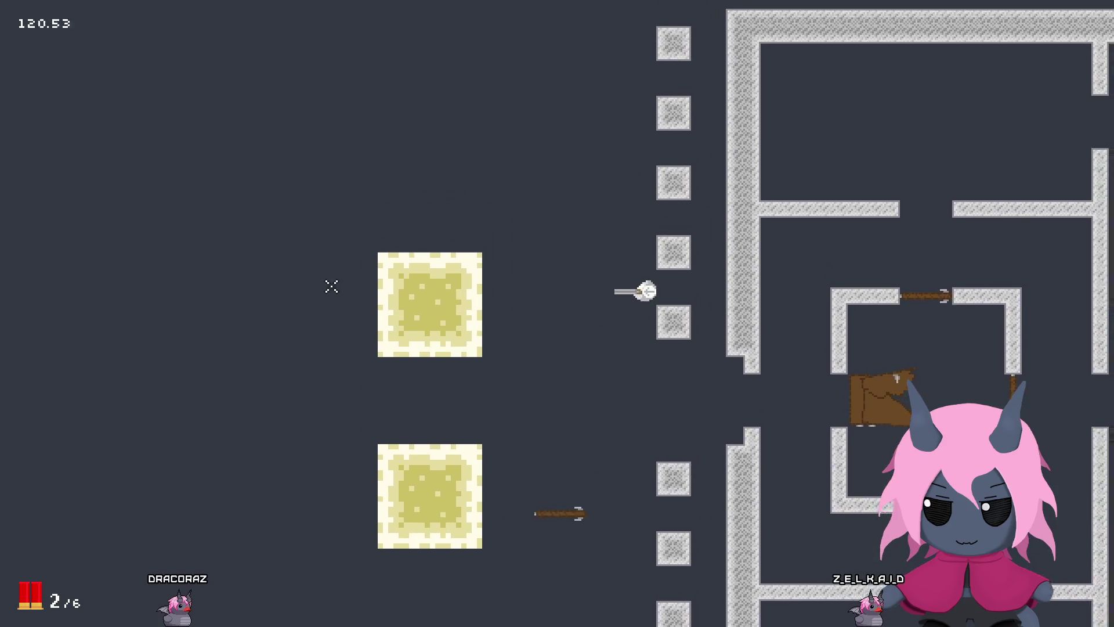
key("w+d")
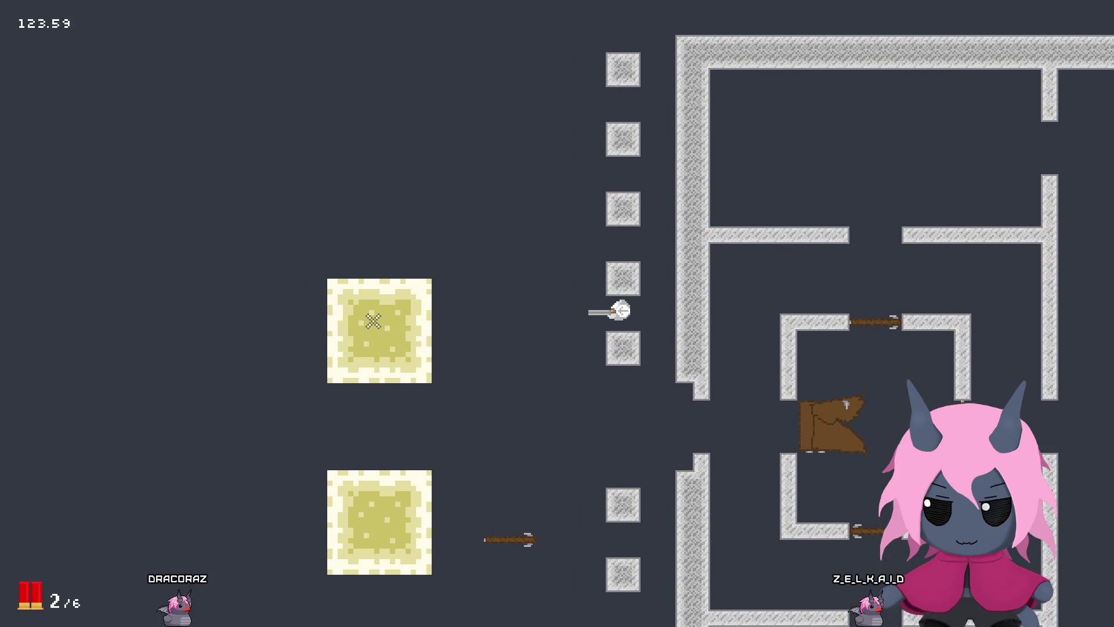
key("d")
key("a")
key("d")
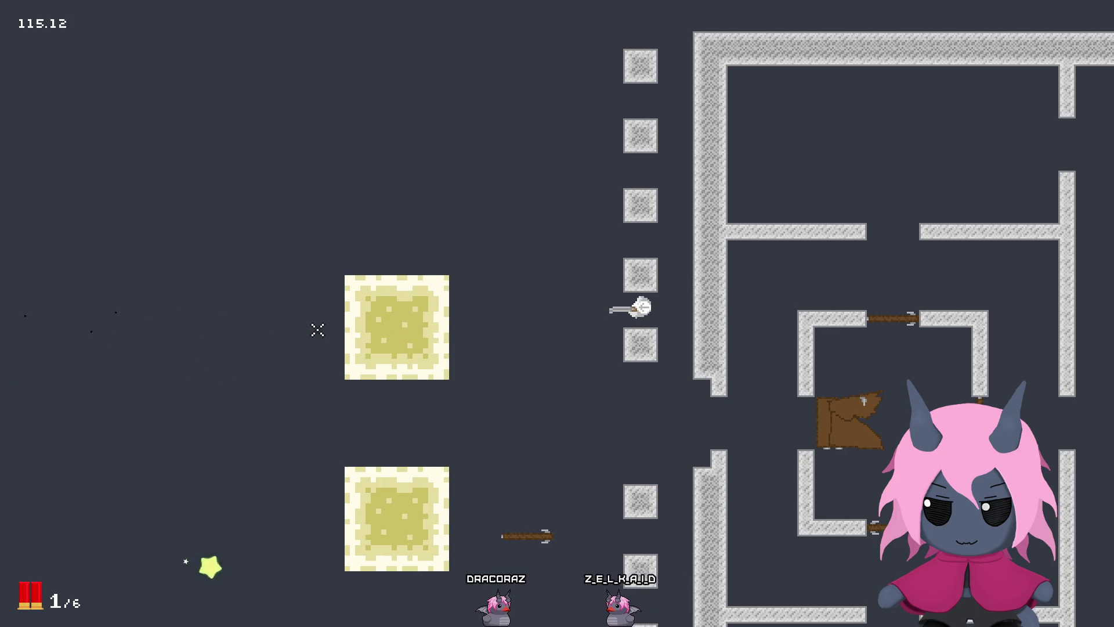
left_click(311, 325)
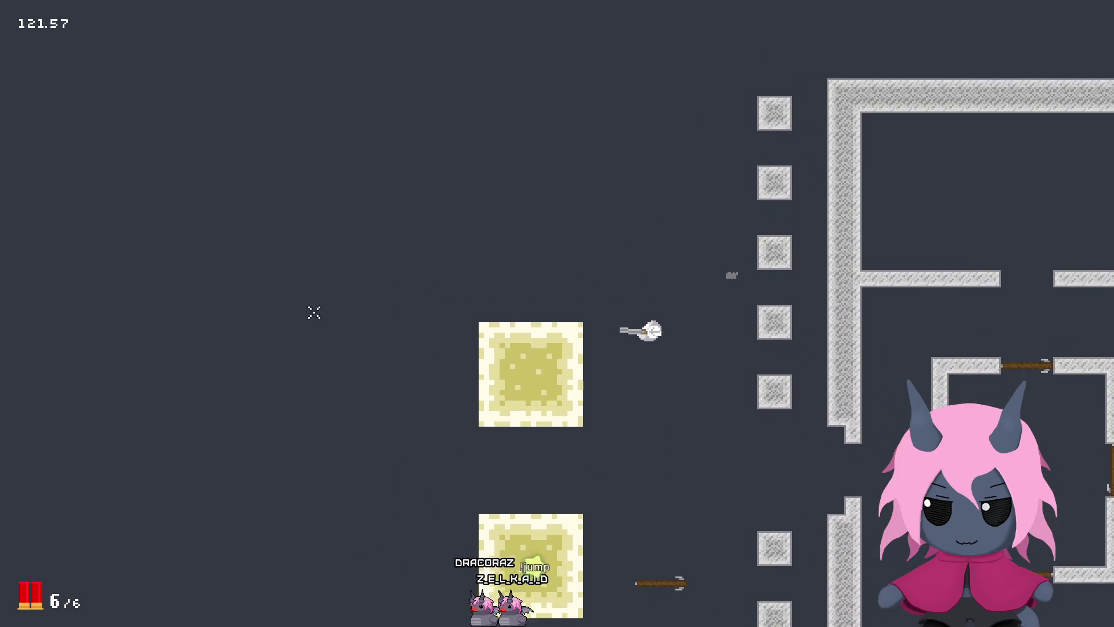
Step: Walk the player around the arena, weaving up-left, right and down
key("a")
key("w")
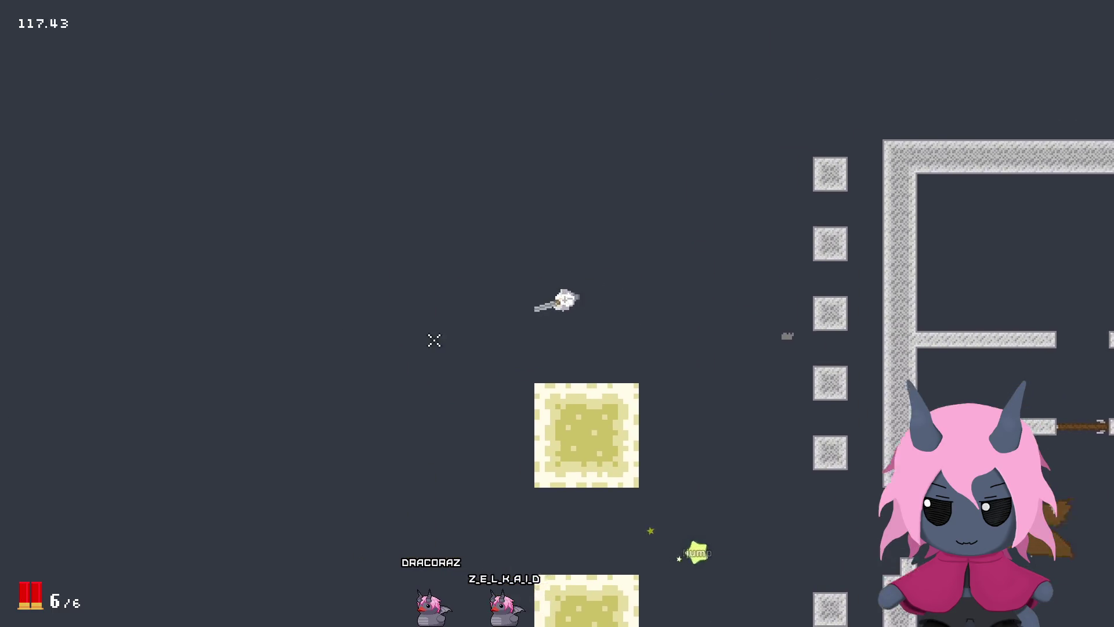
key("d")
key("s")
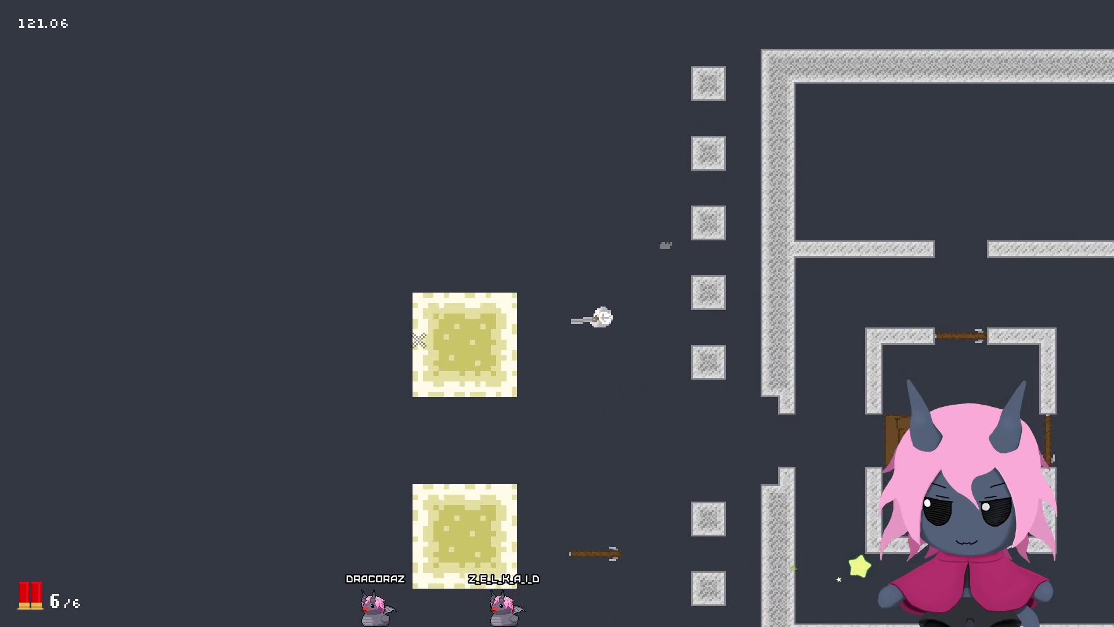
key("a")
key("w")
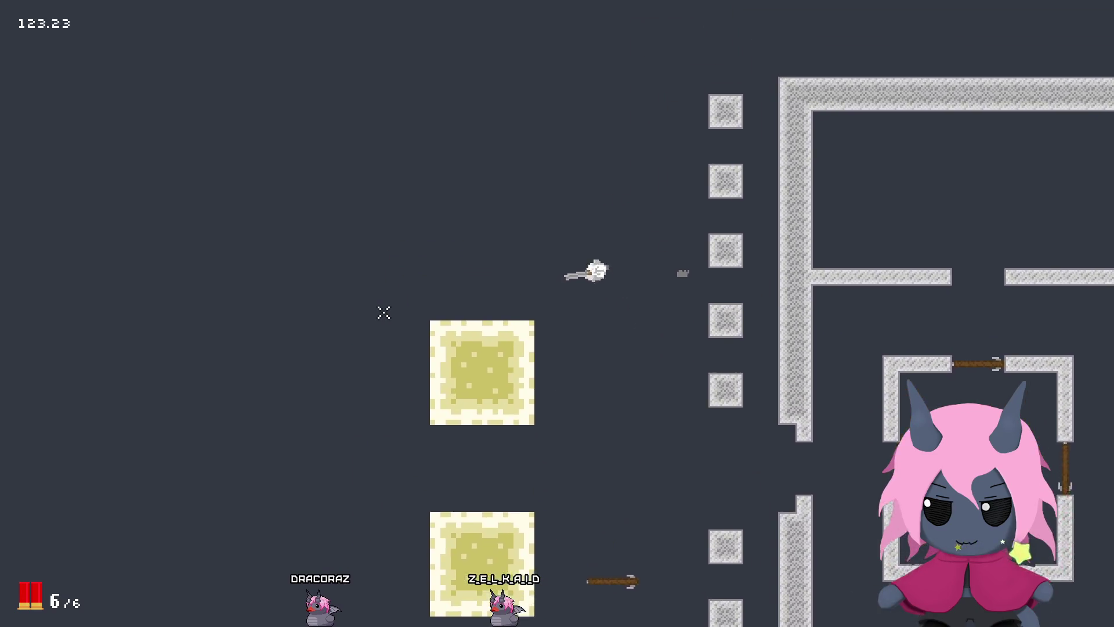
key("d")
key("s")
Step: Fire shotgun blasts to the left until the shotgun is empty, then reload with R
left_click(337, 306)
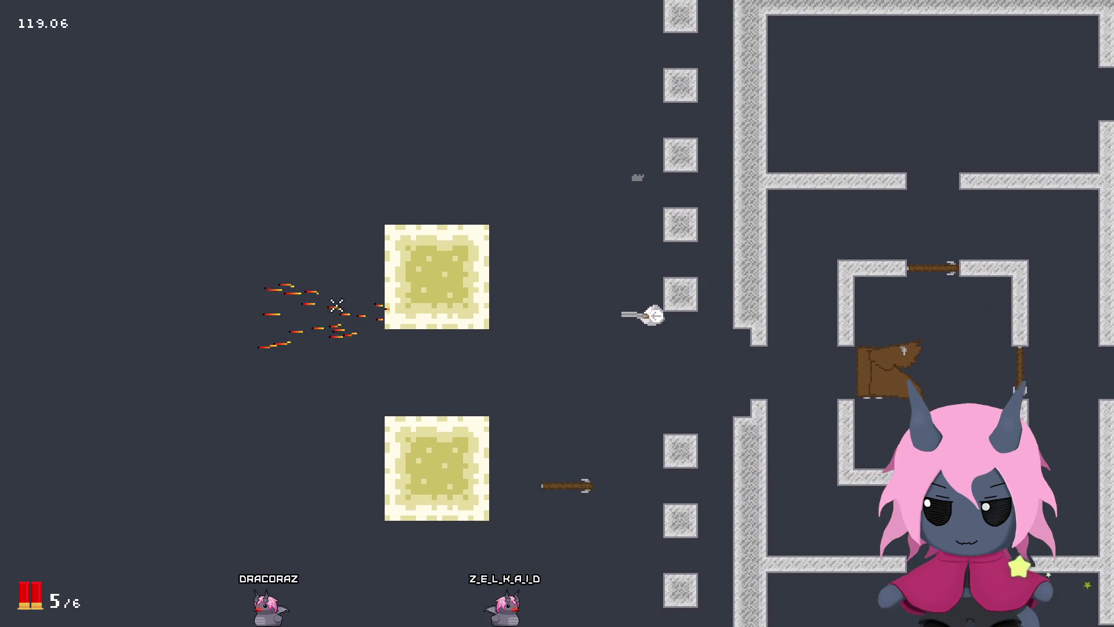
key("w")
left_click(349, 302)
left_click(318, 301)
left_click(311, 325)
left_click(316, 317)
left_click(318, 309)
key("r")
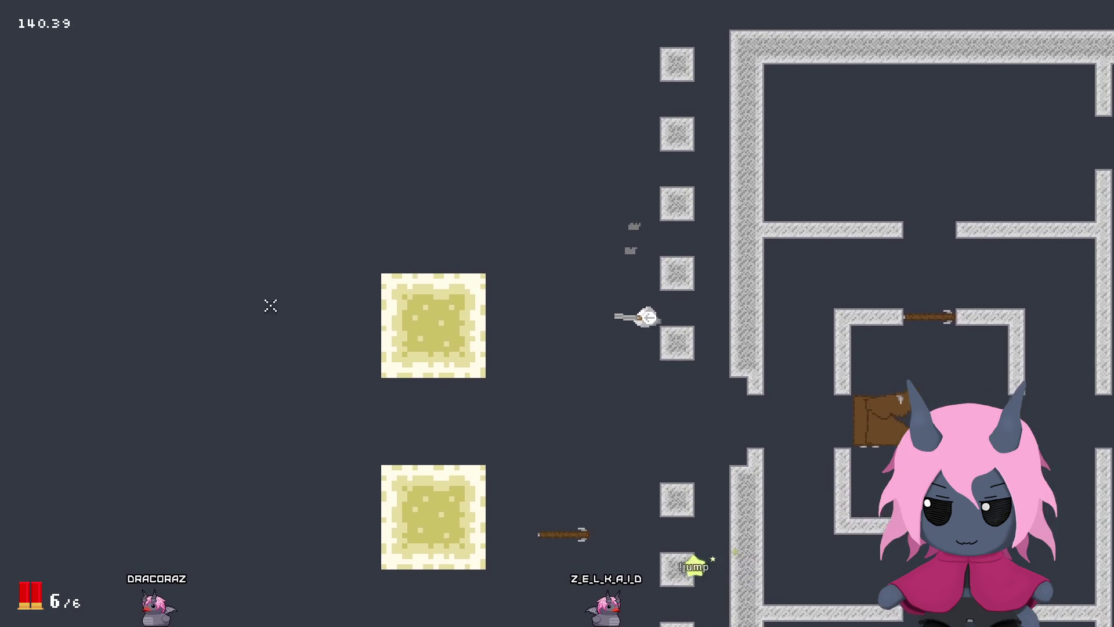
Step: Step left and fire six more shotgun blasts toward the left
key("a")
left_click(209, 314)
left_click(207, 311)
left_click(199, 314)
left_click(206, 314)
left_click(206, 314)
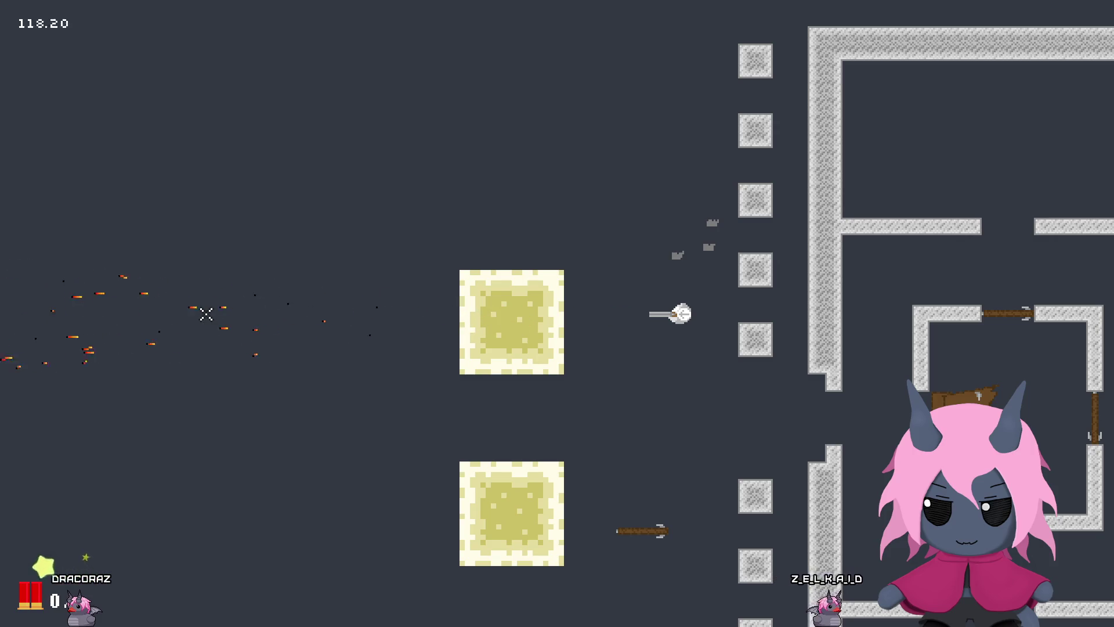
key("w")
left_click(206, 314)
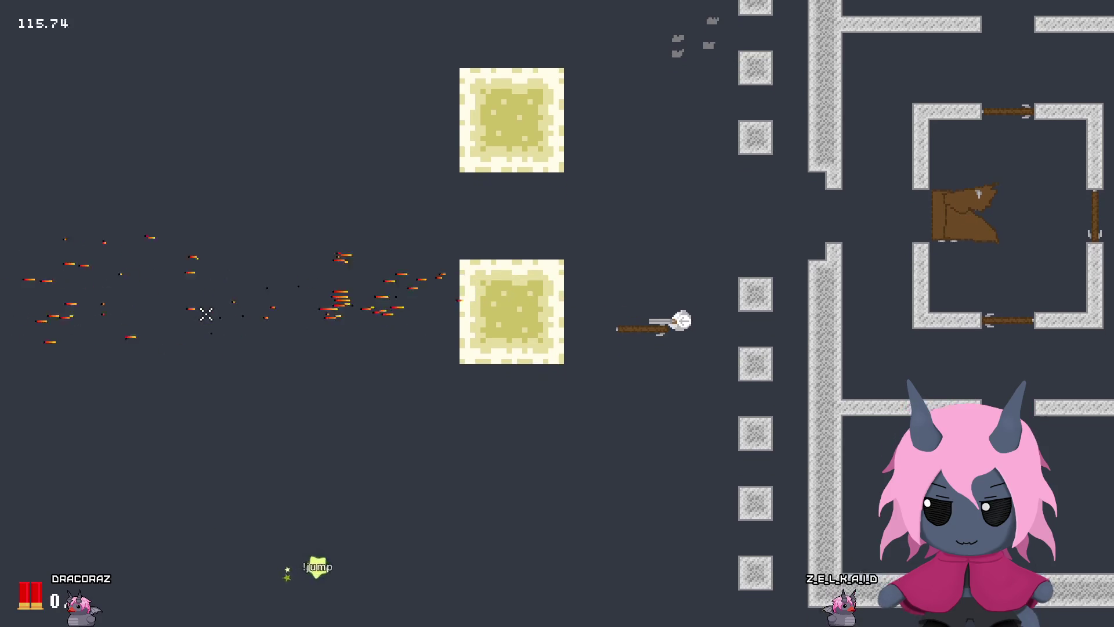
Step: Move up-left and hit the lower yellow block with three shotgun volleys
key("w")
key("a")
key("w")
left_click(574, 490)
left_click(567, 508)
left_click(564, 513)
key("s")
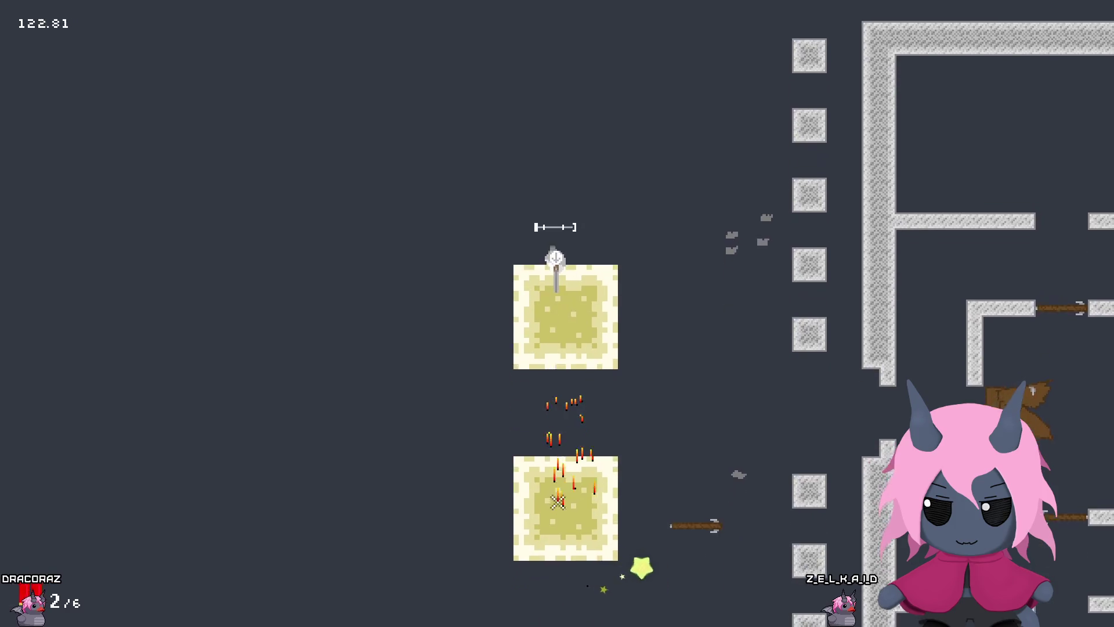
Step: Blast the upper yellow block with five shotgun volleys, then move up to reload
left_click(566, 82)
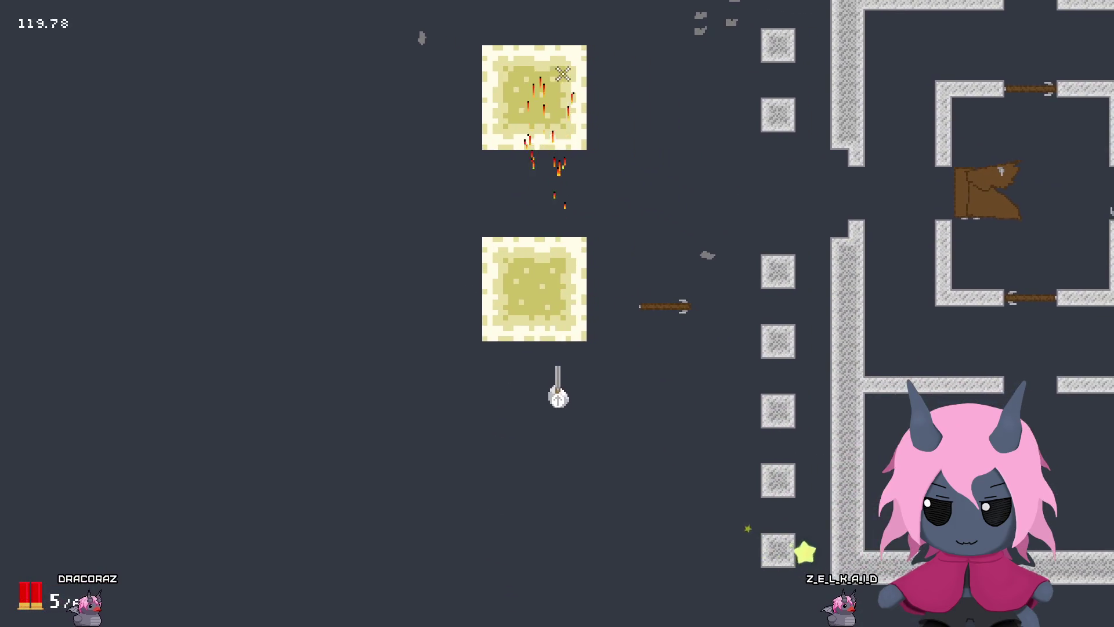
left_click(564, 79)
left_click(563, 77)
left_click(562, 76)
left_click(561, 75)
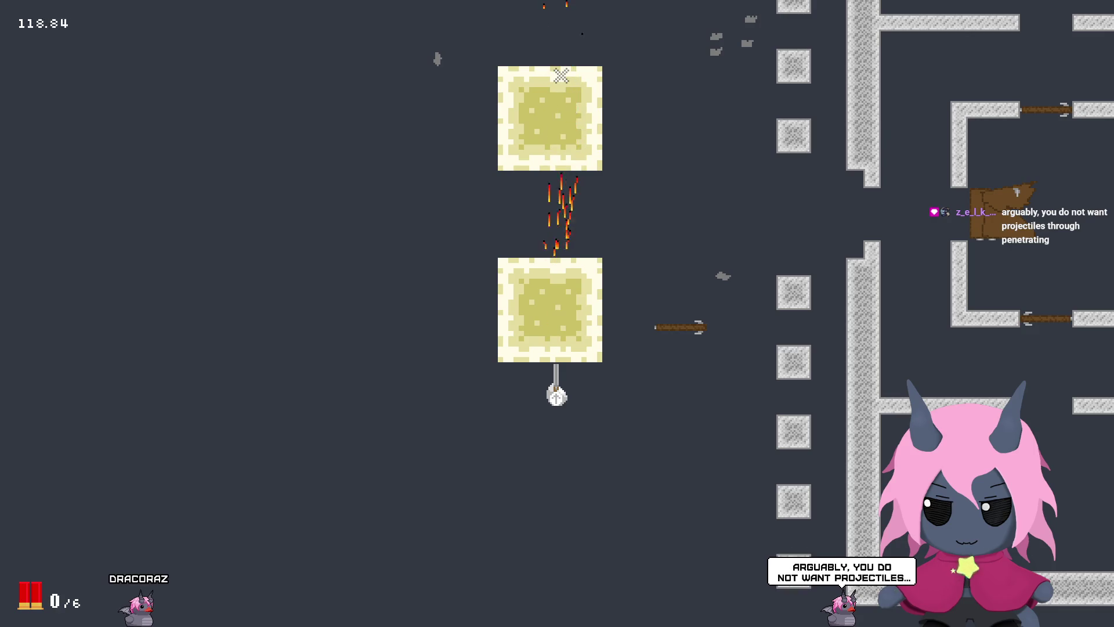
key("w")
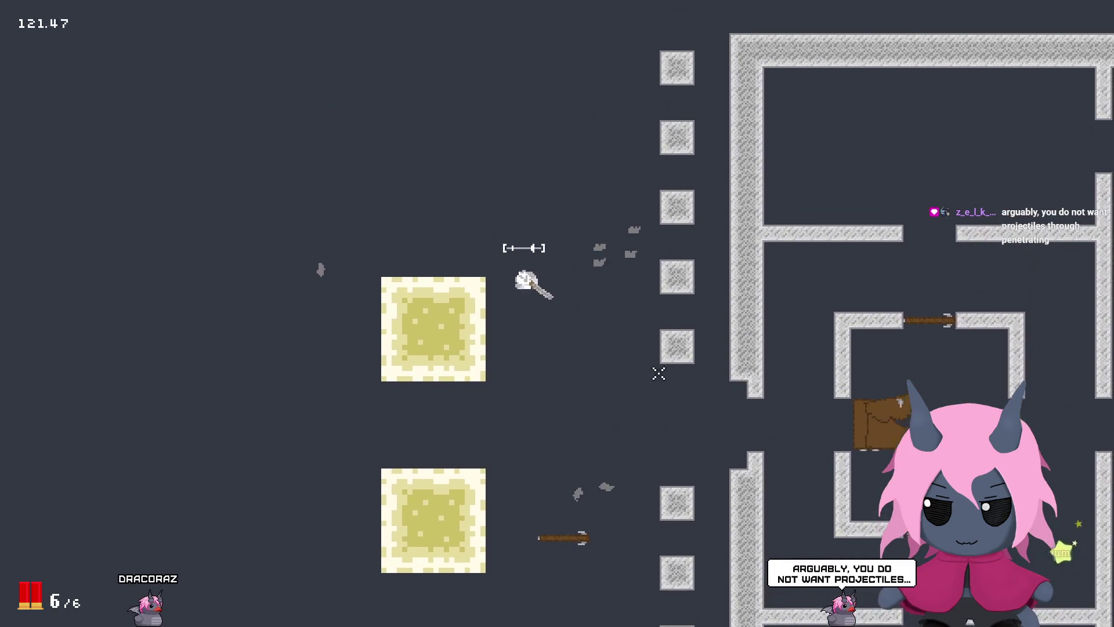
Step: Walk the player left, then right and up into the walled maze area
key("a")
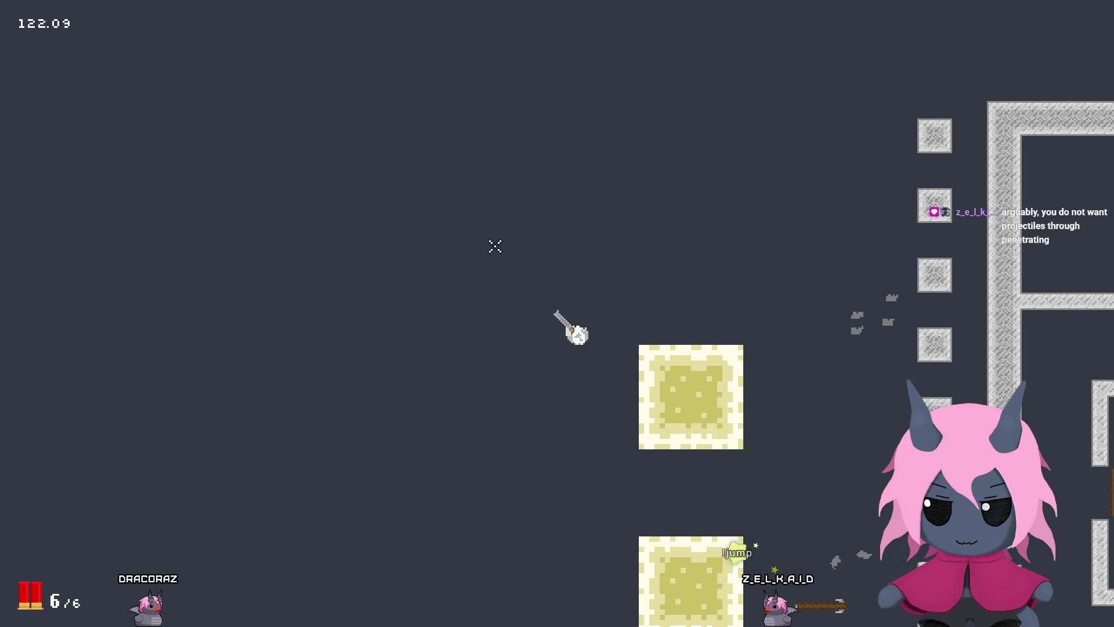
key("a")
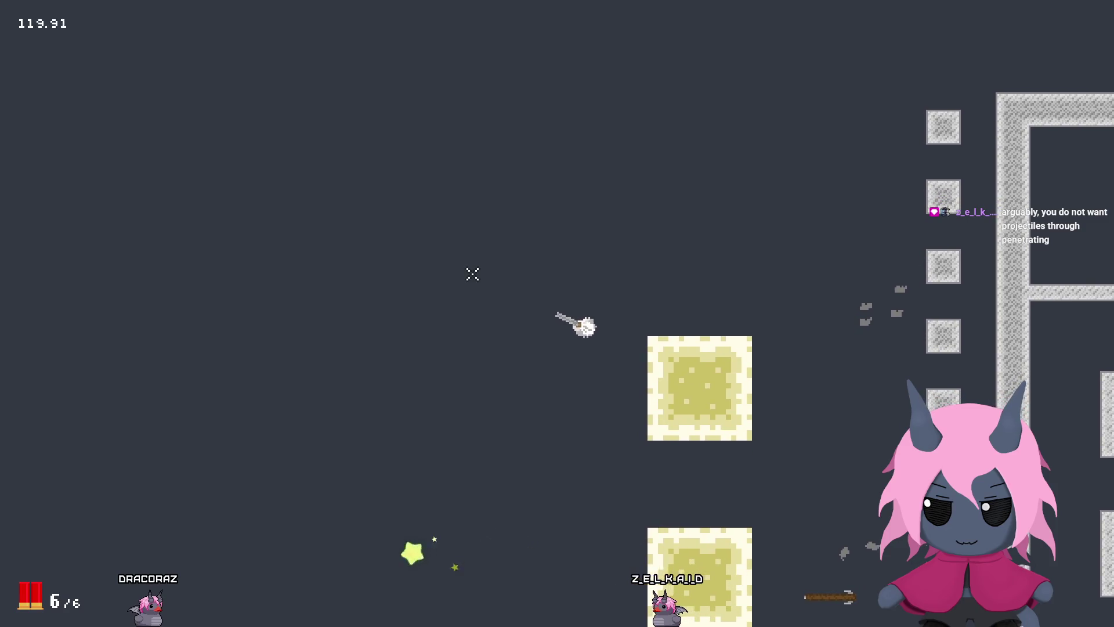
key("d")
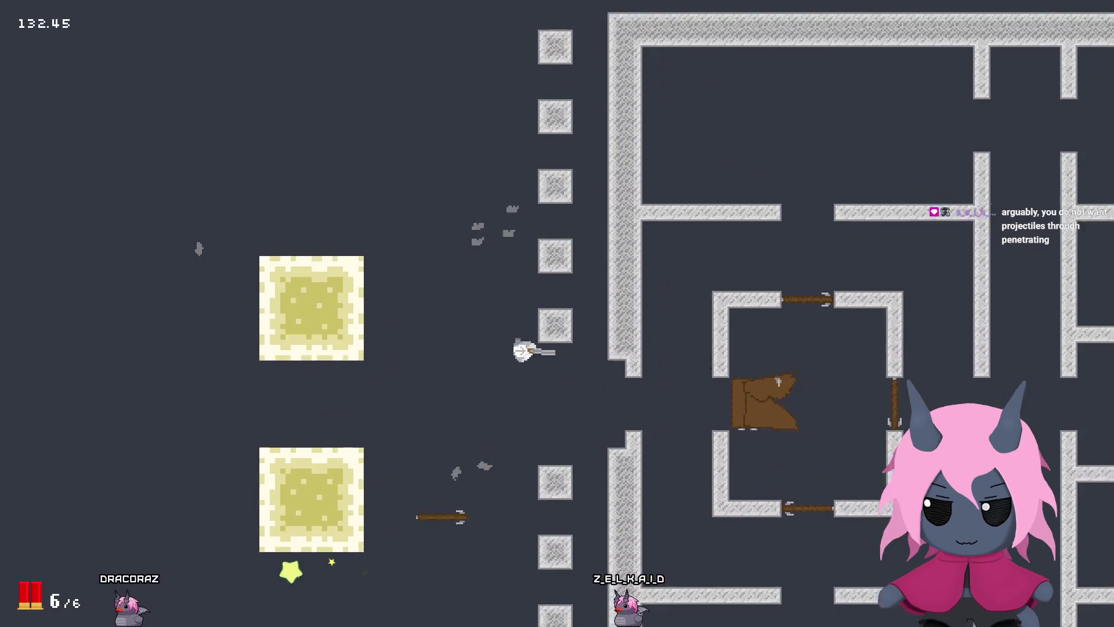
key("d")
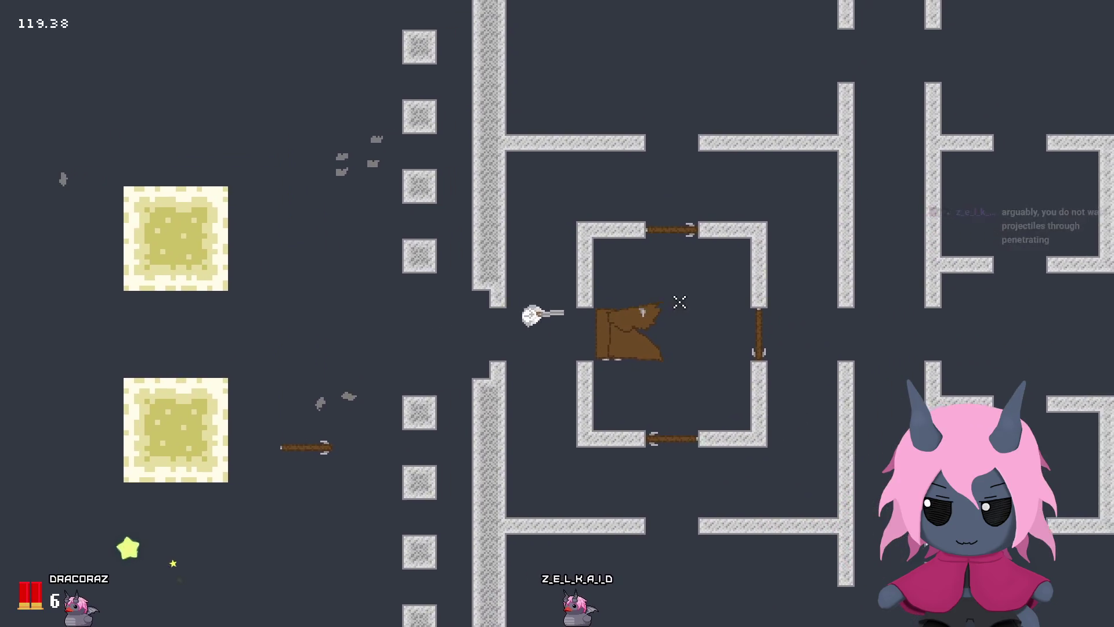
key("d")
key("w")
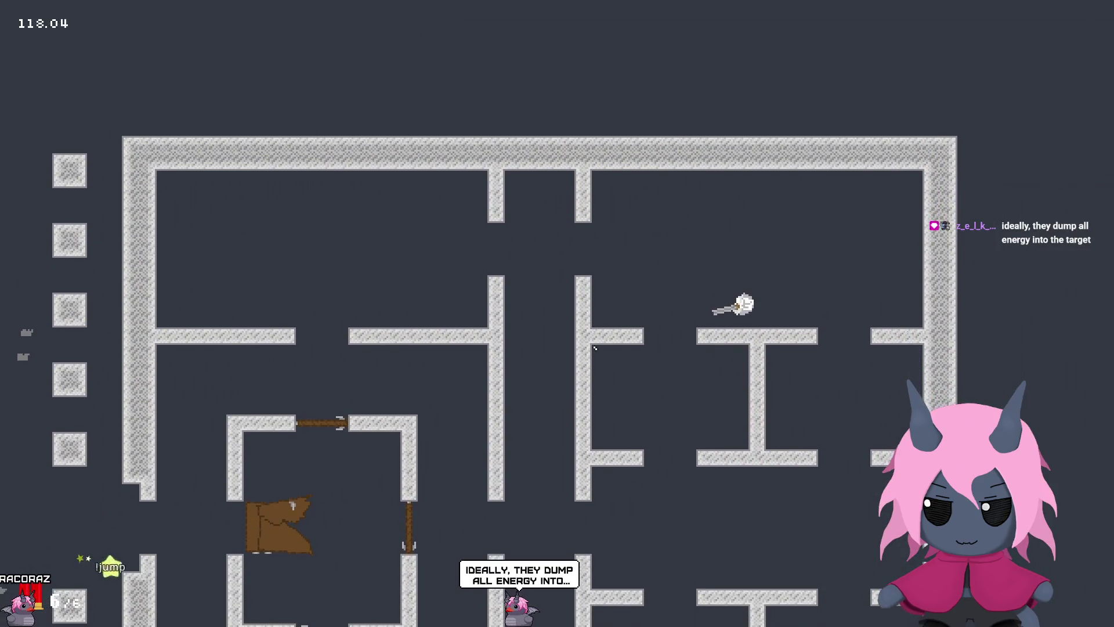
Step: Walk right into the maze and up the corridor into the upper-right room
key("d")
key("Right")
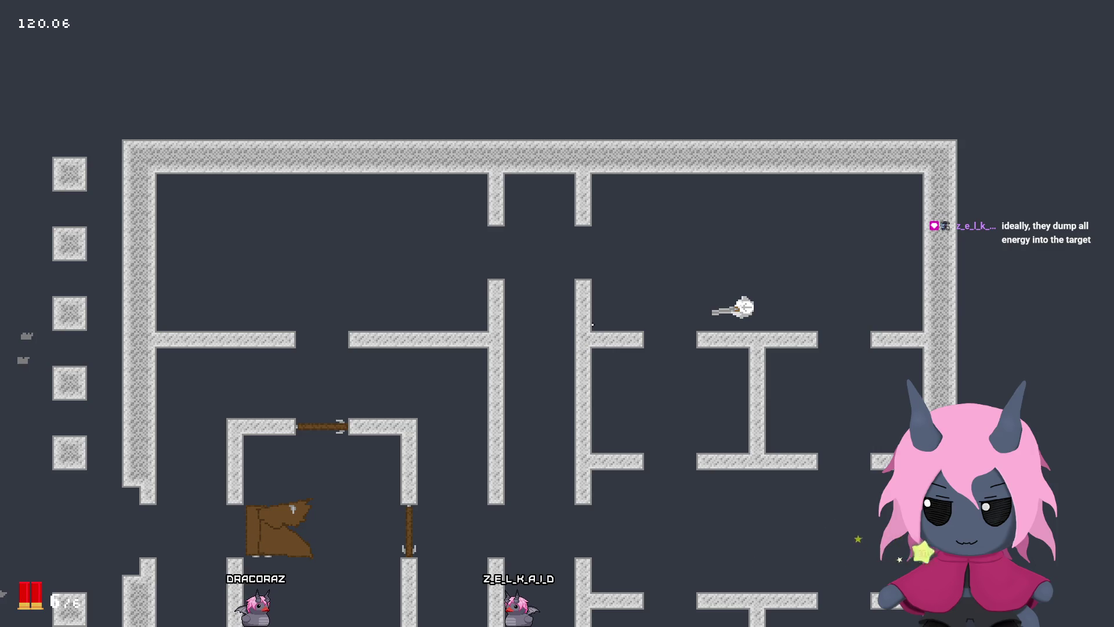
key("a")
key("w")
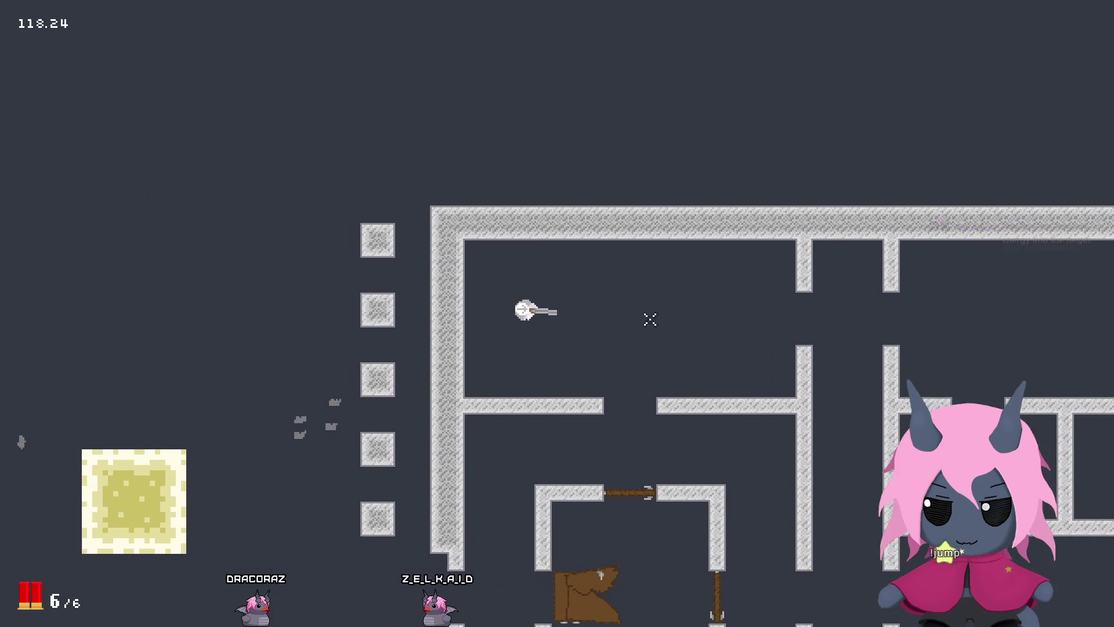
key("d")
key("s")
key("w")
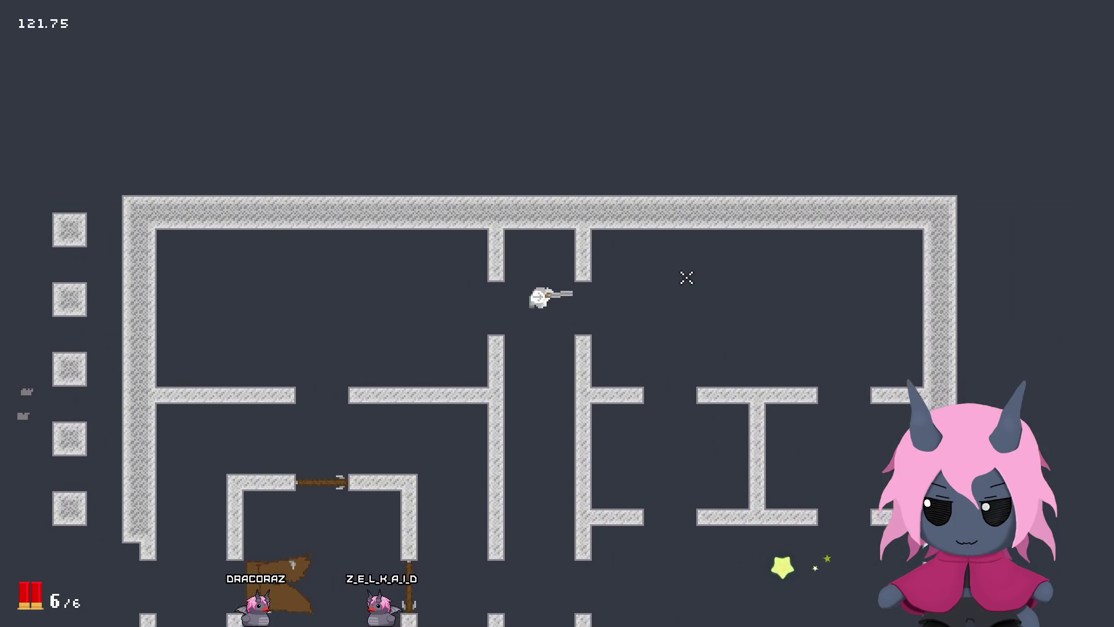
key("d")
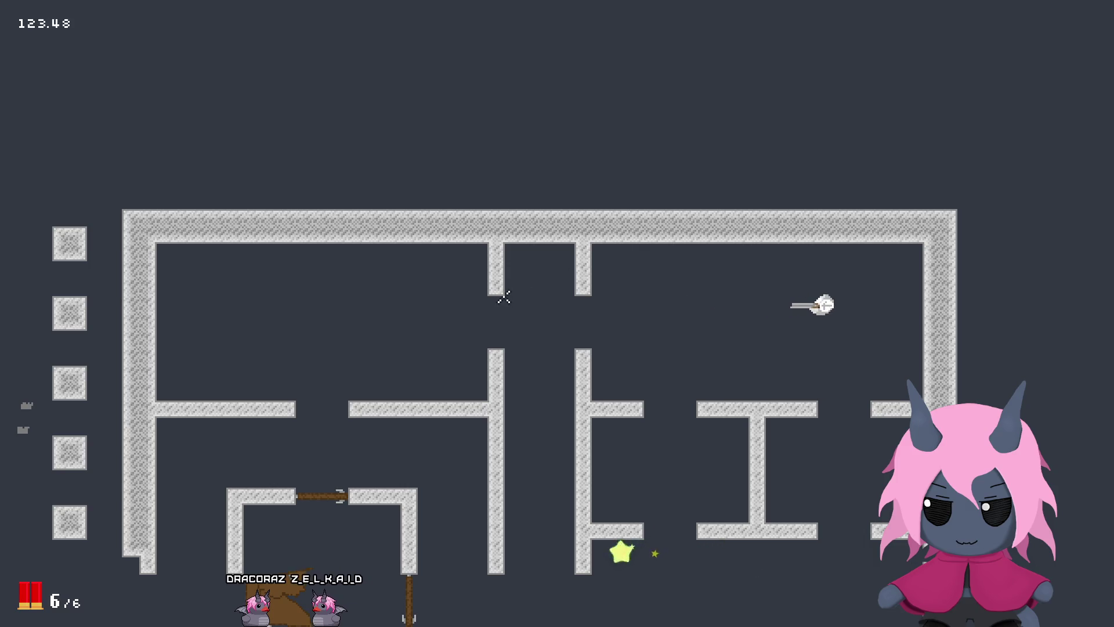
Step: Run back left and down through the lower-left doorway, out beside the pillar column
key("a")
key("s")
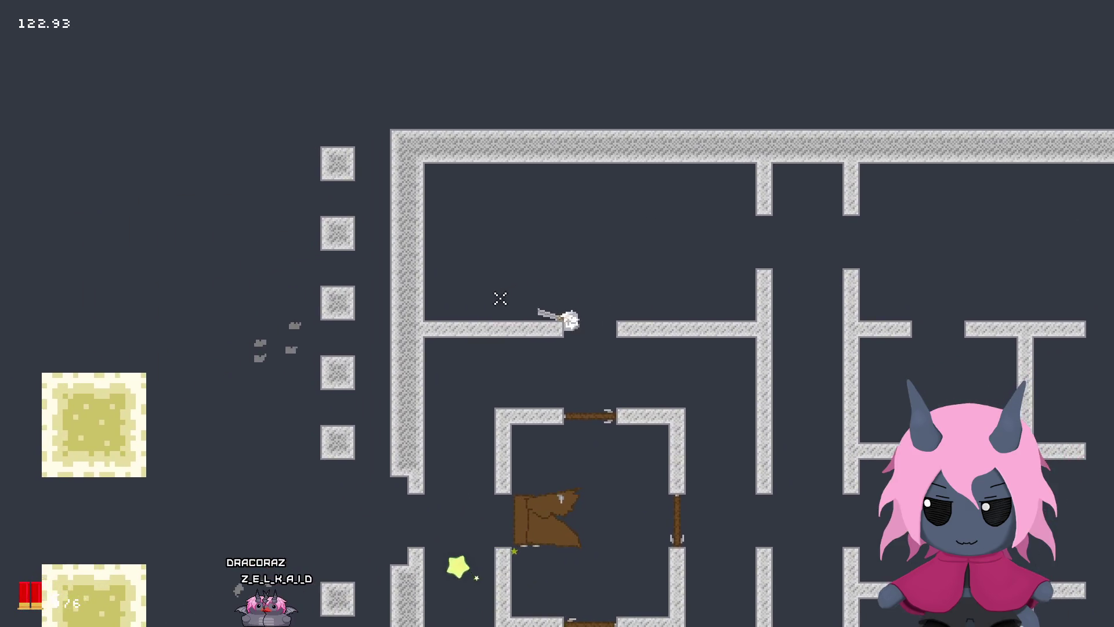
key("w")
key("a")
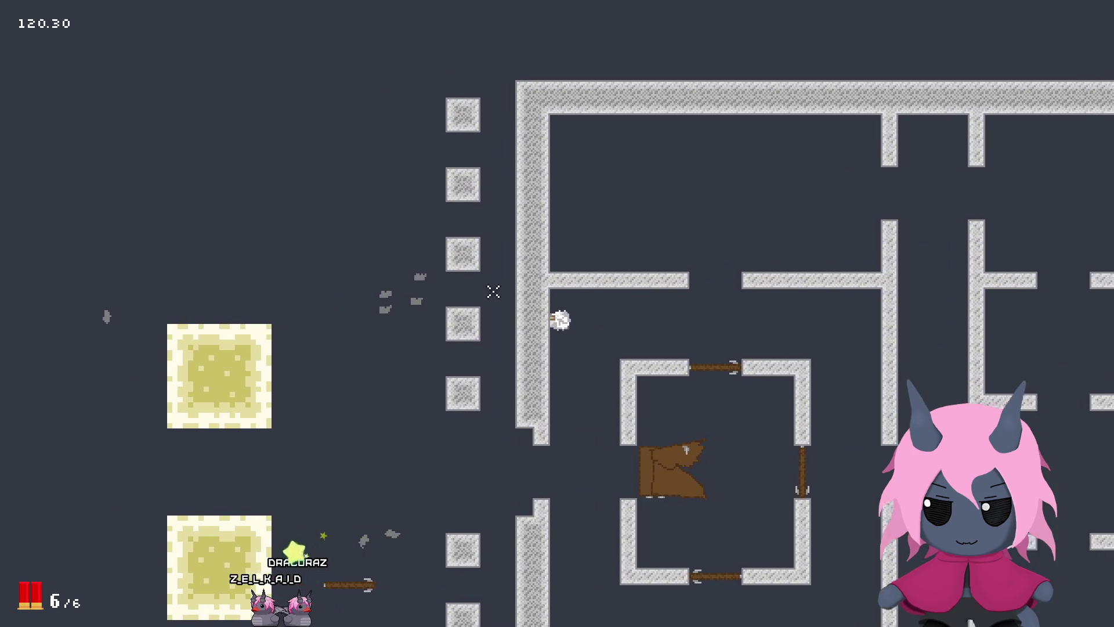
key("d")
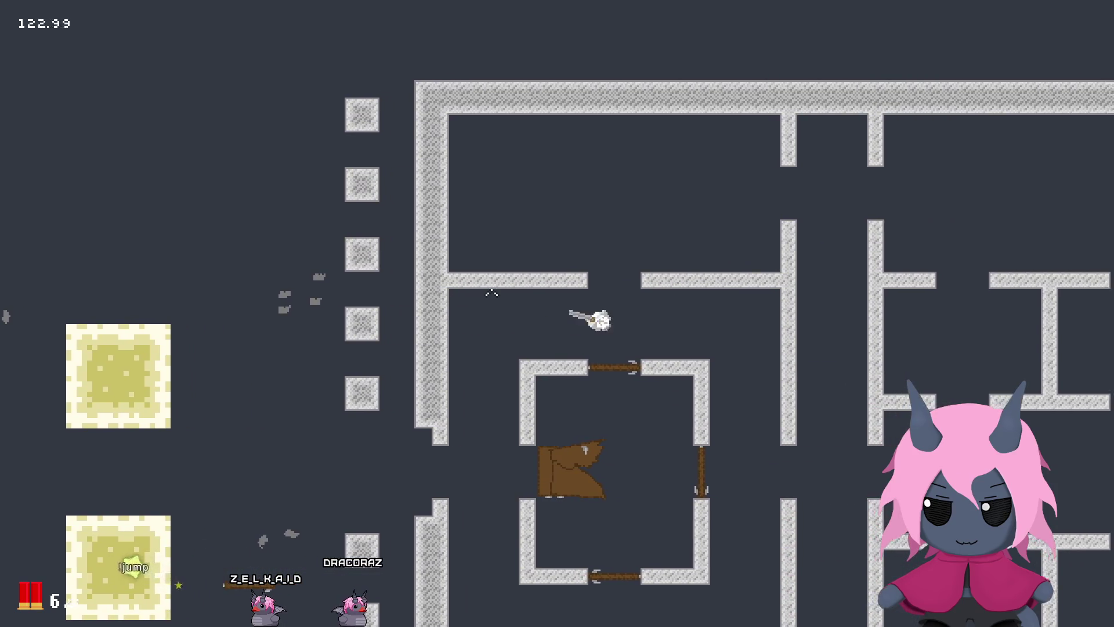
key("a")
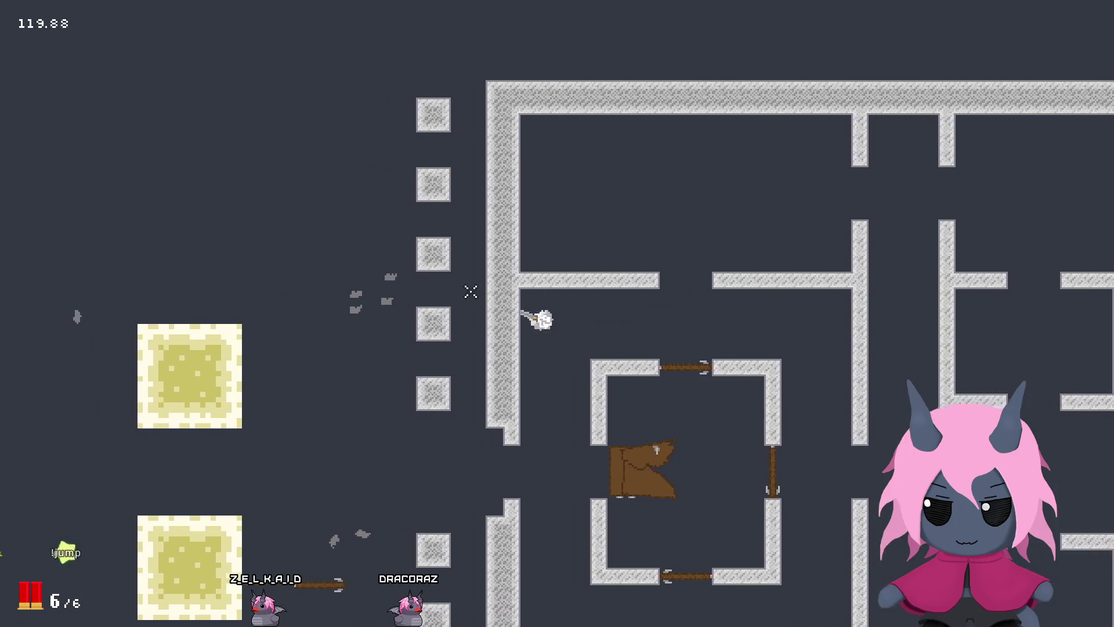
key("s")
key("w")
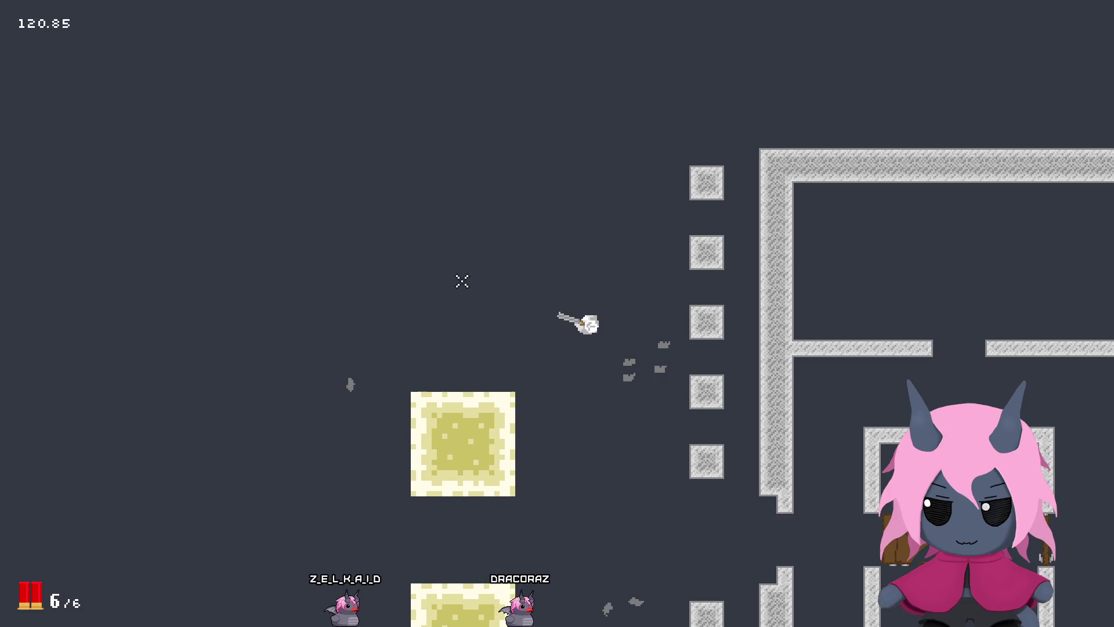
Step: Roam the player up, down and across the arena toward the yellow block
key("w")
key("d")
key("a")
key("s")
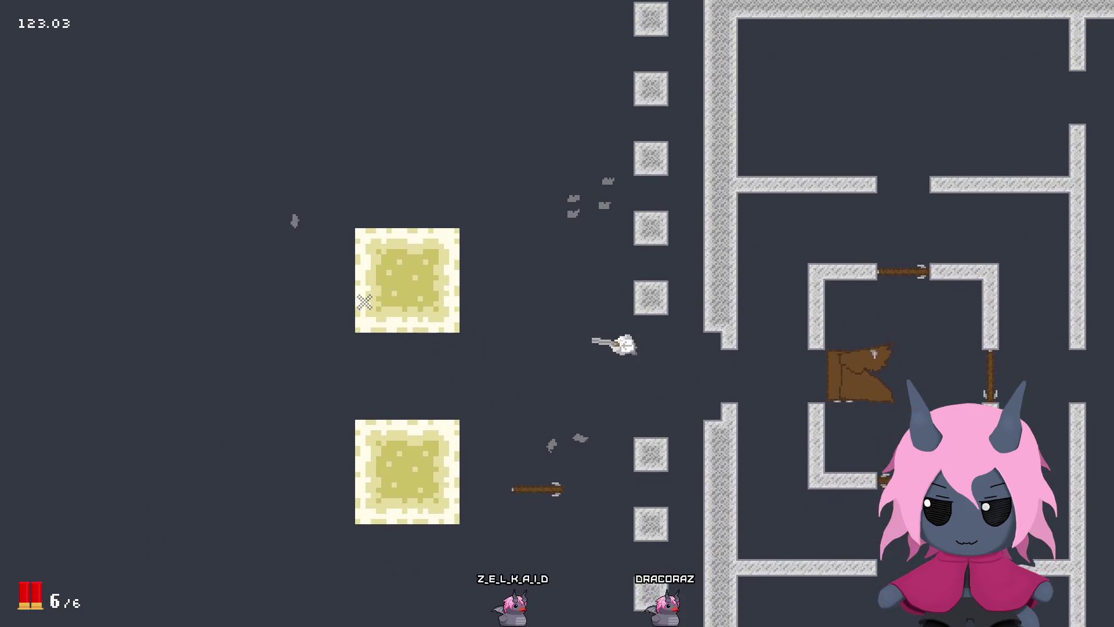
key("w")
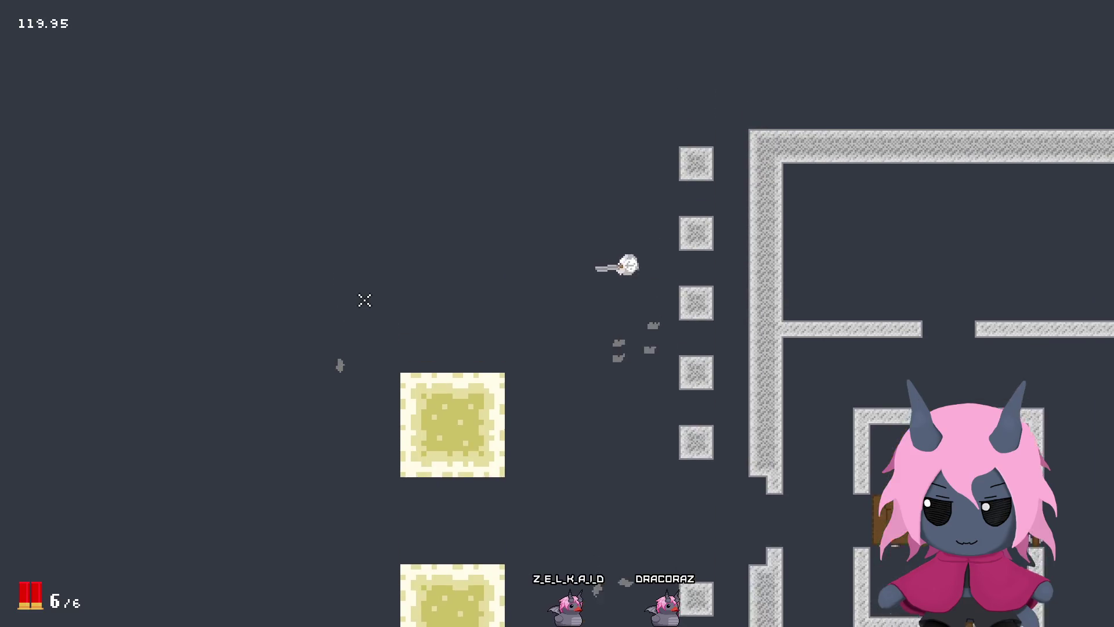
key("d")
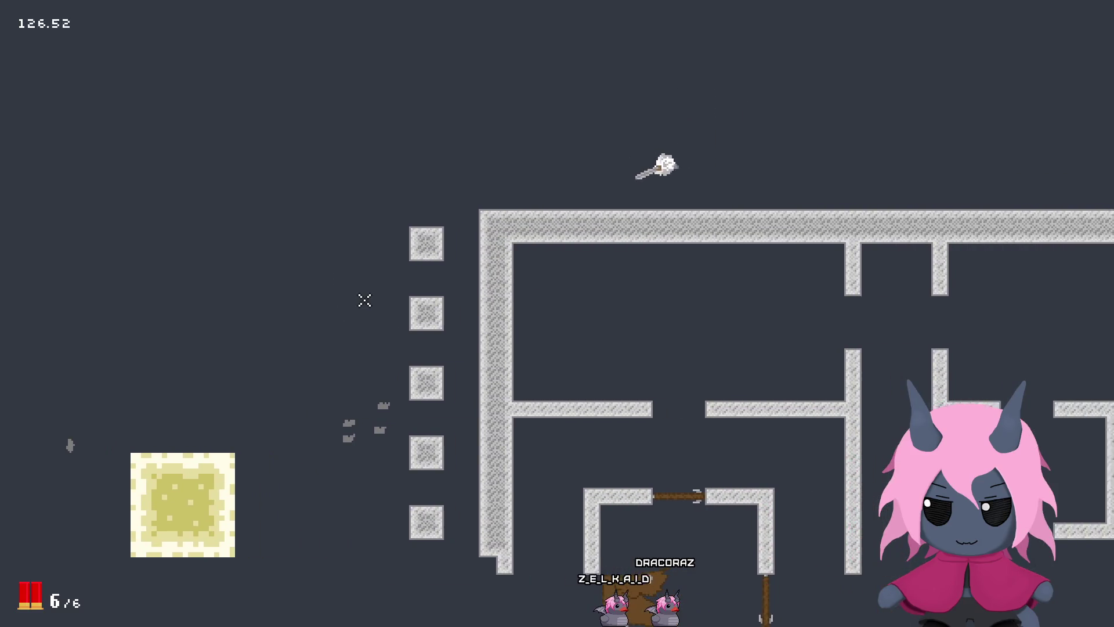
key("a")
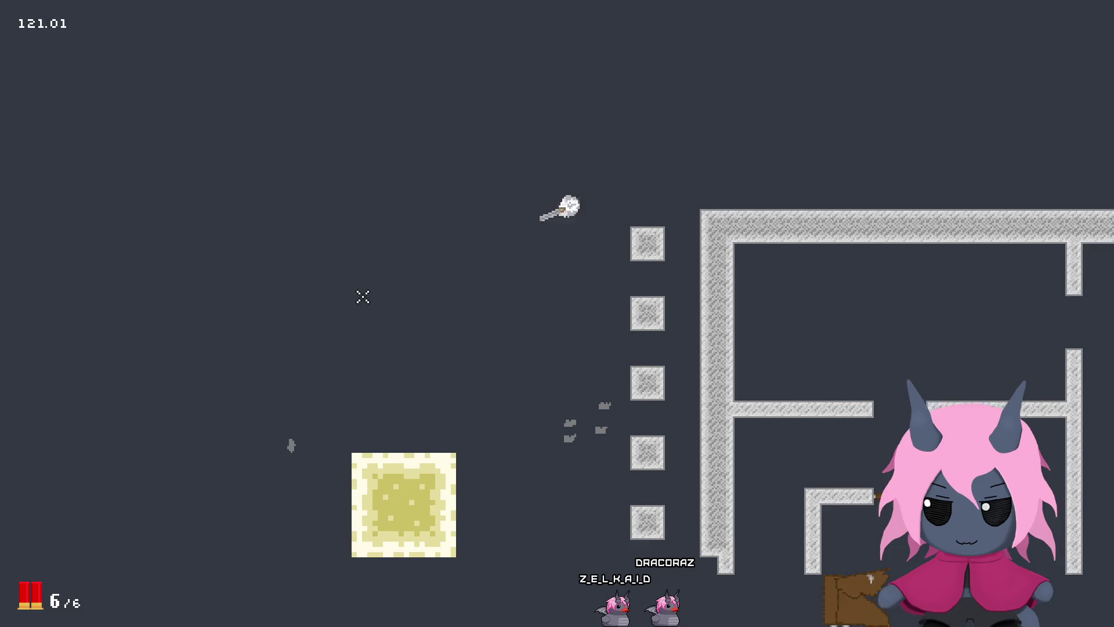
key("s")
key("d")
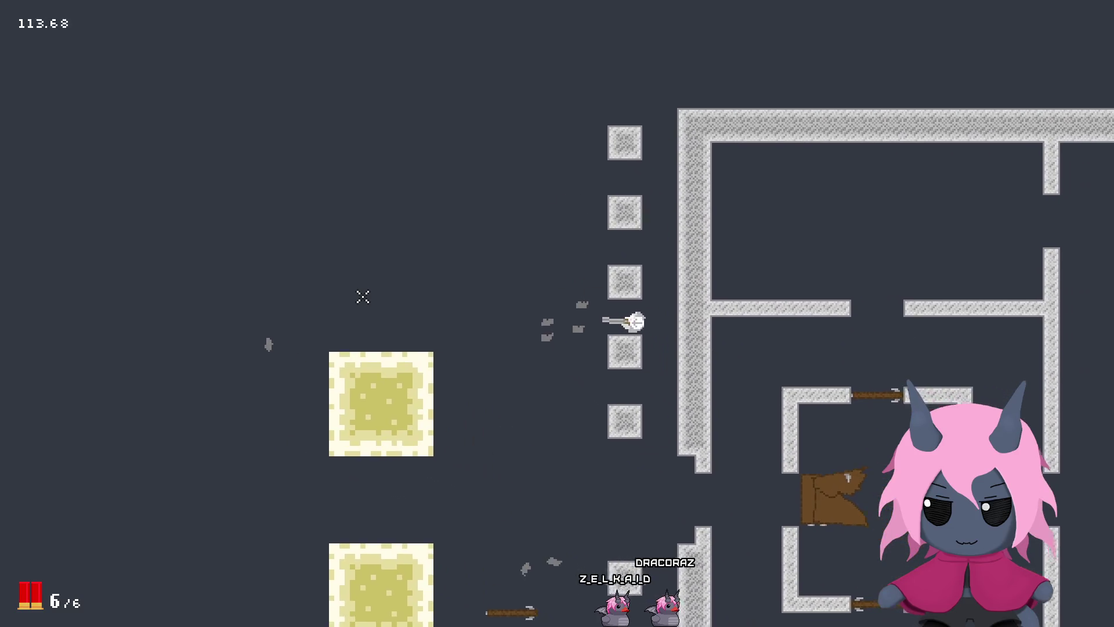
key("w")
key("a")
Step: Fire four shotgun blasts at the yellow block to empty the ammo, then reload
left_click(418, 396)
key("s")
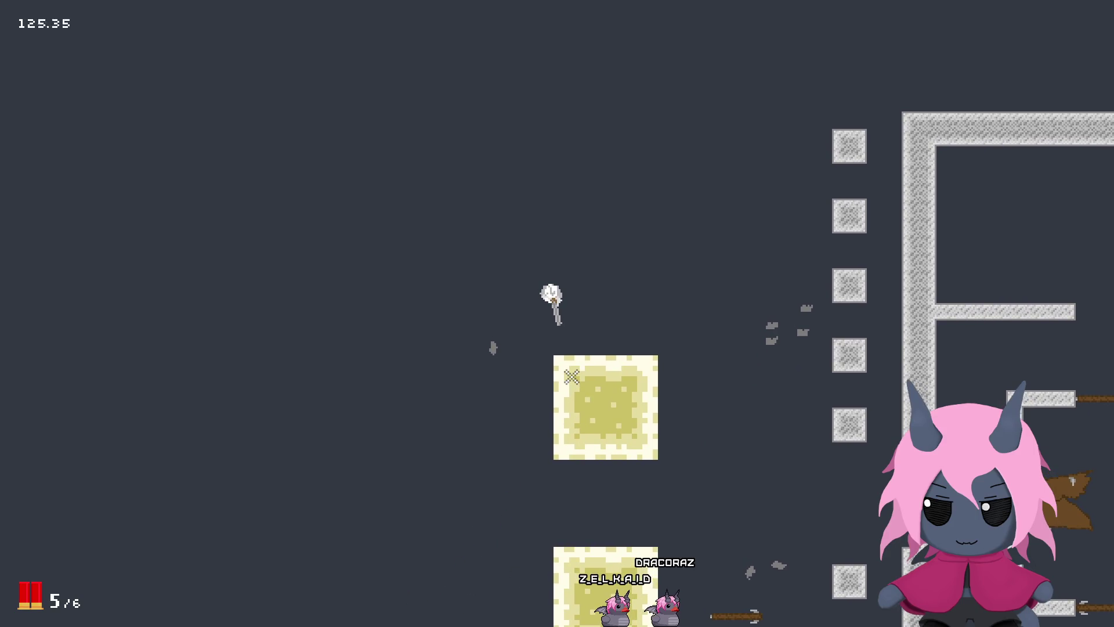
left_click(579, 395)
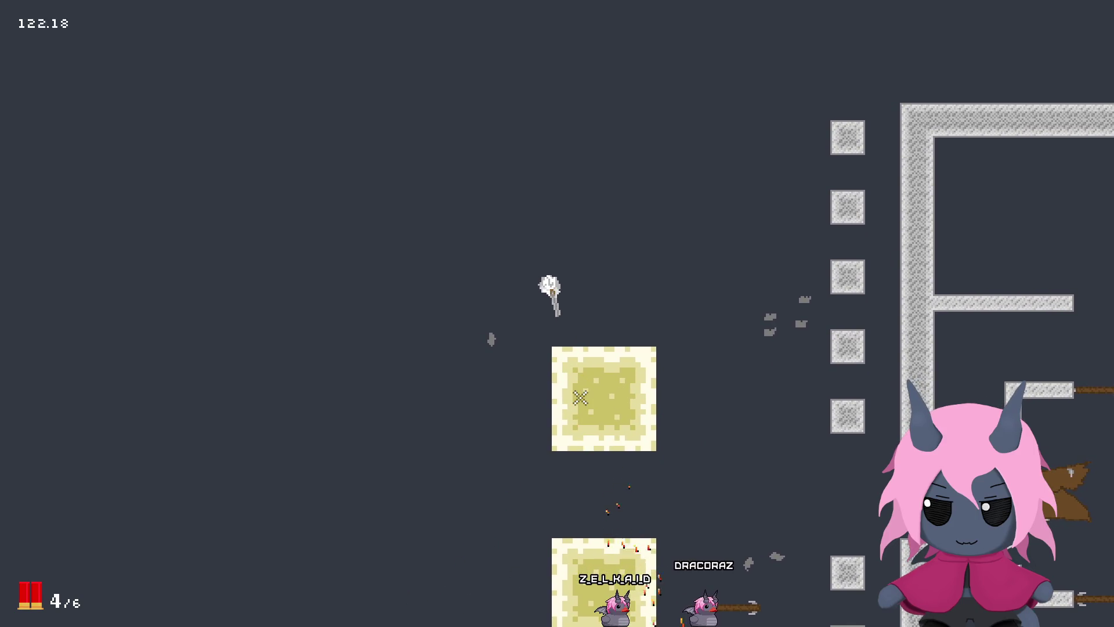
left_click(581, 397)
left_click(573, 397)
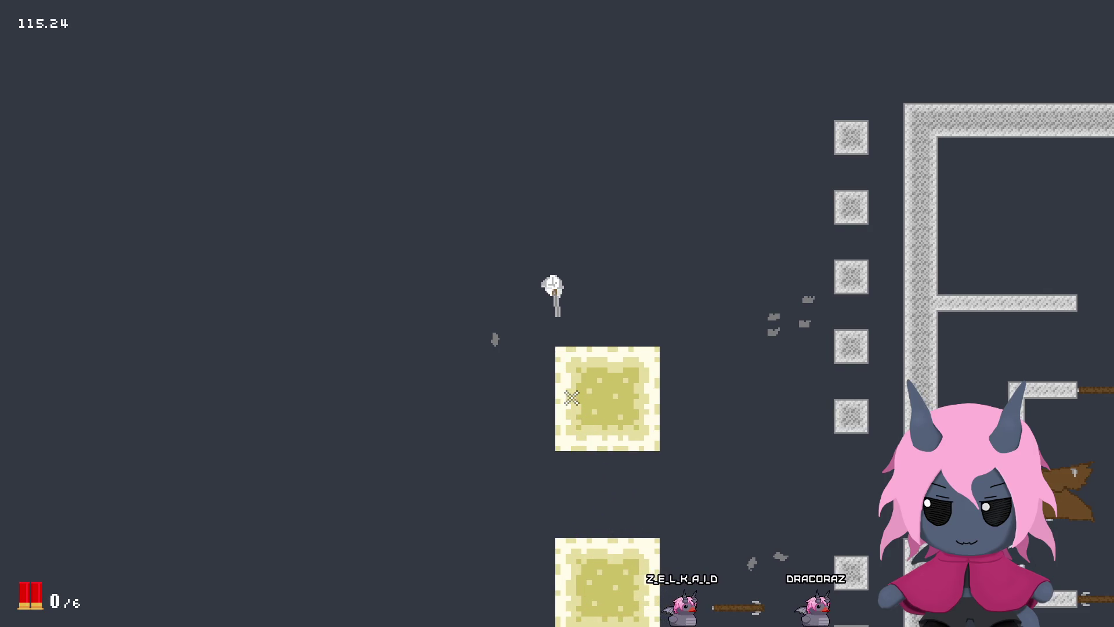
key("r")
Step: Walk the player down-right and circle around the left yellow block
key("d")
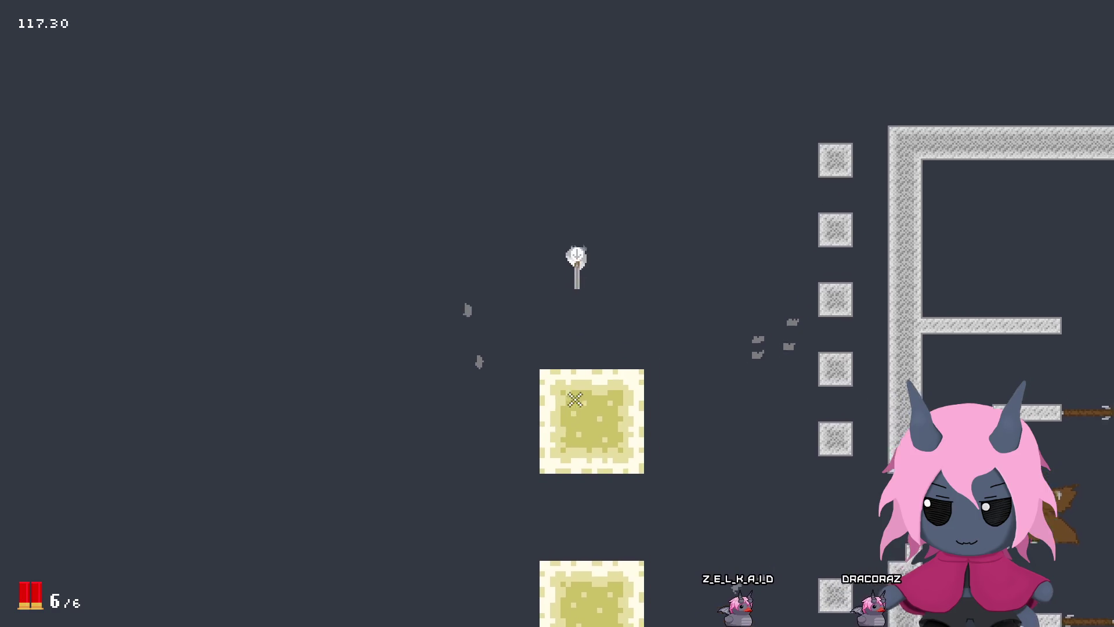
key("s")
key("a")
key("w")
key("d")
key("s")
key("s")
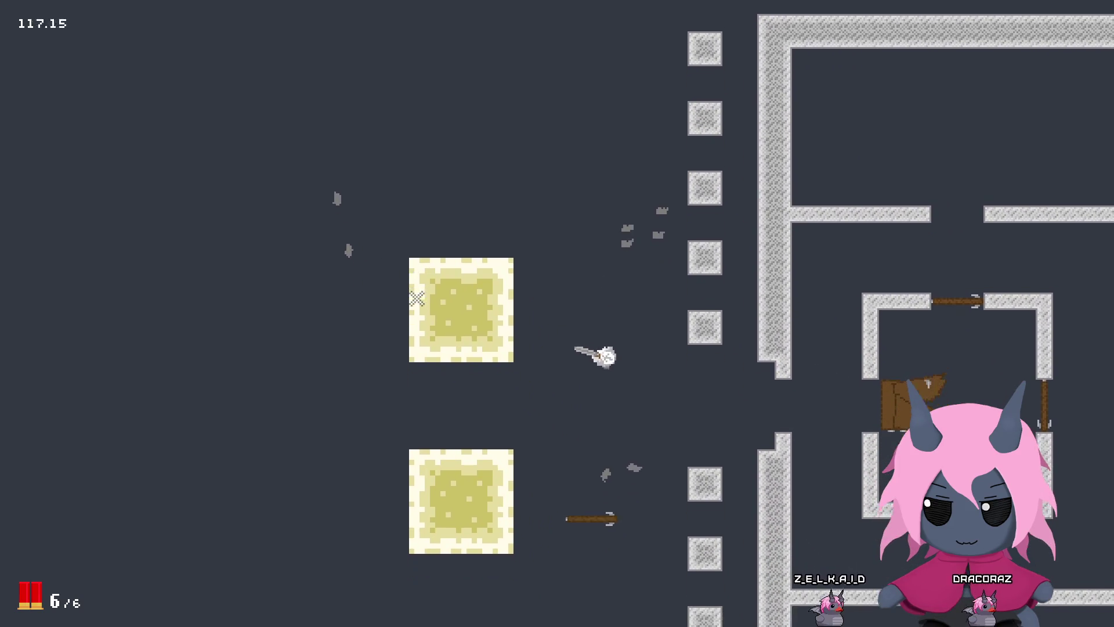
key("w")
key("d")
key("a")
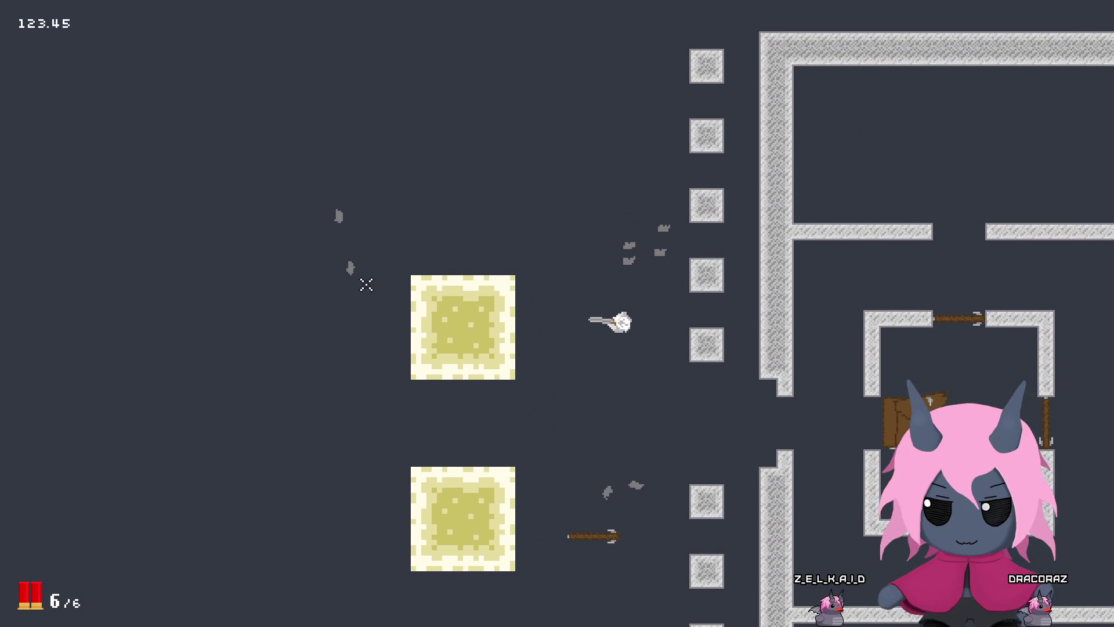
Step: Fire two more shotgun blasts while moving up-left, then reload
left_click(329, 324)
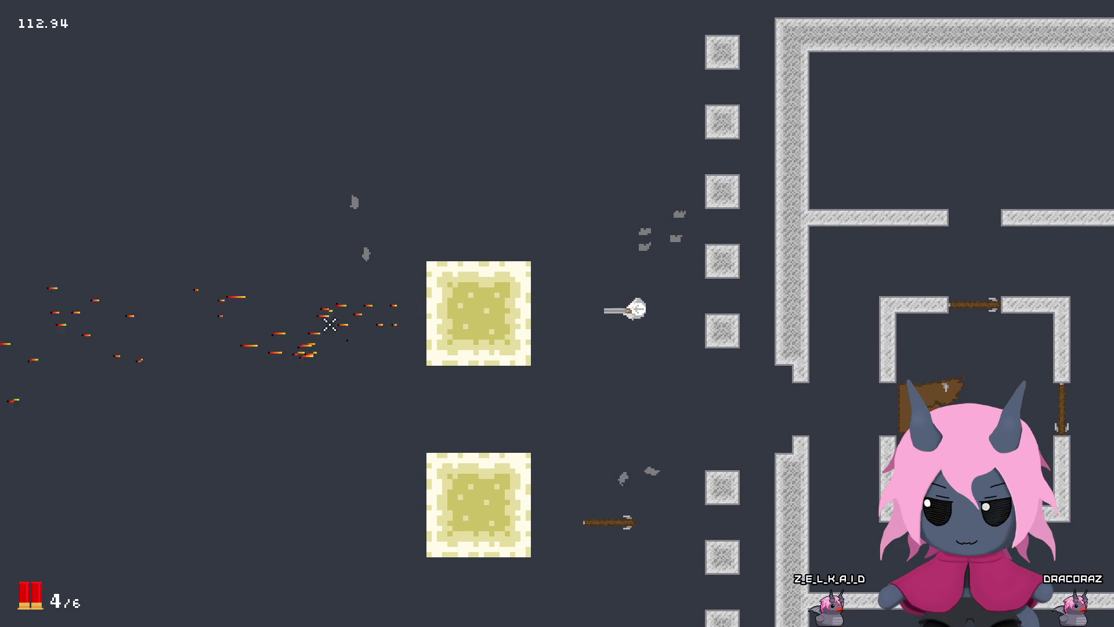
key("w")
key("a")
left_click(385, 381)
key("r")
Step: Move down-right into the maze and shoot the brown door of the inner room
key("d")
key("s")
left_click(876, 321)
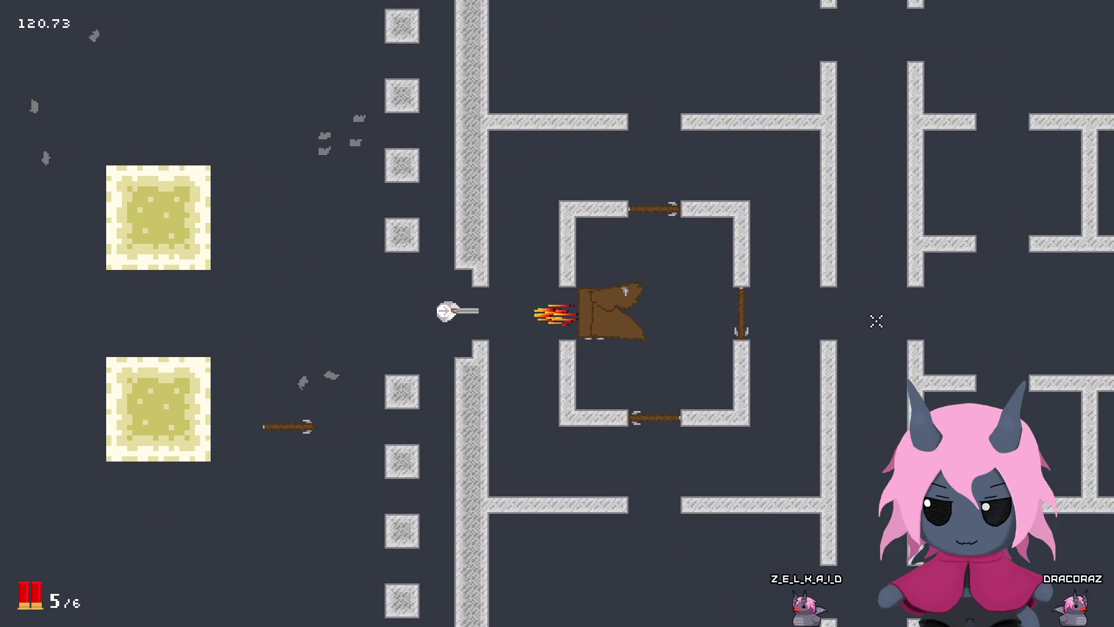
Step: Blast the brown door, run into the central room, fire upward and reload the shotgun
left_click(876, 321)
key("d")
key("s")
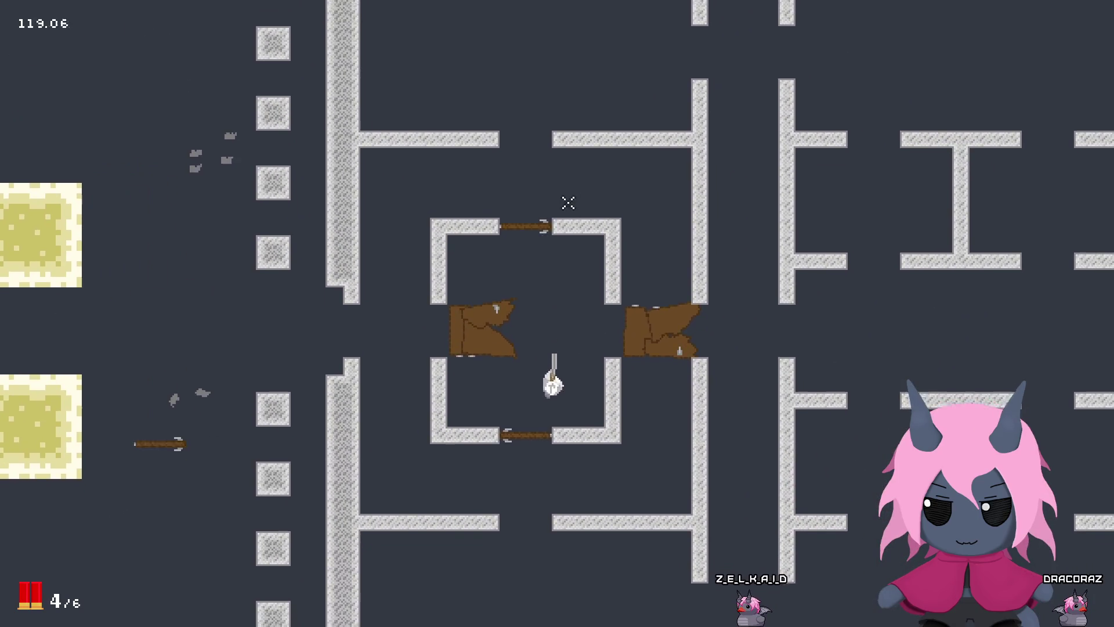
left_click(528, 153)
key("w")
key("d")
key("r")
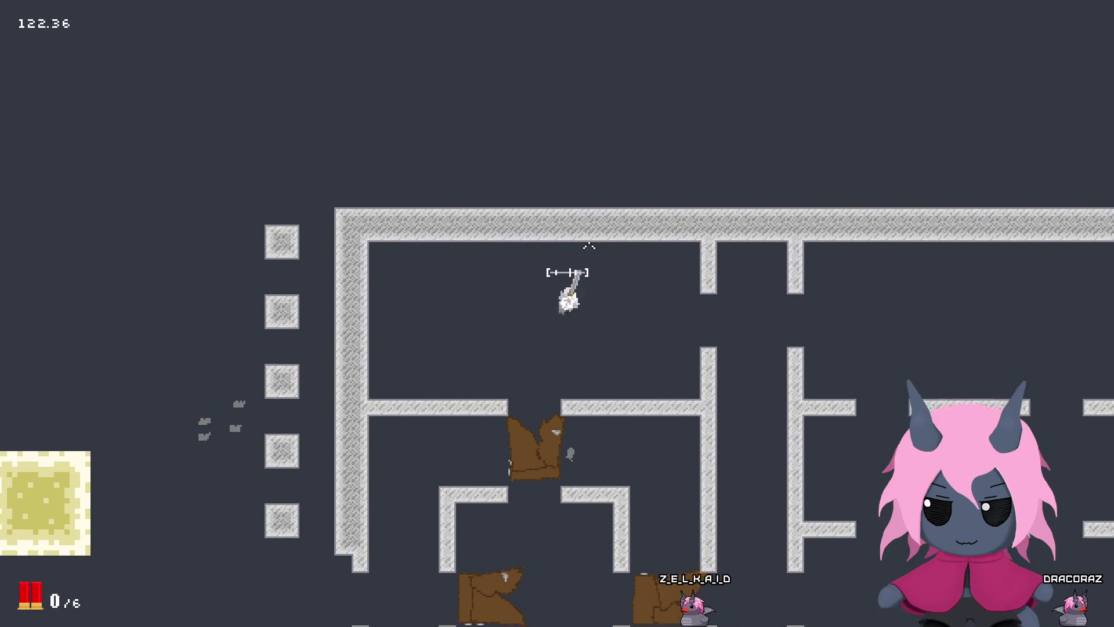
Step: Run the player out of the room, along the top wall and back toward the blocks
key("a")
key("s")
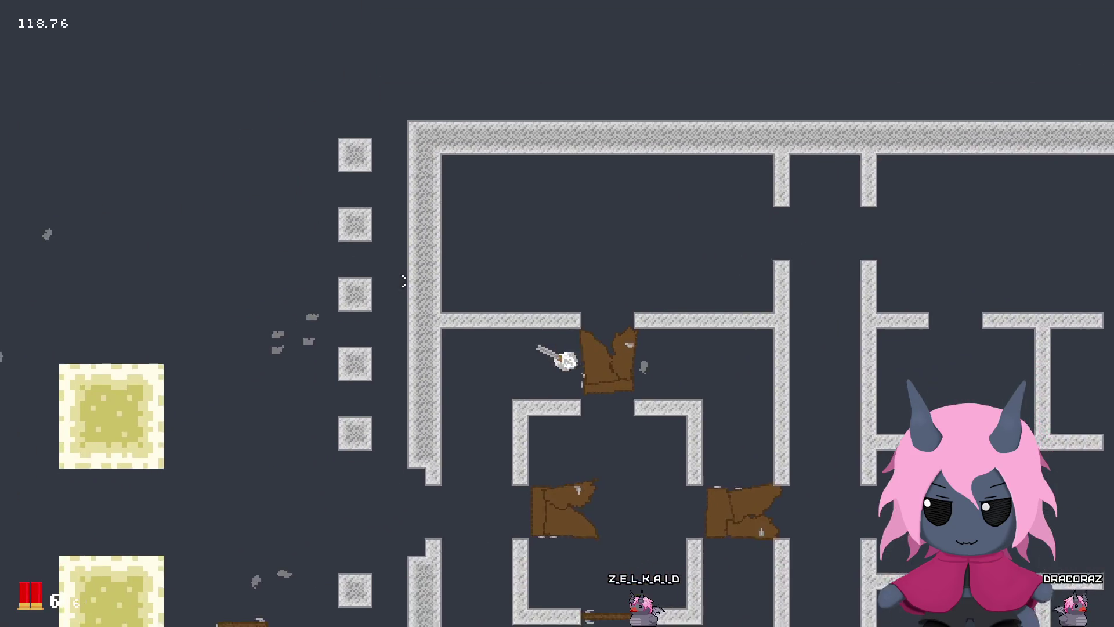
key("w")
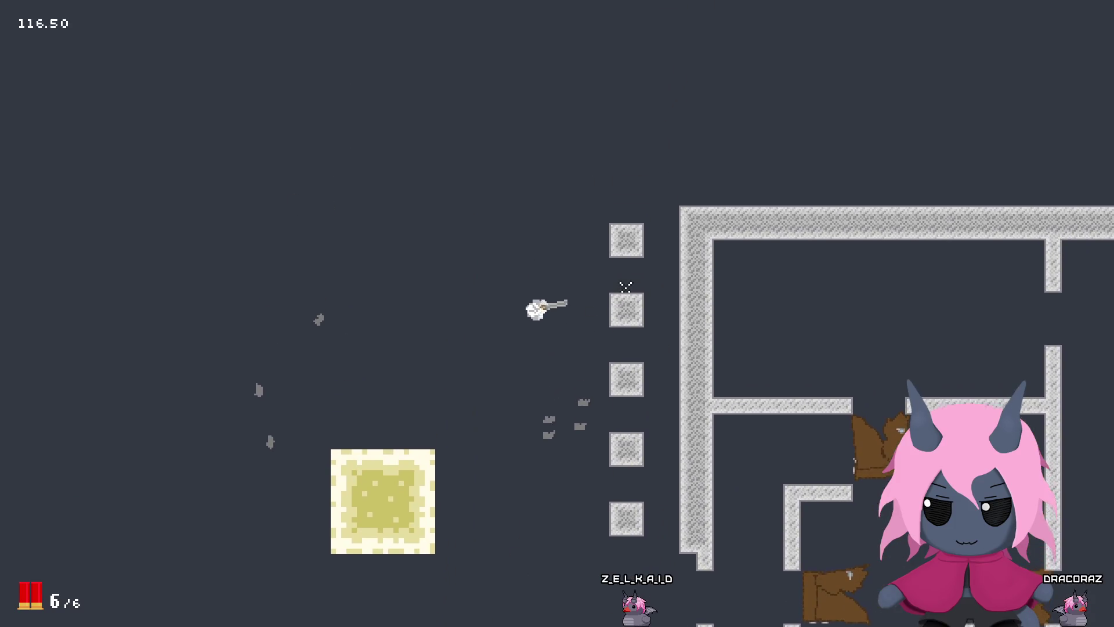
key("w")
key("d")
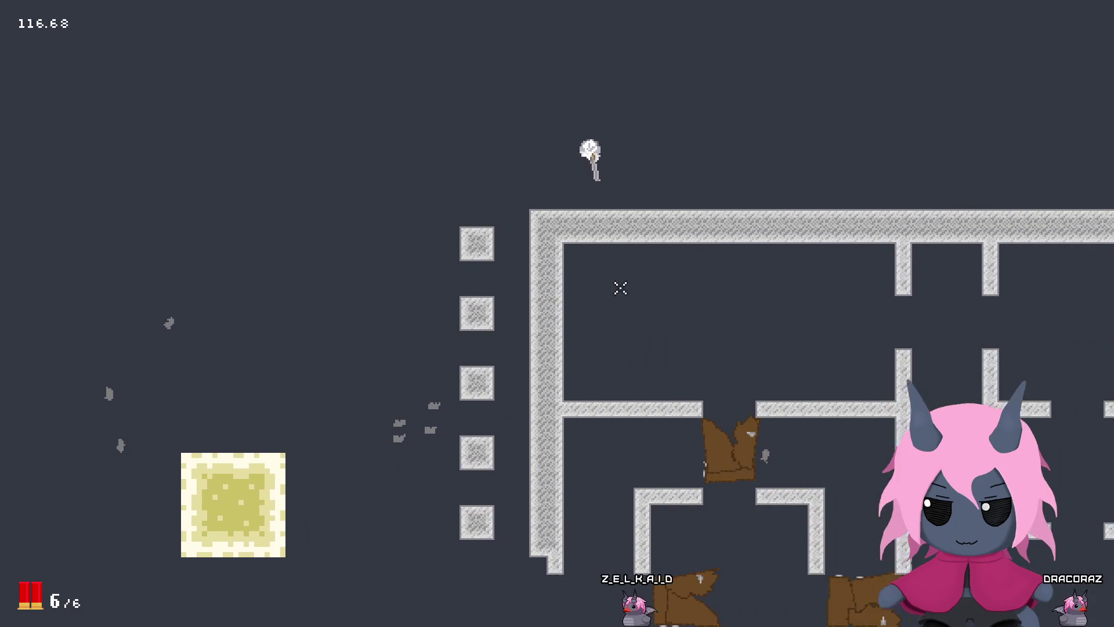
key("a")
key("s")
key("s")
key("a")
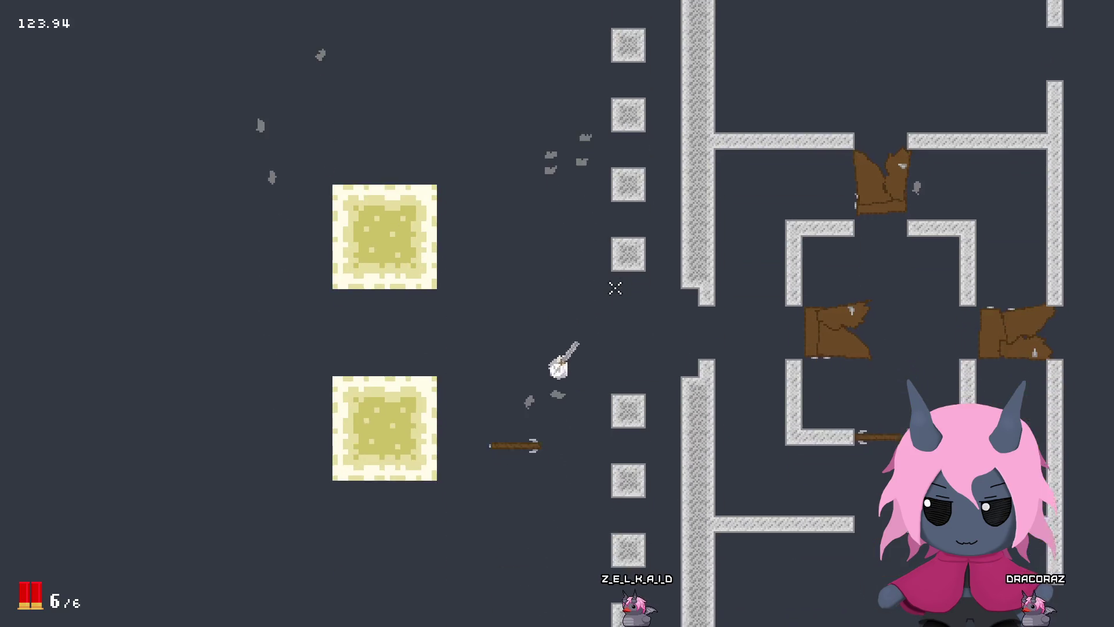
key("d")
key("d")
key("w")
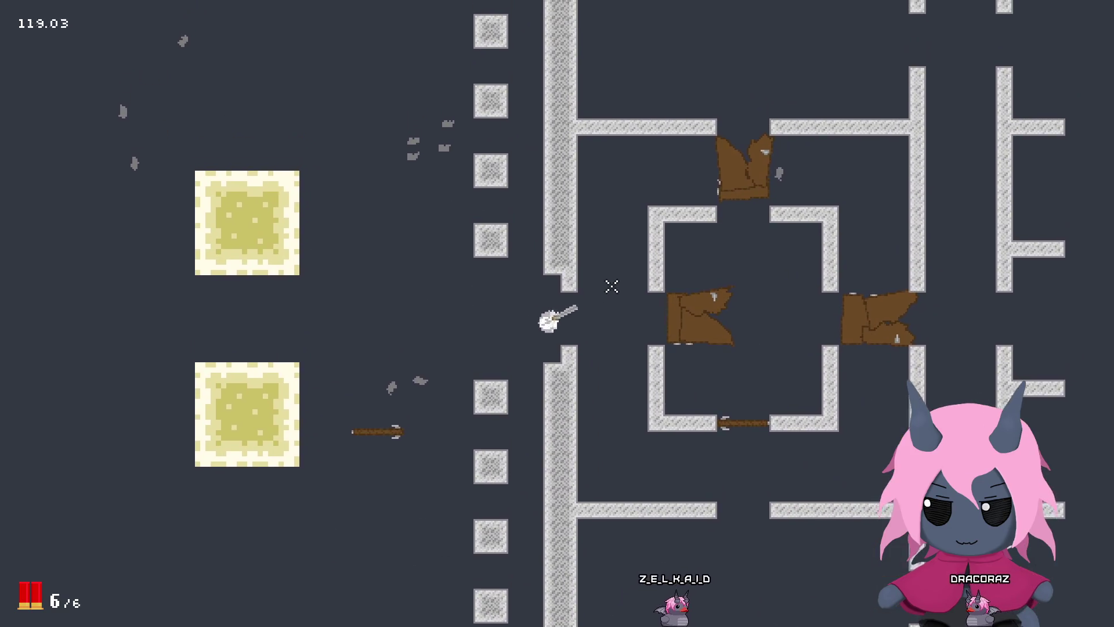
key("a")
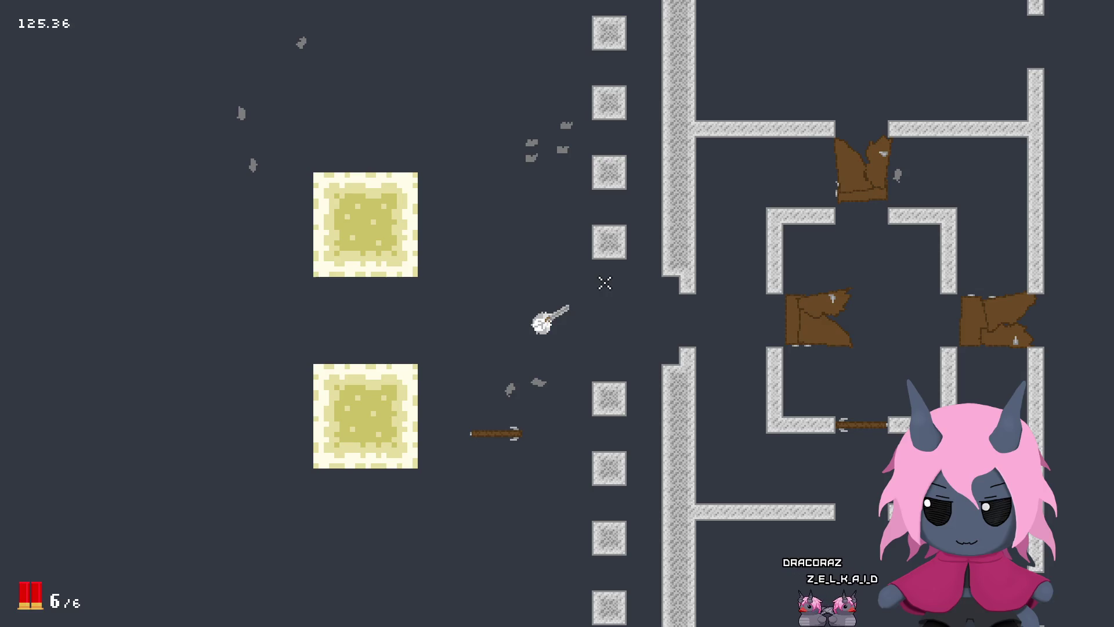
Step: Run the player past the maze wall and down through the wall gap toward the blocks
key("w")
key("d")
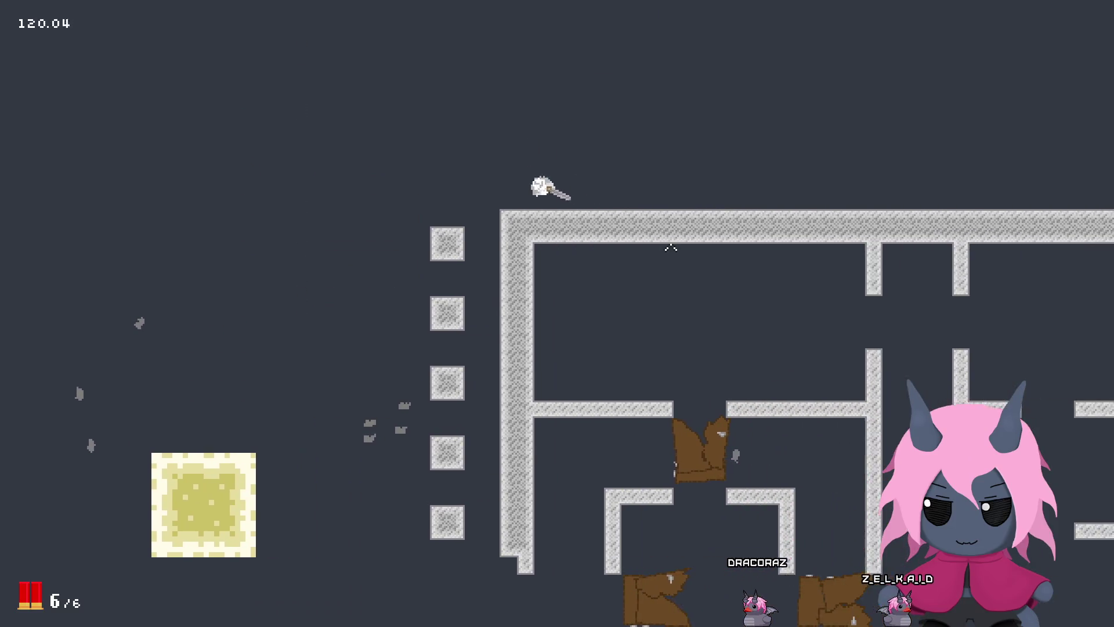
key("d")
key("a")
key("s")
key("s")
key("d")
key("a")
Step: Fire six shotgun blasts at the blocks to empty the gun, then reload to 6/6
left_click(331, 211)
left_click(339, 220)
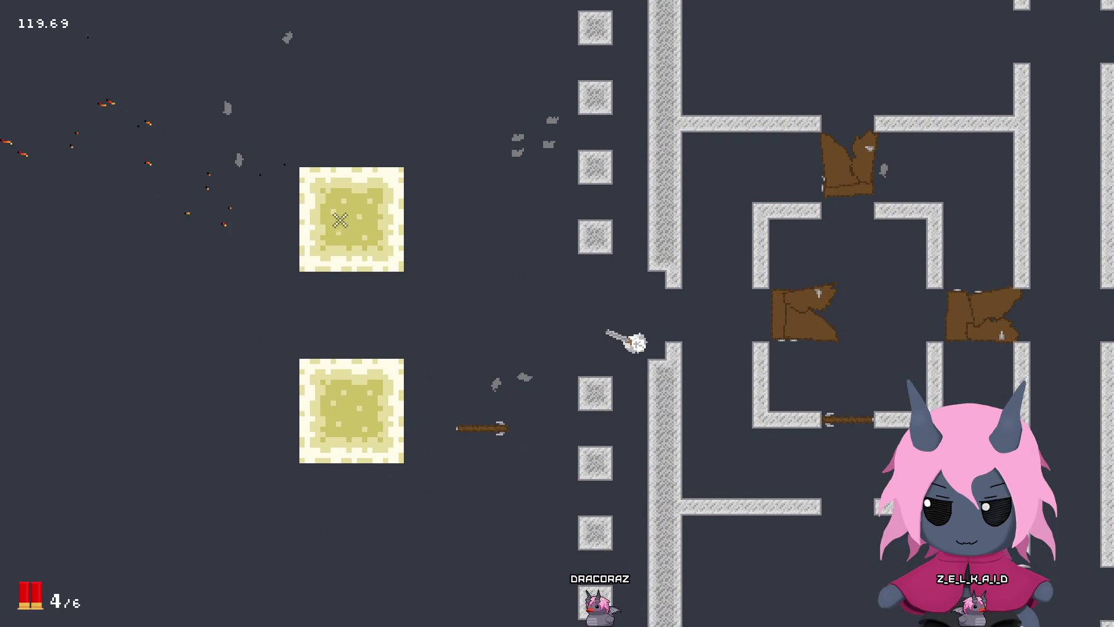
left_click(441, 225)
left_click(453, 224)
left_click(465, 221)
left_click(476, 219)
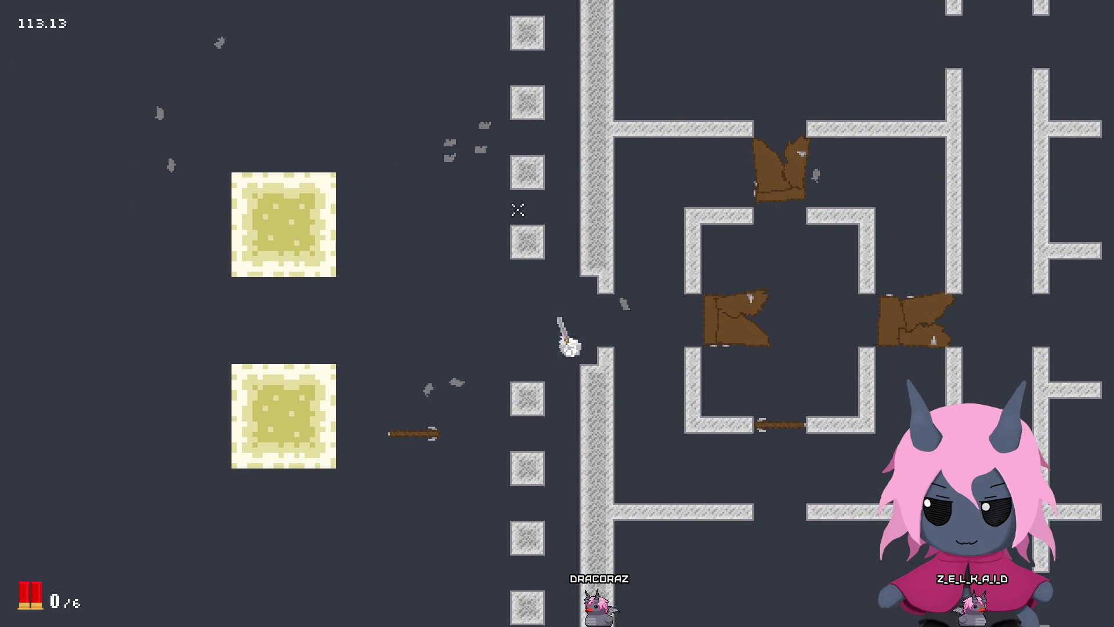
key("a")
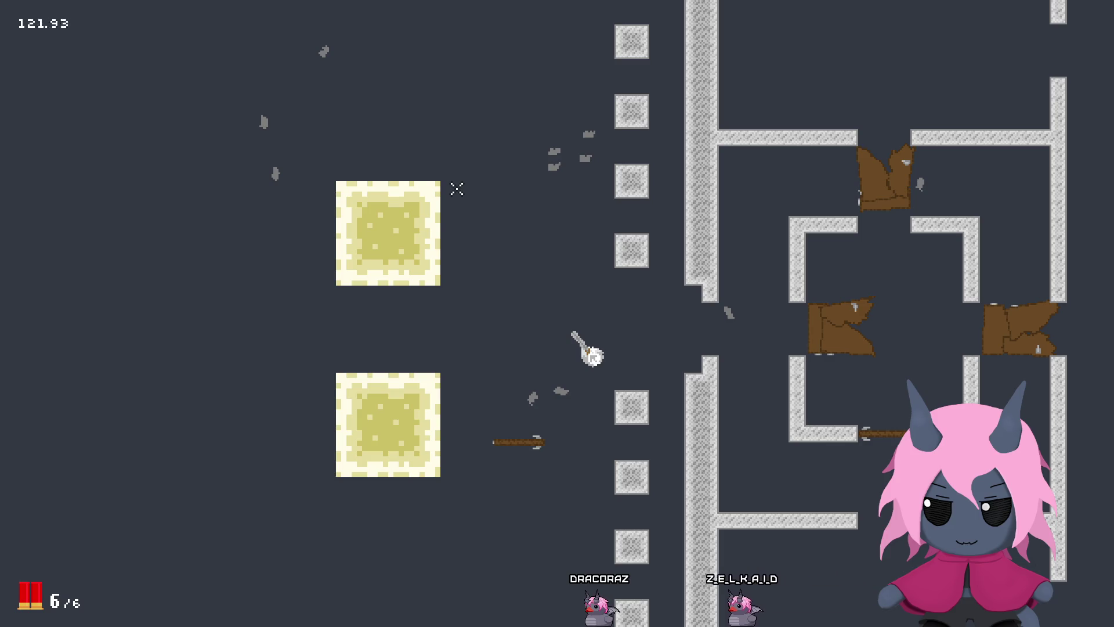
Step: Fire shotgun spreads left at the upper pale block beside the player, reloading midway
key("w")
left_click(286, 293)
left_click(279, 298)
left_click(271, 301)
key("a")
left_click(256, 298)
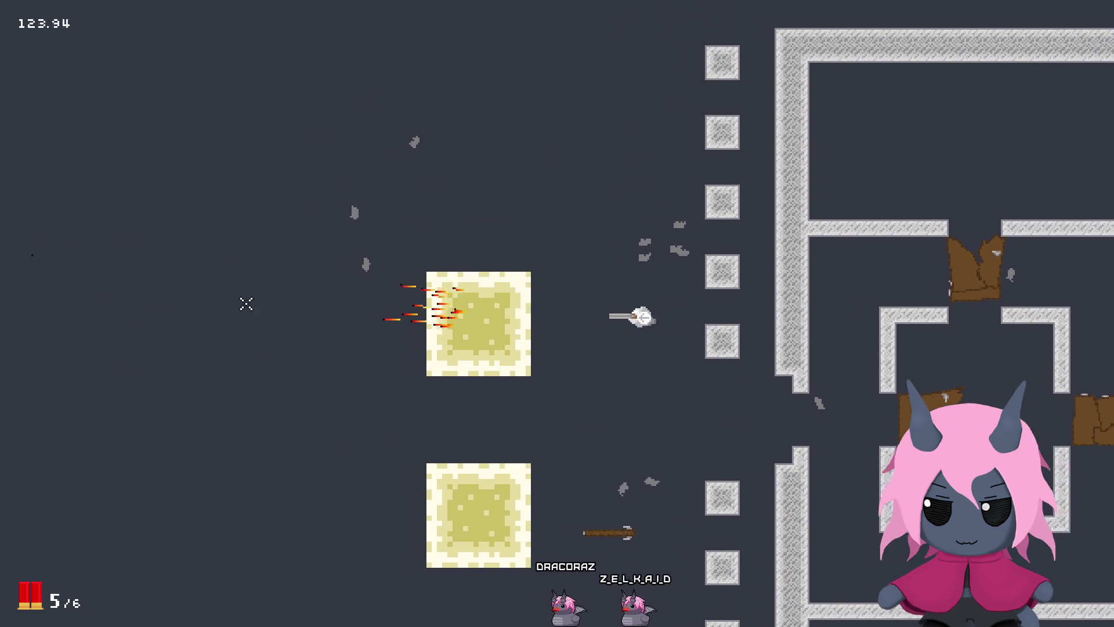
left_click(246, 303)
Step: Move down and fire the last spreads past the pale blocks, then reload
key("s")
left_click(261, 373)
left_click(249, 319)
left_click(249, 319)
left_click(277, 371)
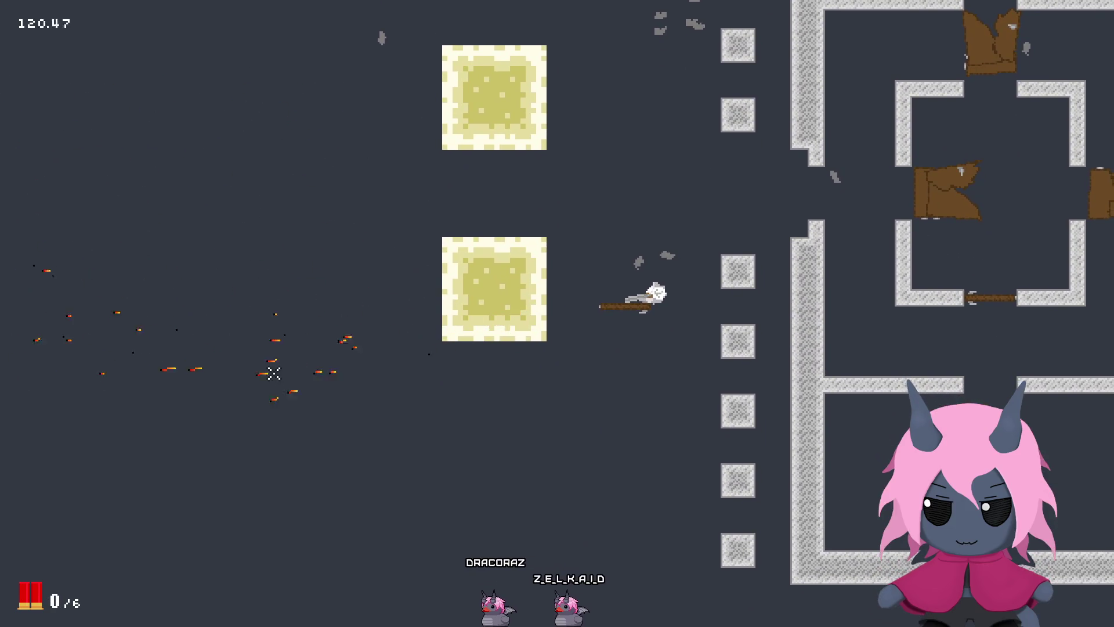
key("d")
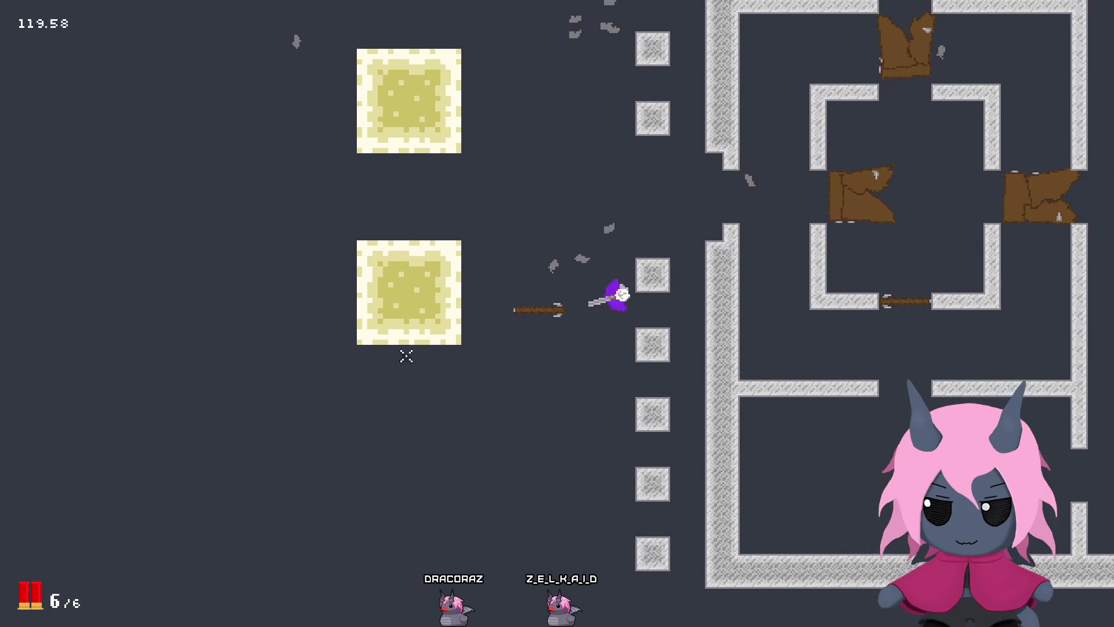
Step: Walk into the inner room, blast its wooden door plank and move further inside
key("w")
key("d")
key("s")
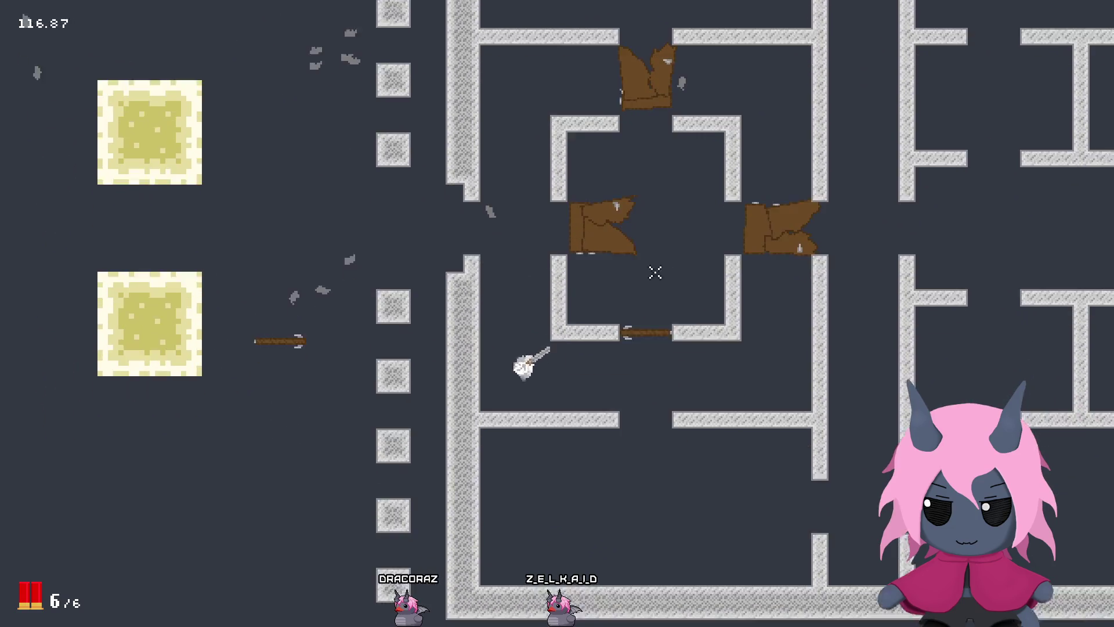
key("w")
key("d")
left_click(668, 325)
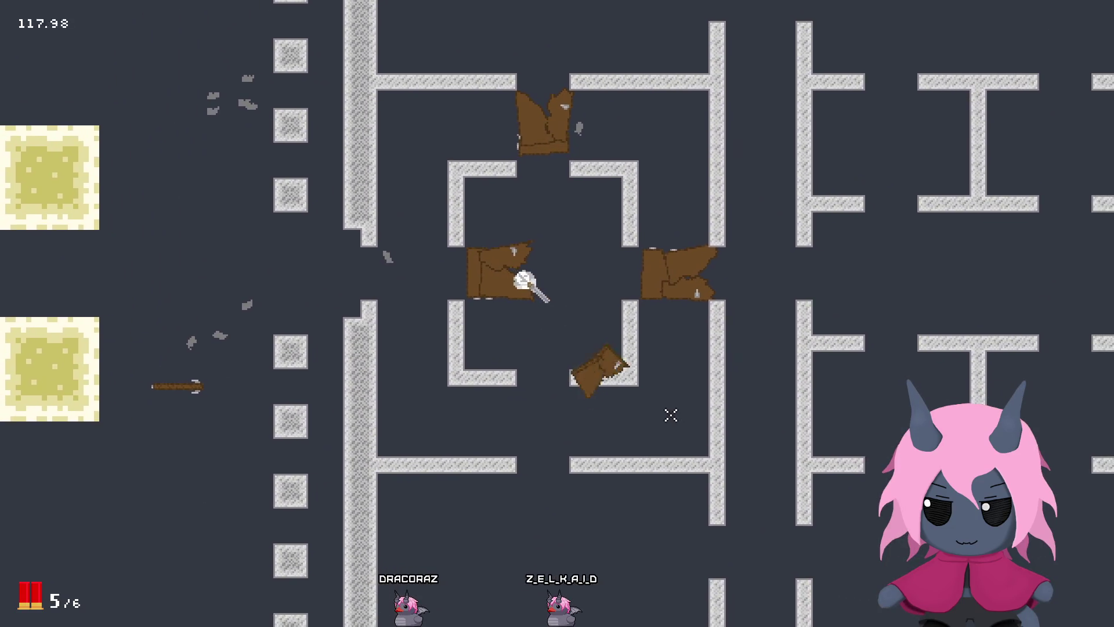
key("w")
key("d")
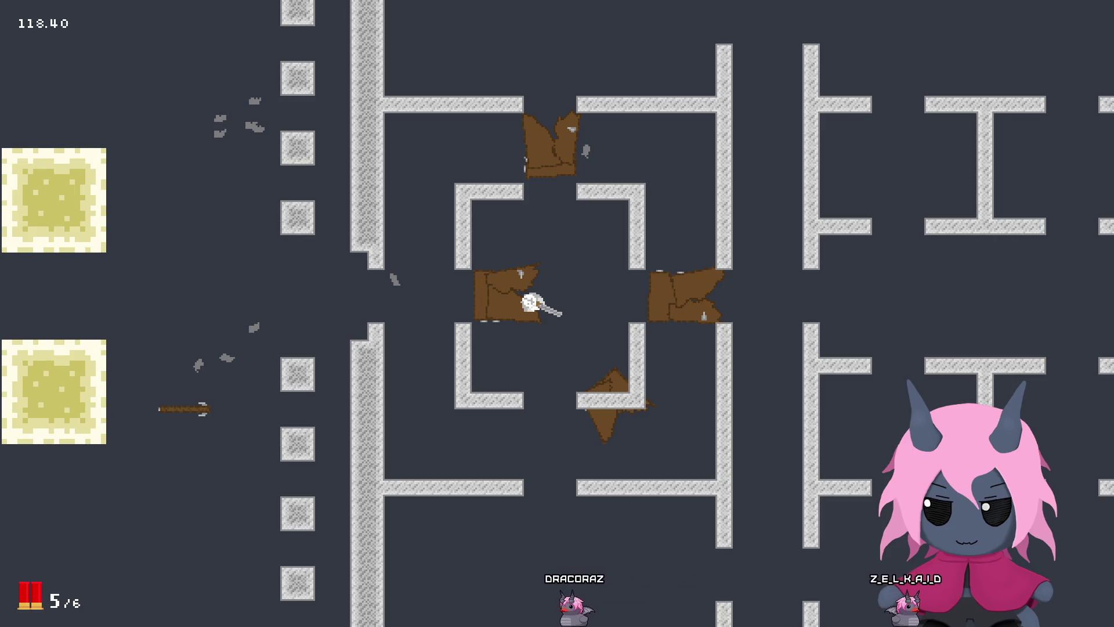
key("s")
key("d")
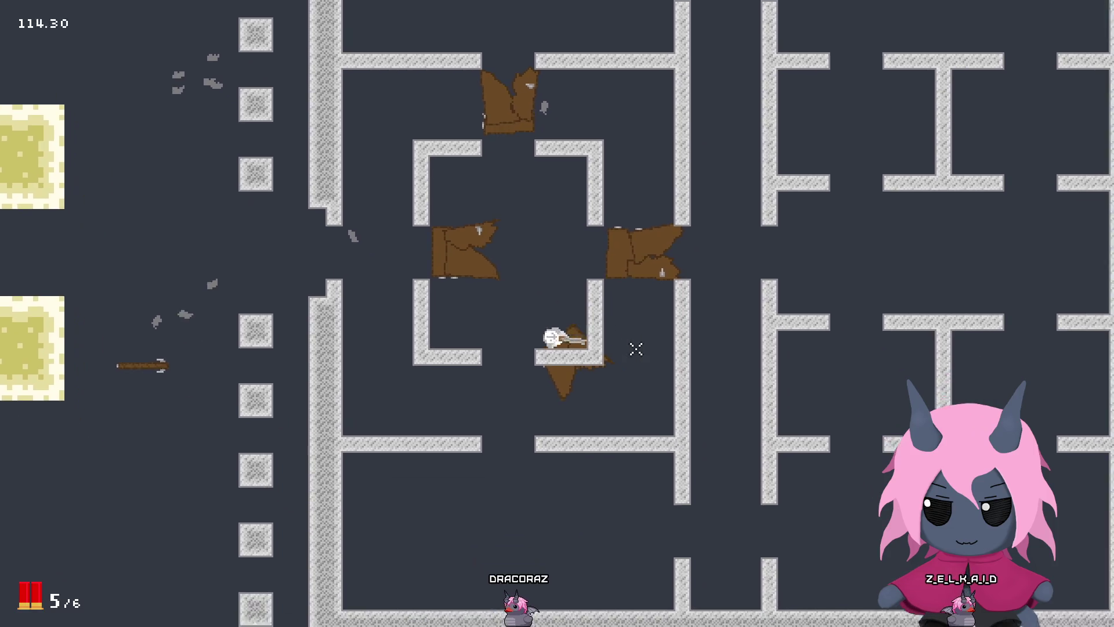
key("a")
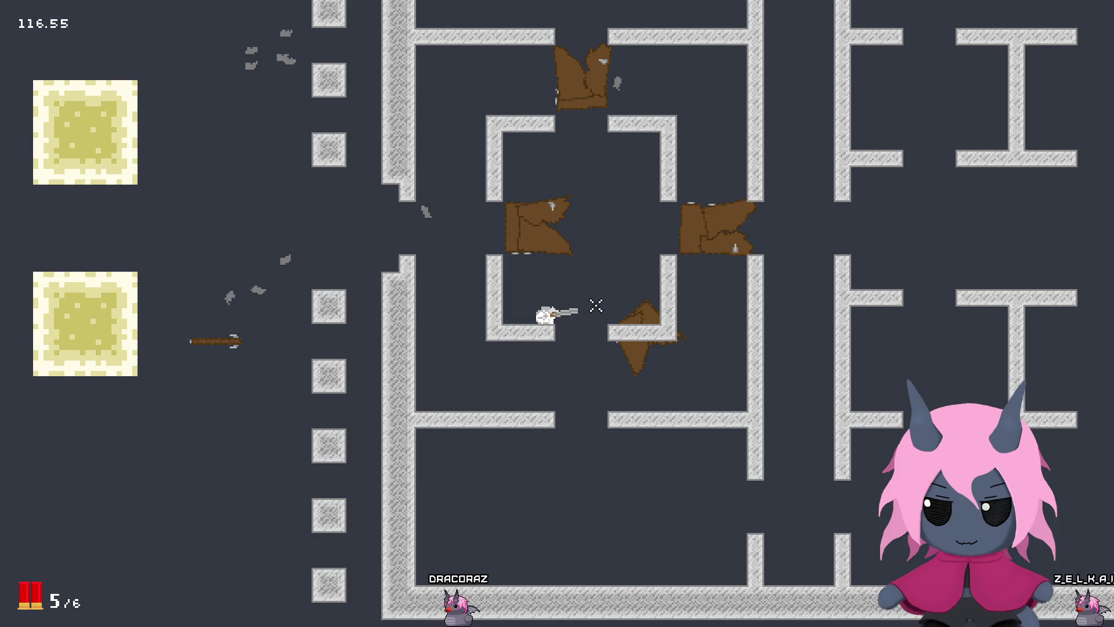
key("w")
key("a")
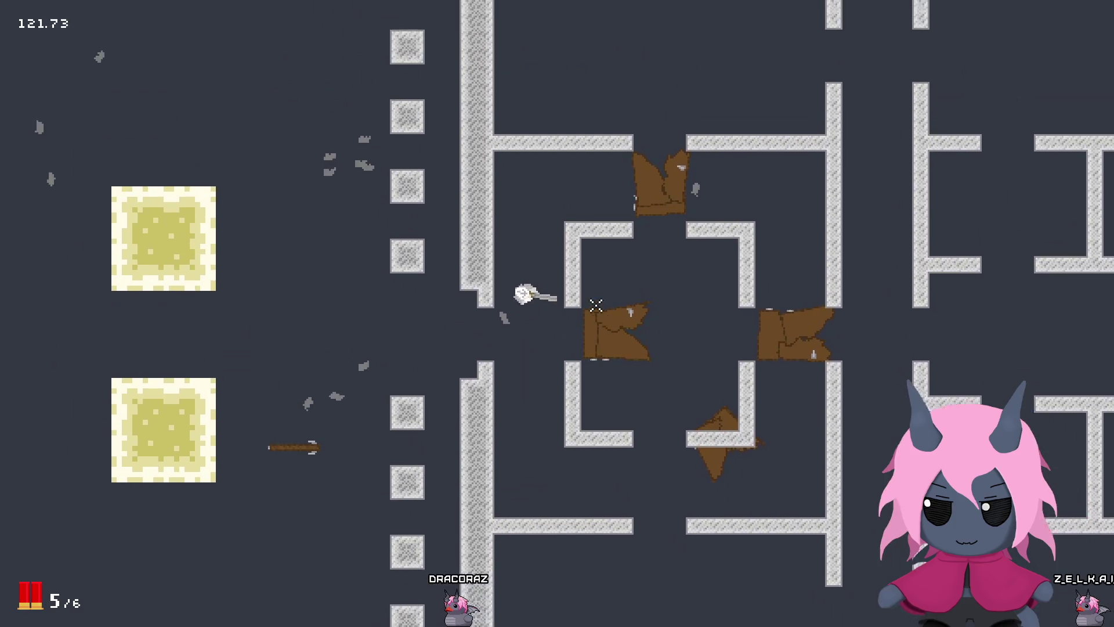
key("a")
key("w")
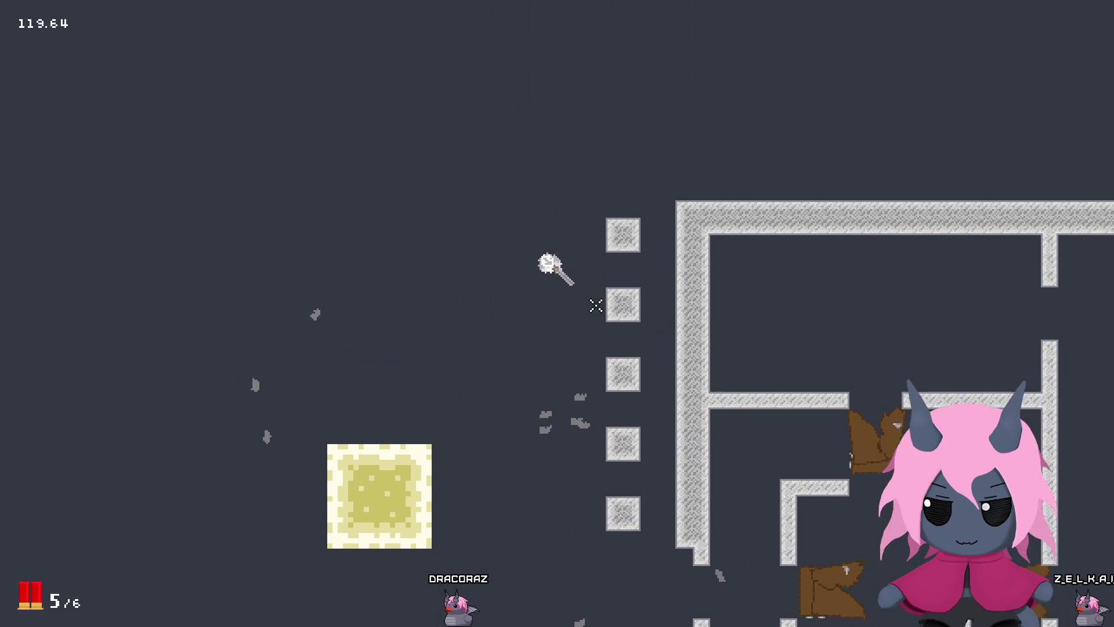
key("w")
key("d")
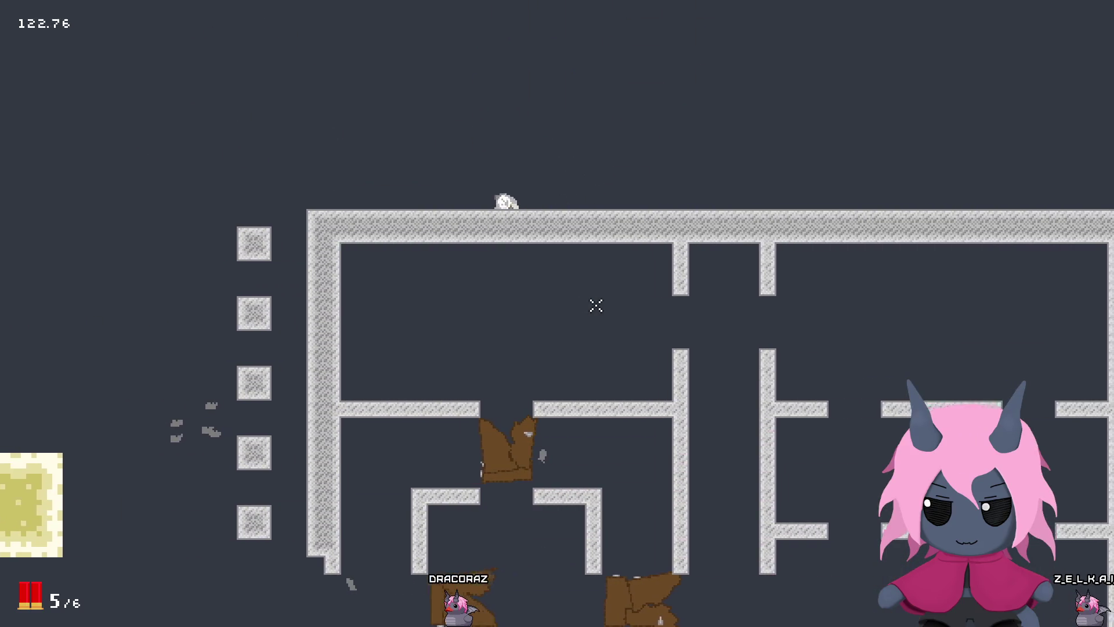
key("a")
key("s")
key("d")
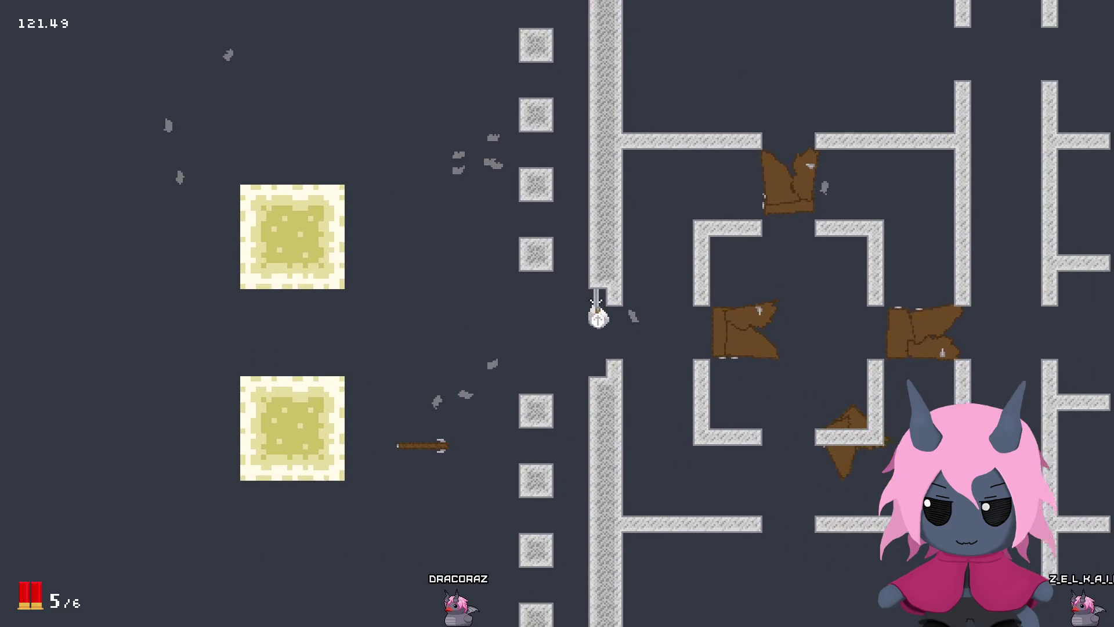
key("d")
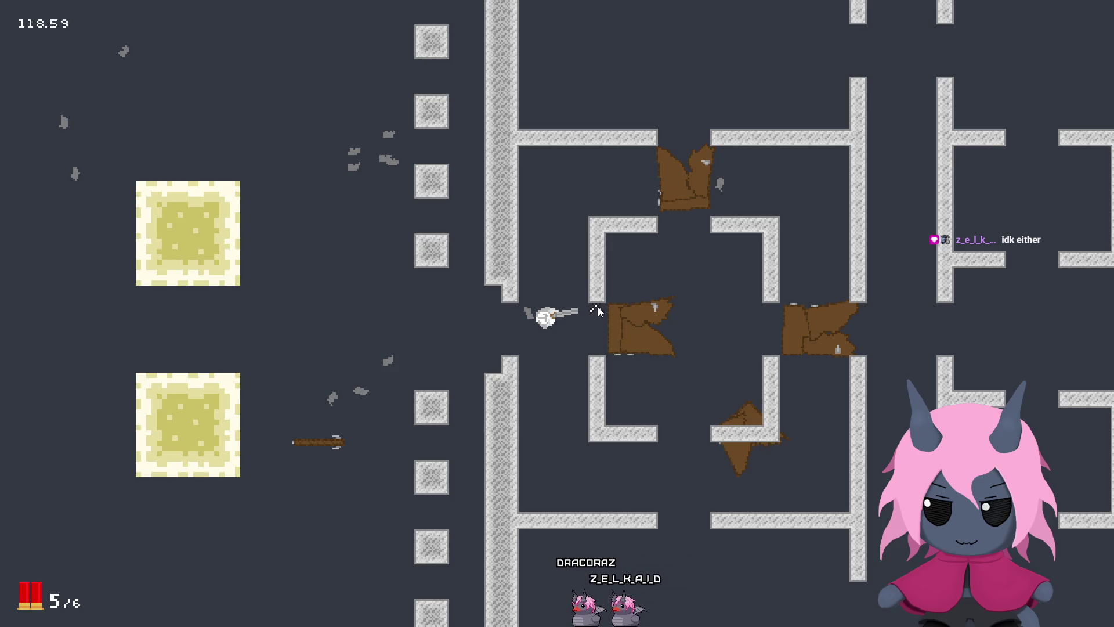
key("r")
Step: Walk into the central box and shoot its lower-left door twice
key("d")
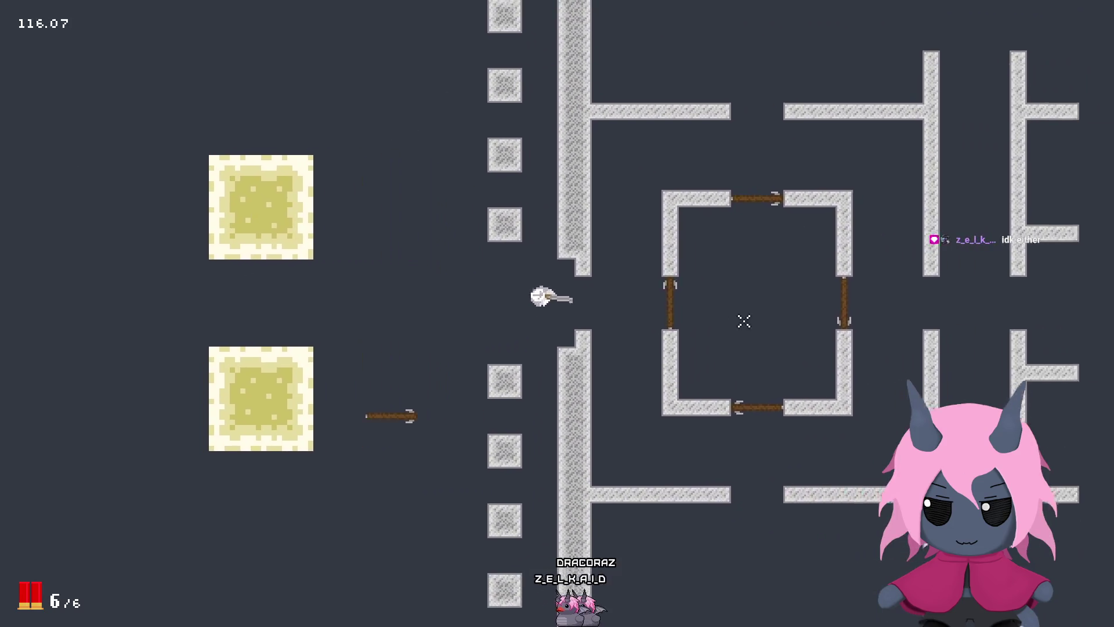
left_click(440, 355)
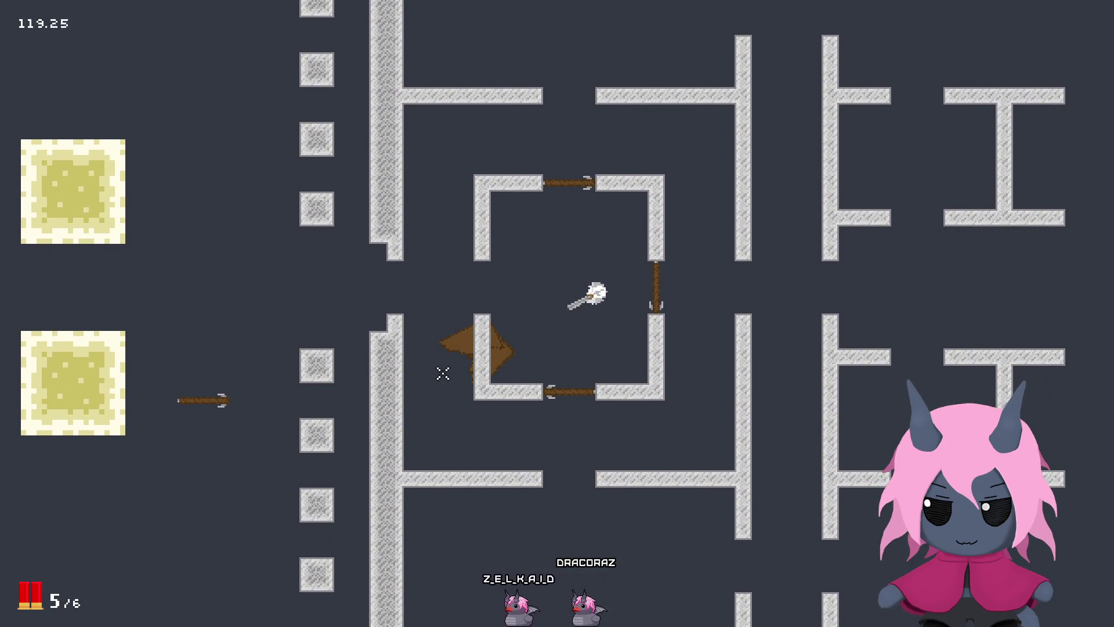
key("a")
left_click(443, 372)
key("a")
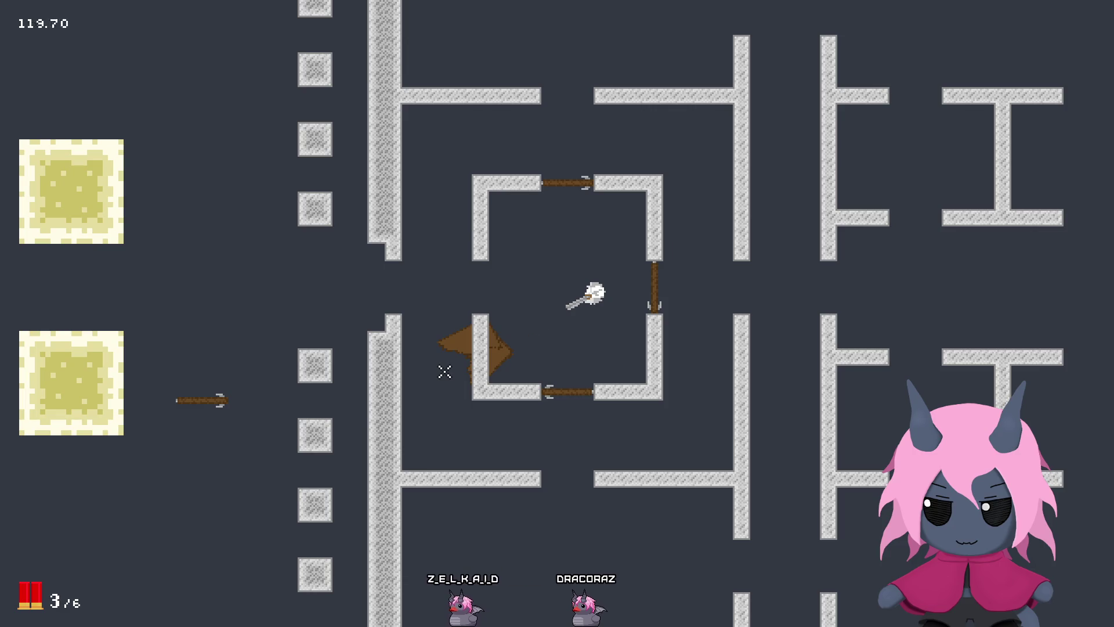
Step: Reload, cross to the box's right side and blast the left gate loose
key("a")
key("r")
key("d")
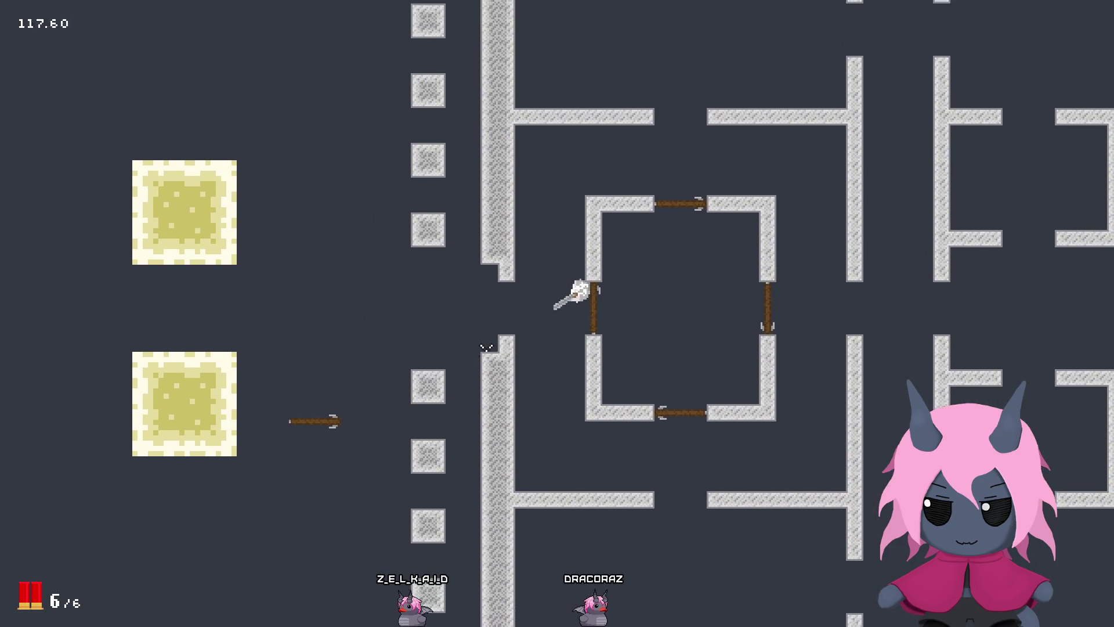
key("d")
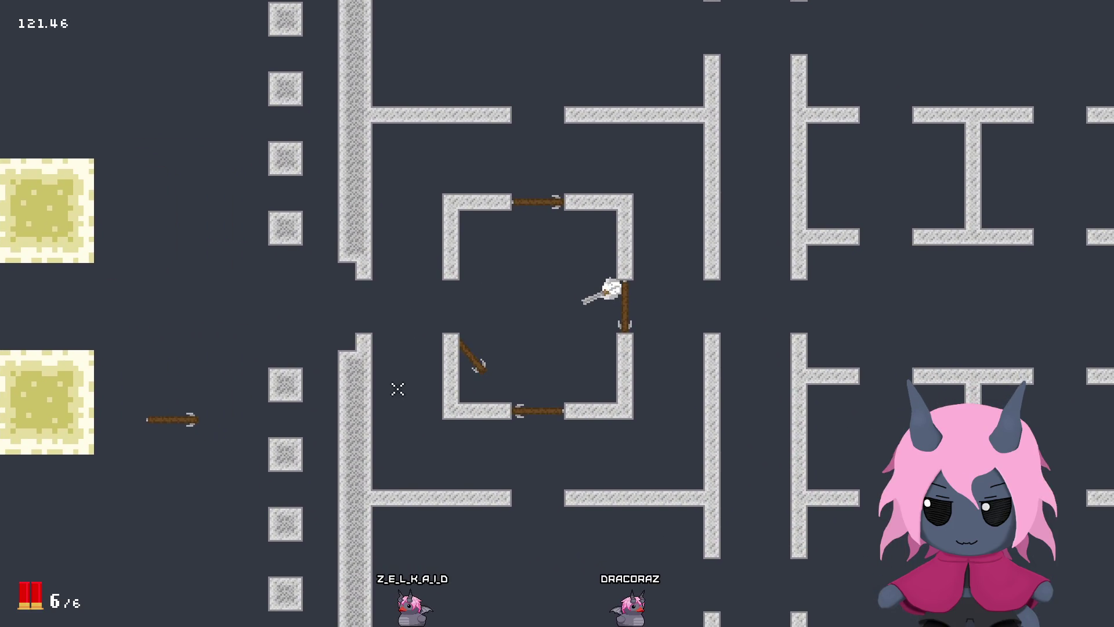
left_click(398, 389)
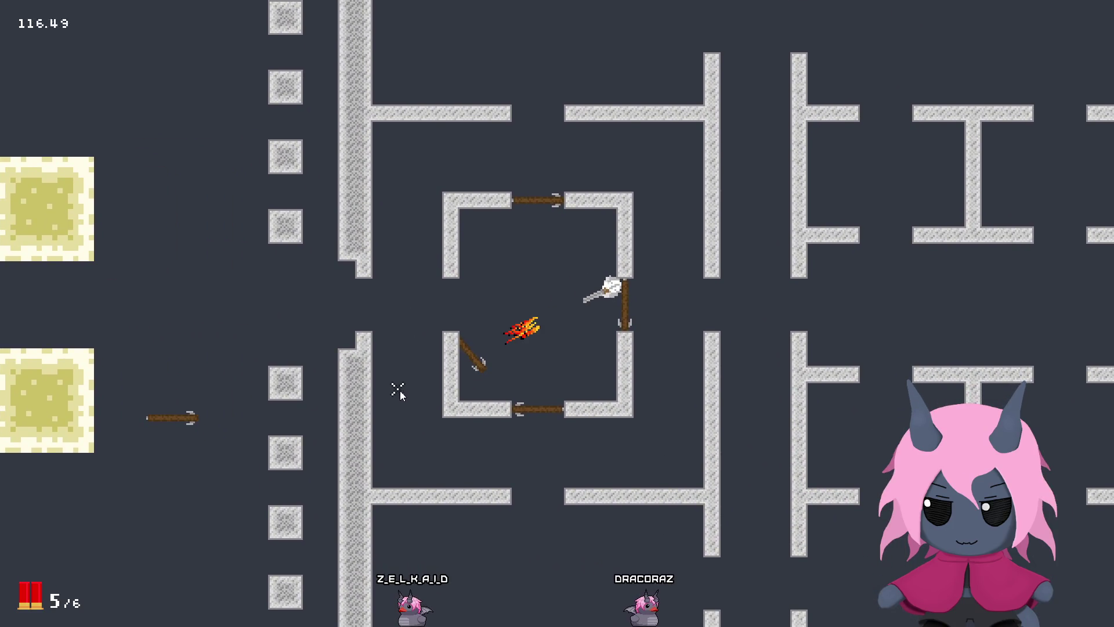